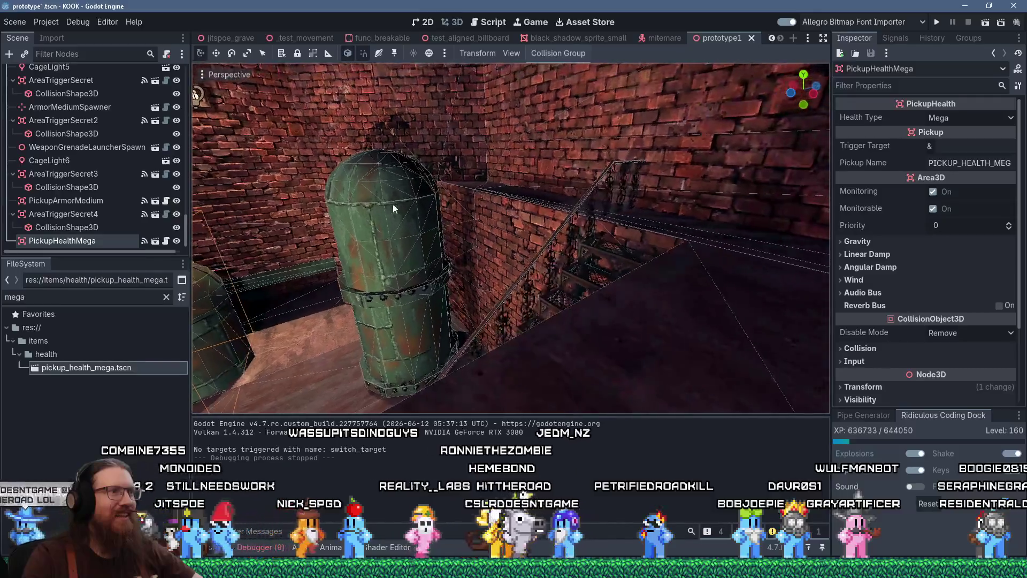
Fly the view down for a close side look at the pipe, then return to the Godot editor
{"action": "scroll", "coordinate": [599, 236], "scroll_direction": "down", "scroll_amount": 3}
{"action": "scroll", "coordinate": [599, 236], "scroll_direction": "down", "scroll_amount": 3}
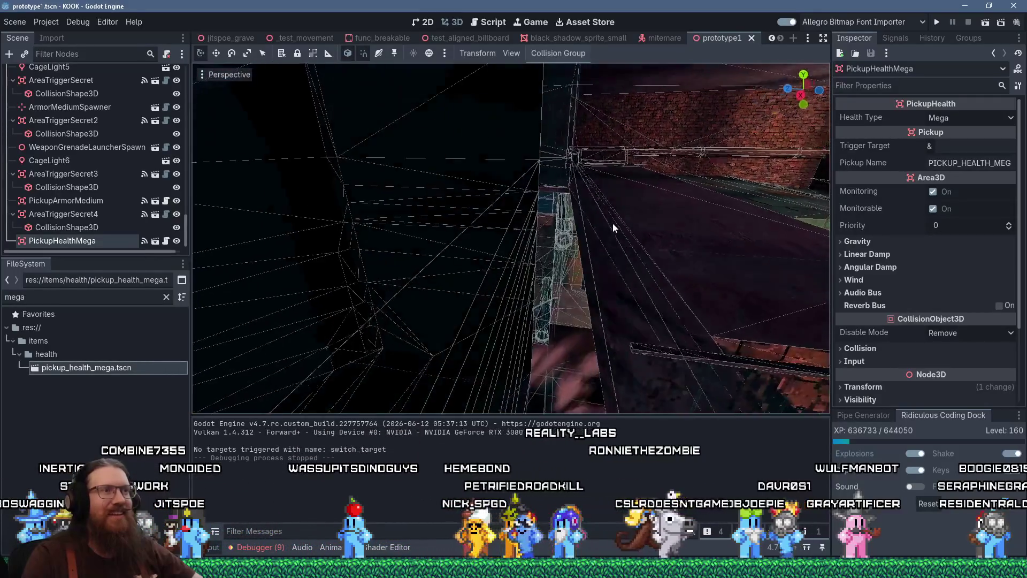
{"action": "scroll", "coordinate": [541, 223], "scroll_direction": "down", "scroll_amount": 2}
{"action": "scroll", "coordinate": [561, 224], "scroll_direction": "down", "scroll_amount": 5}
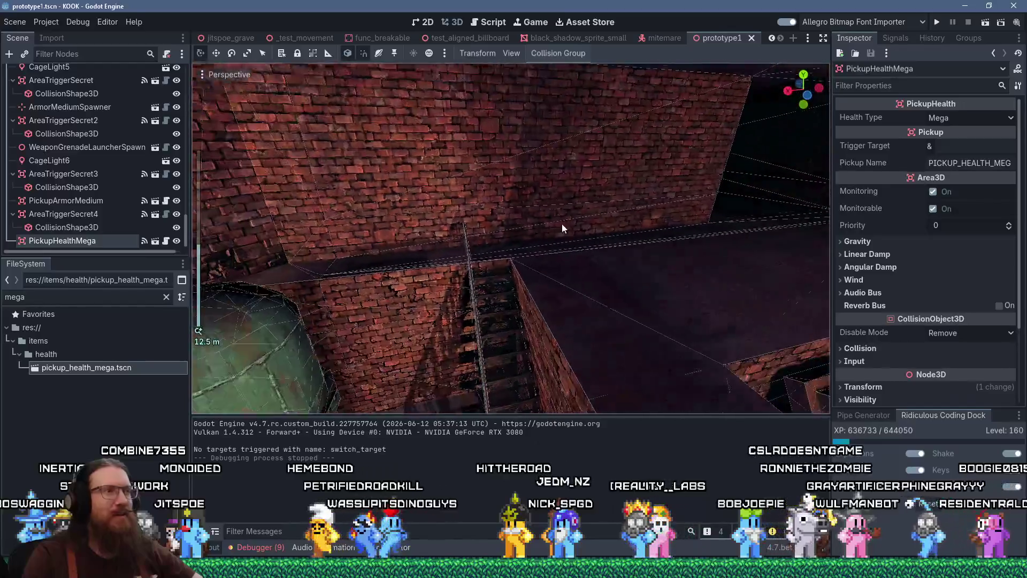
{"action": "scroll", "coordinate": [579, 233], "scroll_direction": "up", "scroll_amount": 5}
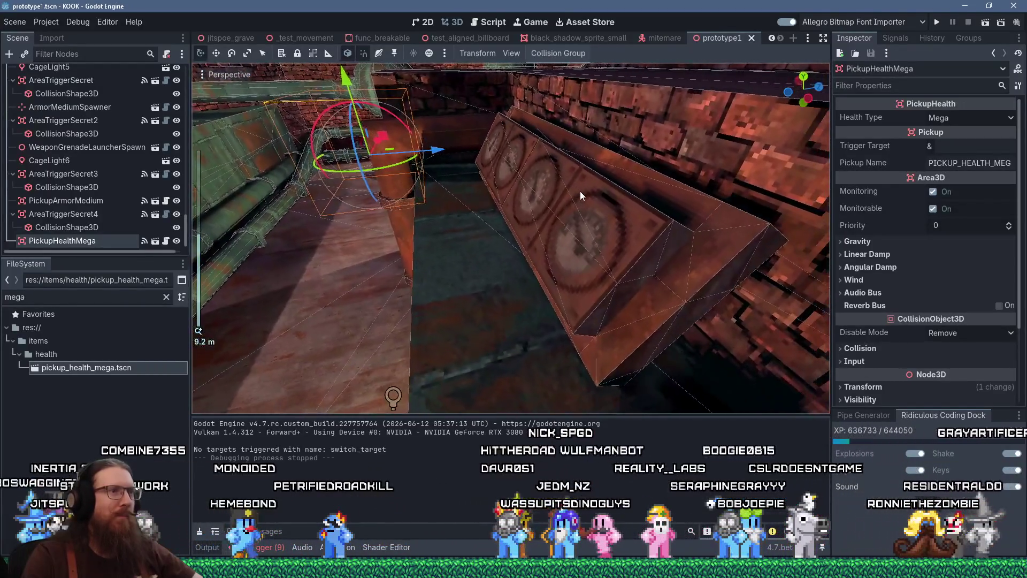
{"action": "scroll", "coordinate": [580, 191], "scroll_direction": "up", "scroll_amount": 5}
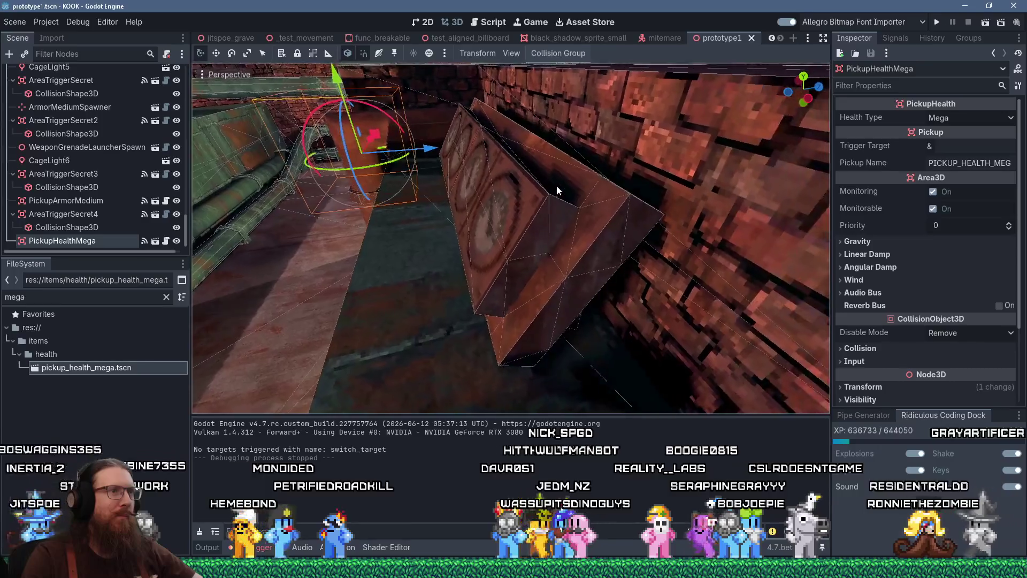
{"action": "scroll", "coordinate": [527, 226], "scroll_direction": "down", "scroll_amount": 5}
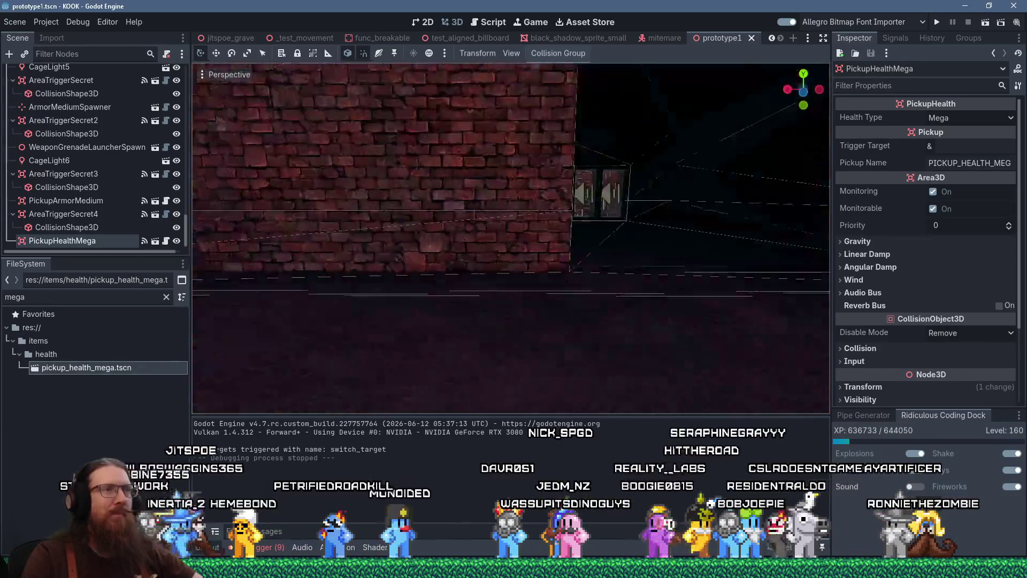
{"action": "key", "text": "w"}
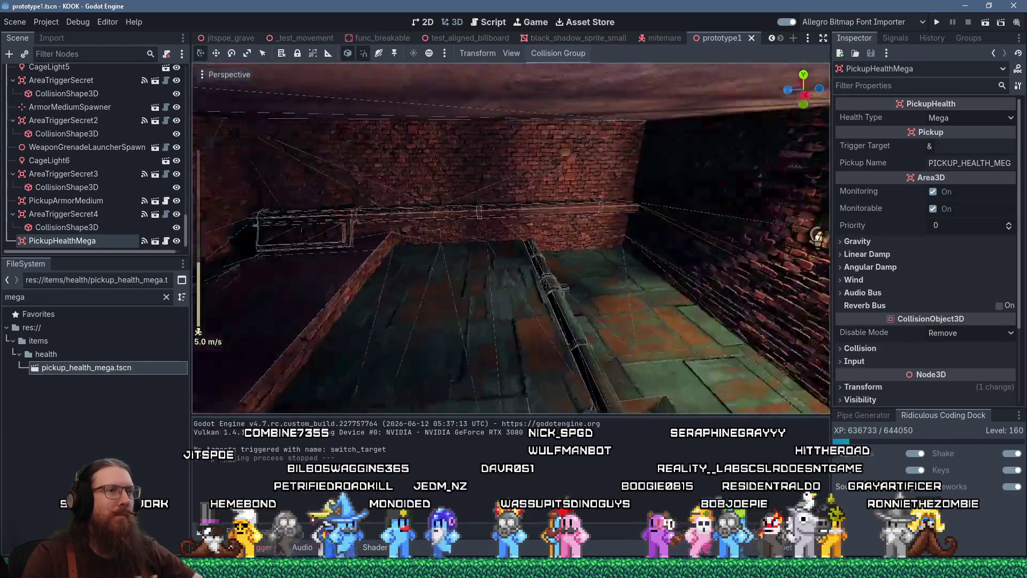
{"action": "key", "text": "w"}
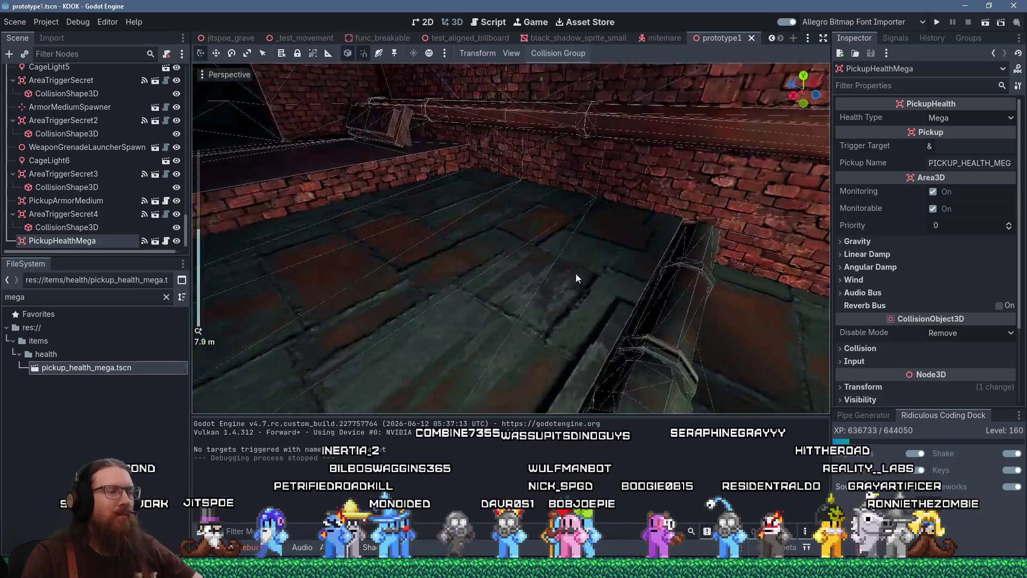
{"action": "key", "text": "w"}
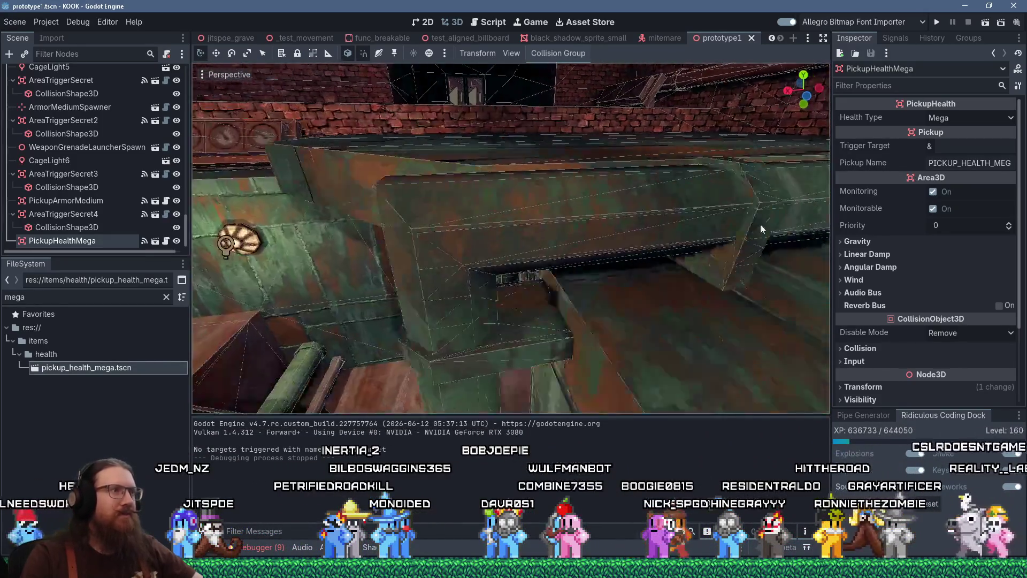
{"action": "key", "text": "super+Tab"}
{"action": "key", "text": "Escape"}
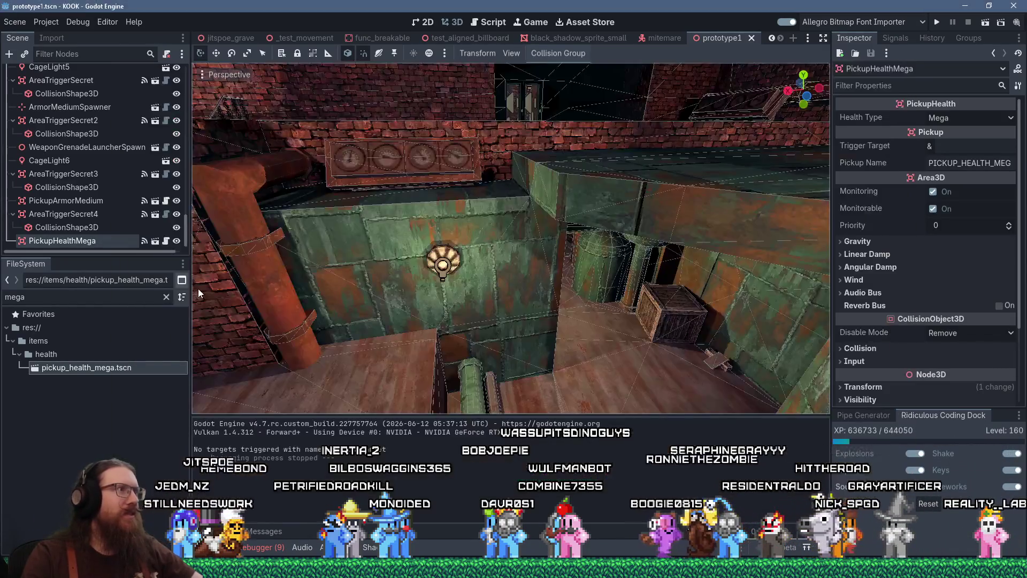
Filter the FileSystem list by 'steam' and scroll through the matching assets
{"action": "type", "text": "steam"}
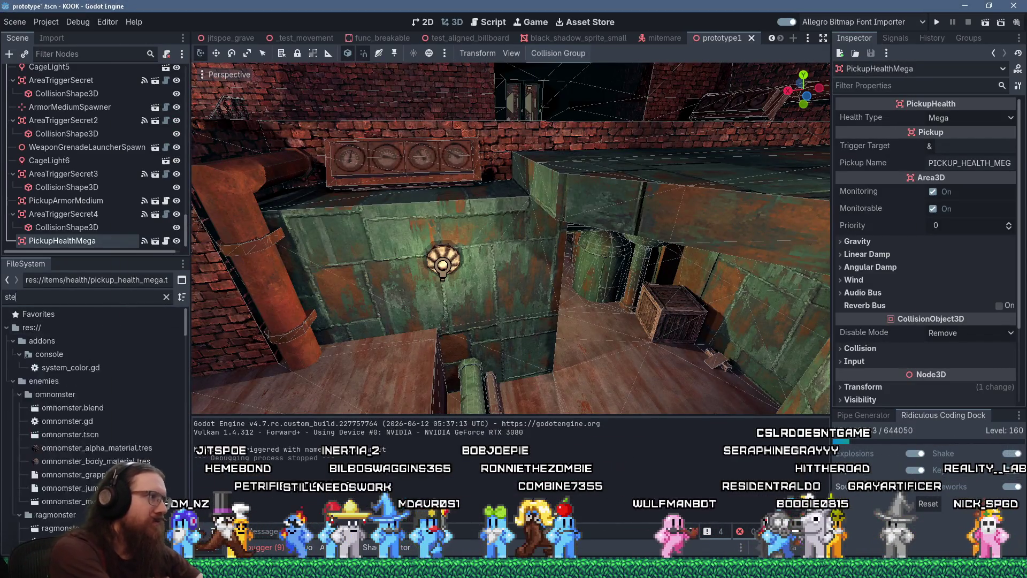
{"action": "scroll", "coordinate": [94, 401], "scroll_direction": "down", "scroll_amount": 3}
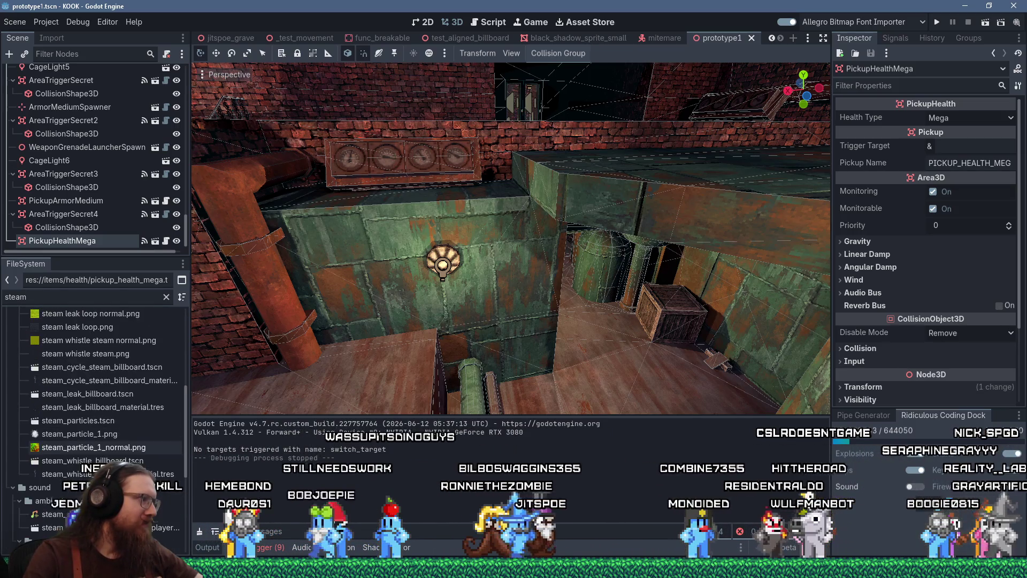
{"action": "scroll", "coordinate": [94, 401], "scroll_direction": "down", "scroll_amount": 5}
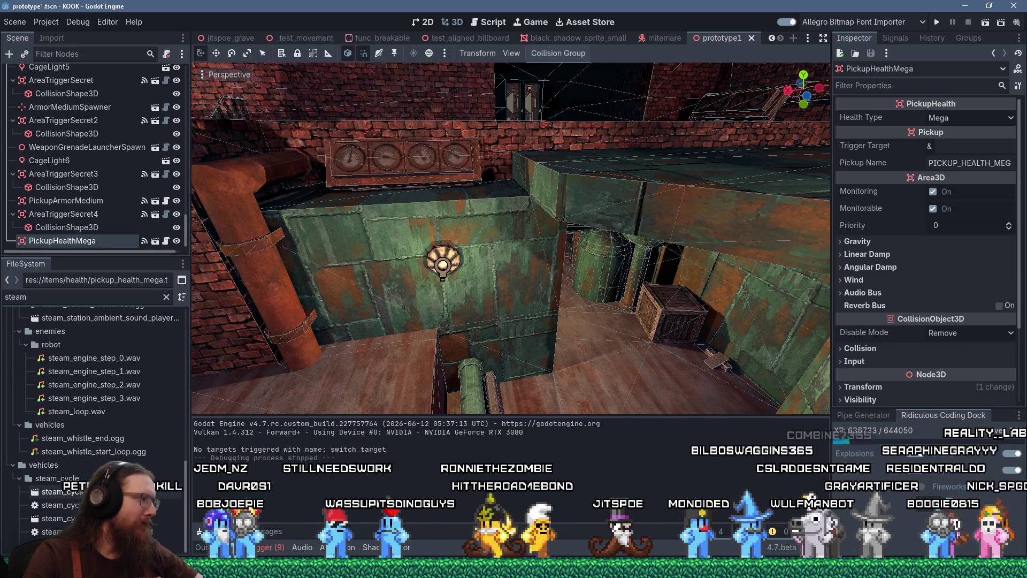
{"action": "scroll", "coordinate": [93, 386], "scroll_direction": "up", "scroll_amount": 5}
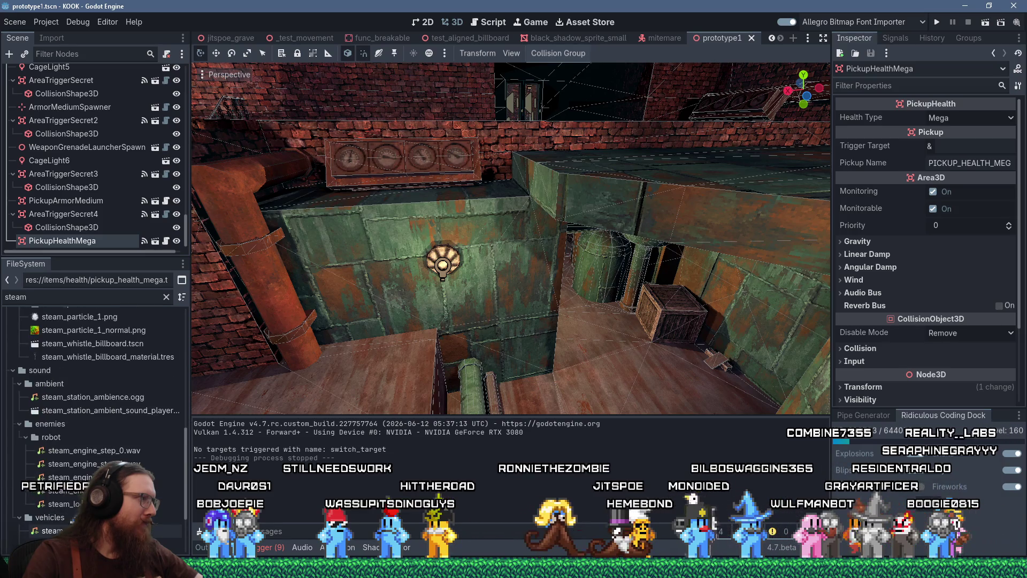
{"action": "scroll", "coordinate": [94, 374], "scroll_direction": "up", "scroll_amount": 2}
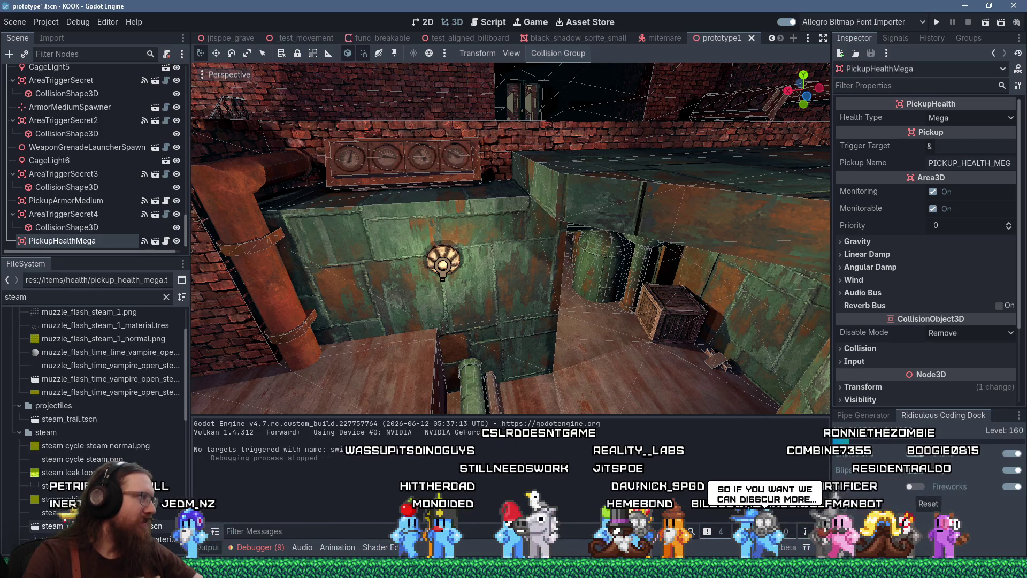
{"action": "scroll", "coordinate": [94, 374], "scroll_direction": "down", "scroll_amount": 5}
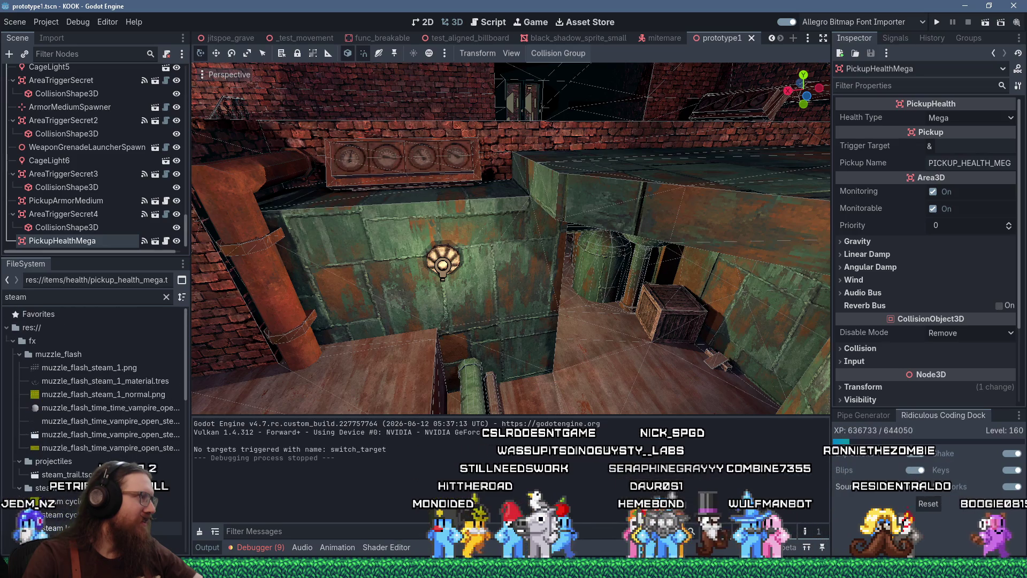
{"action": "scroll", "coordinate": [93, 374], "scroll_direction": "down", "scroll_amount": 5}
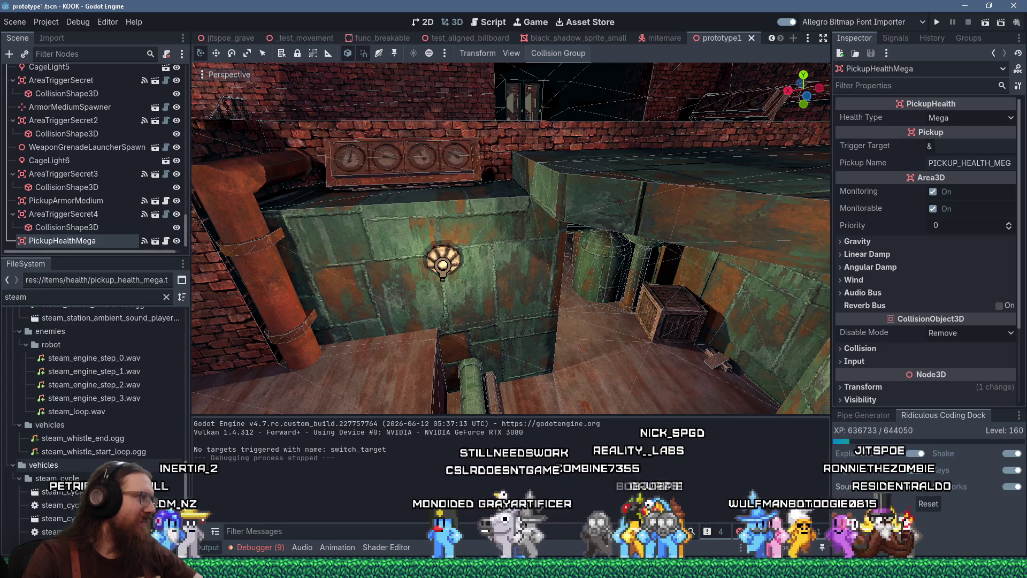
{"action": "scroll", "coordinate": [93, 375], "scroll_direction": "up", "scroll_amount": 10}
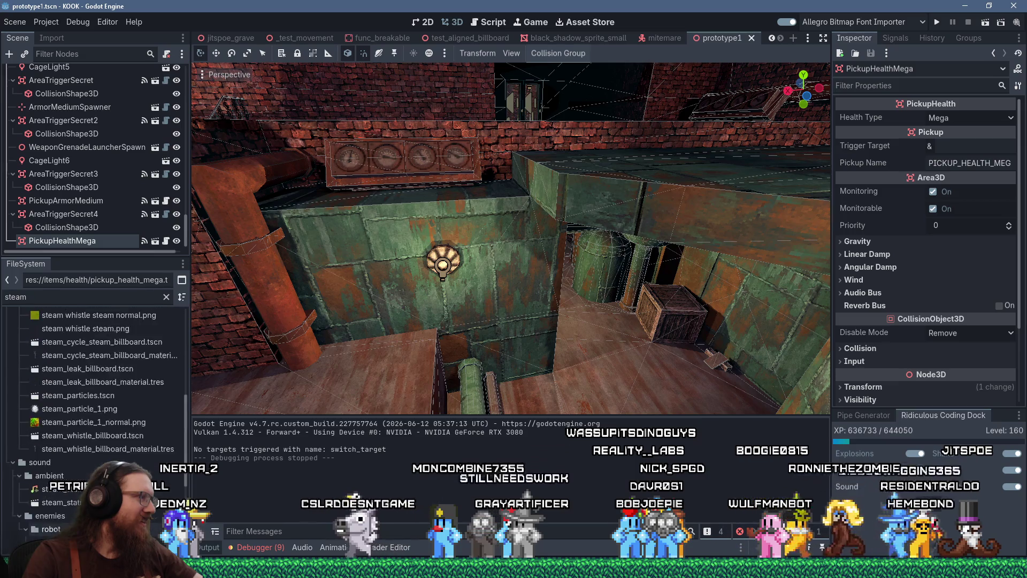
Collapse the steam and vehicles folders in the filtered file list
{"action": "left_click", "coordinate": [19, 435]}
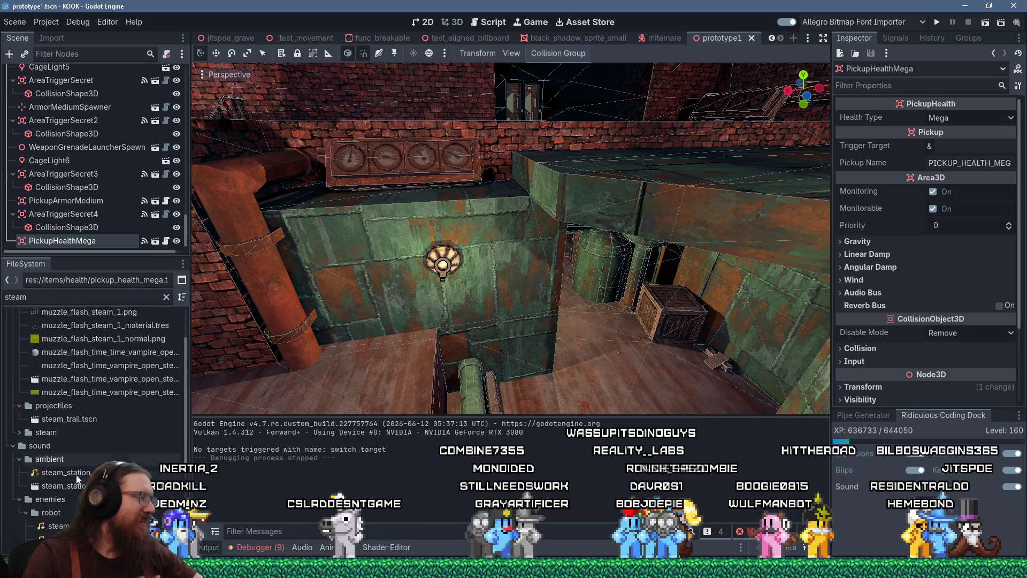
{"action": "mouse_move", "coordinate": [78, 479]}
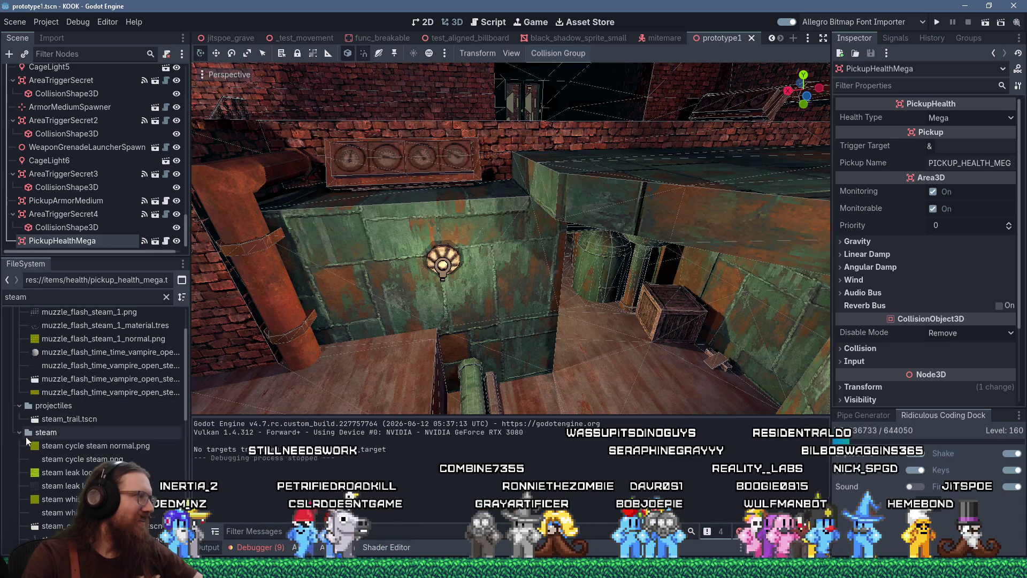
{"action": "scroll", "coordinate": [26, 437], "scroll_direction": "down", "scroll_amount": 5}
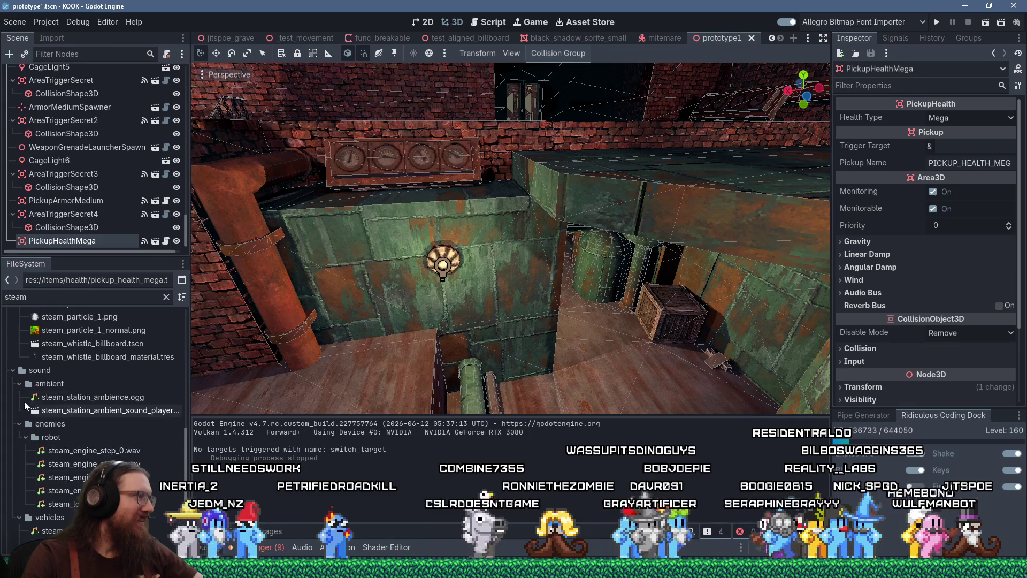
{"action": "scroll", "coordinate": [35, 520], "scroll_direction": "down", "scroll_amount": 2}
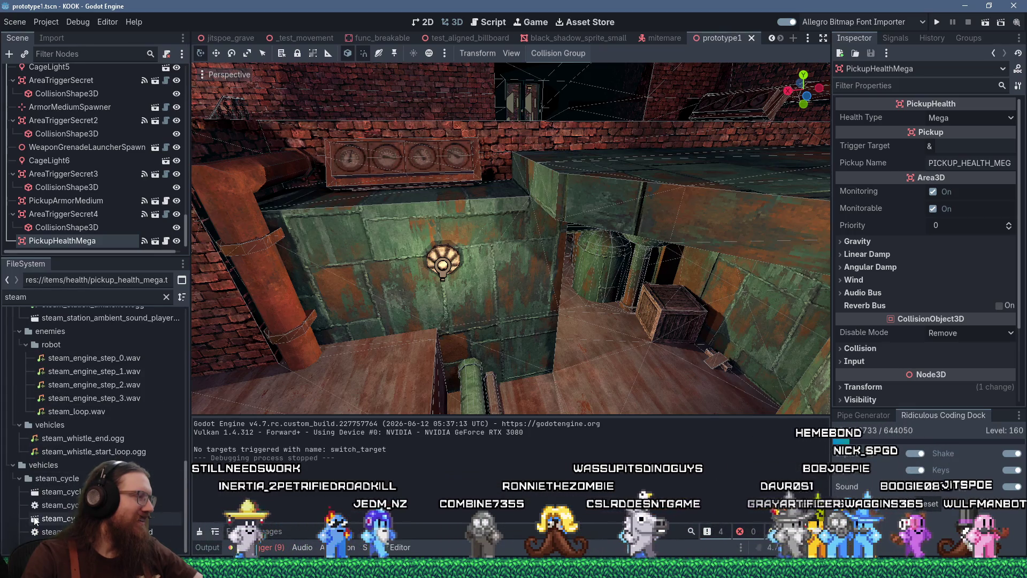
{"action": "scroll", "coordinate": [15, 482], "scroll_direction": "up", "scroll_amount": 2}
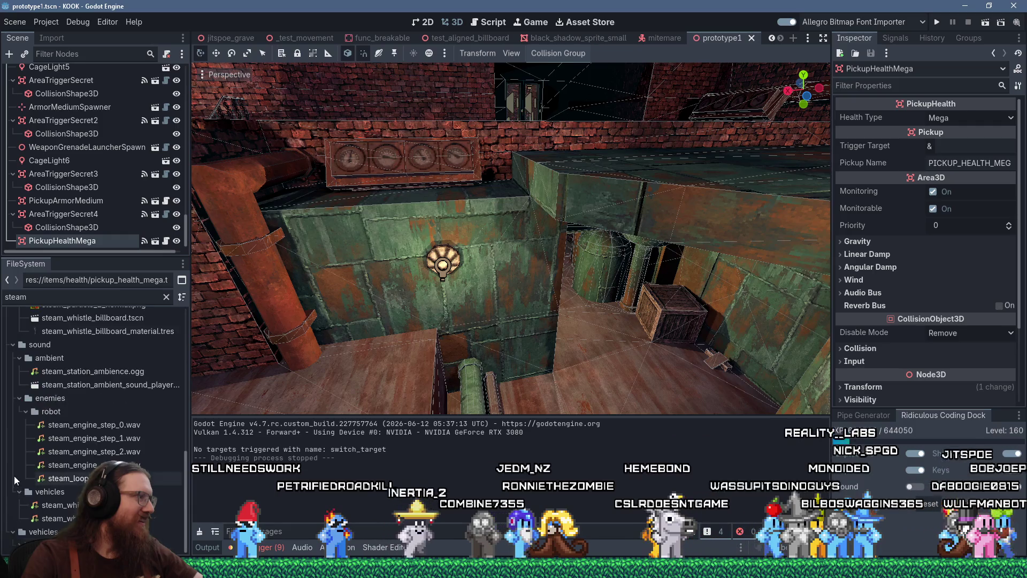
{"action": "left_click", "coordinate": [14, 533]}
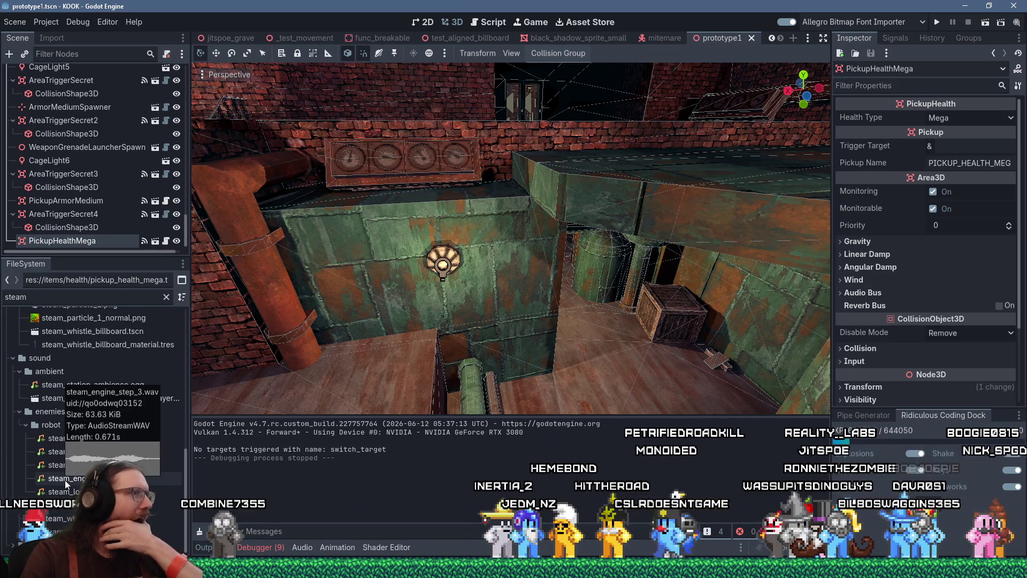
{"action": "scroll", "coordinate": [33, 486], "scroll_direction": "up", "scroll_amount": 5}
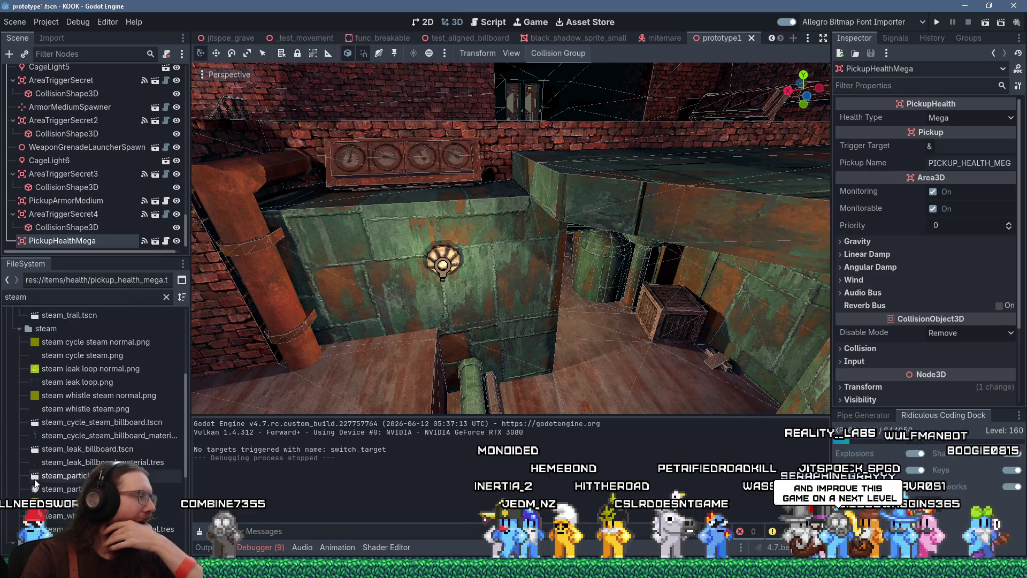
{"action": "scroll", "coordinate": [35, 484], "scroll_direction": "up", "scroll_amount": 2}
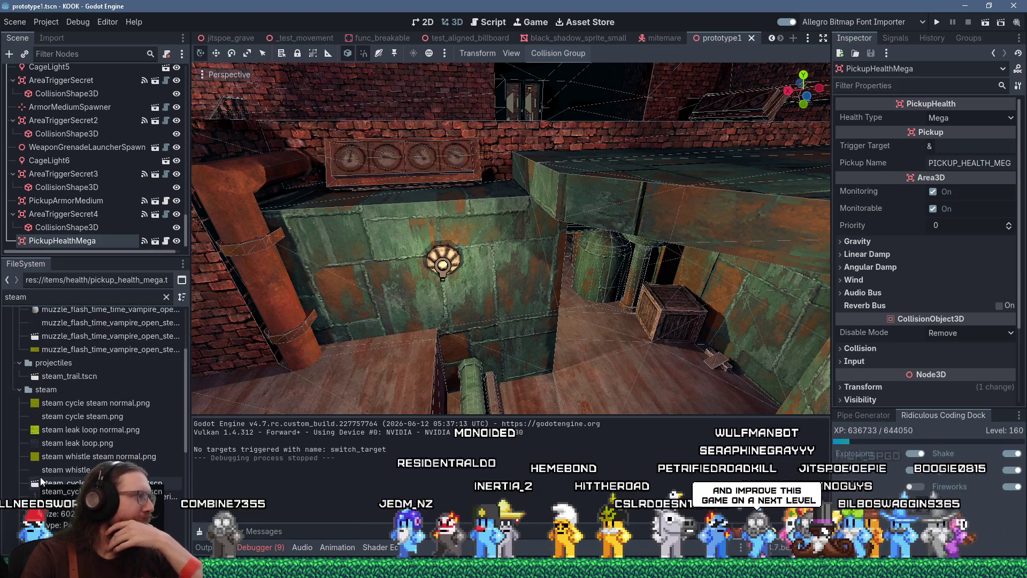
{"action": "scroll", "coordinate": [50, 471], "scroll_direction": "up", "scroll_amount": 3}
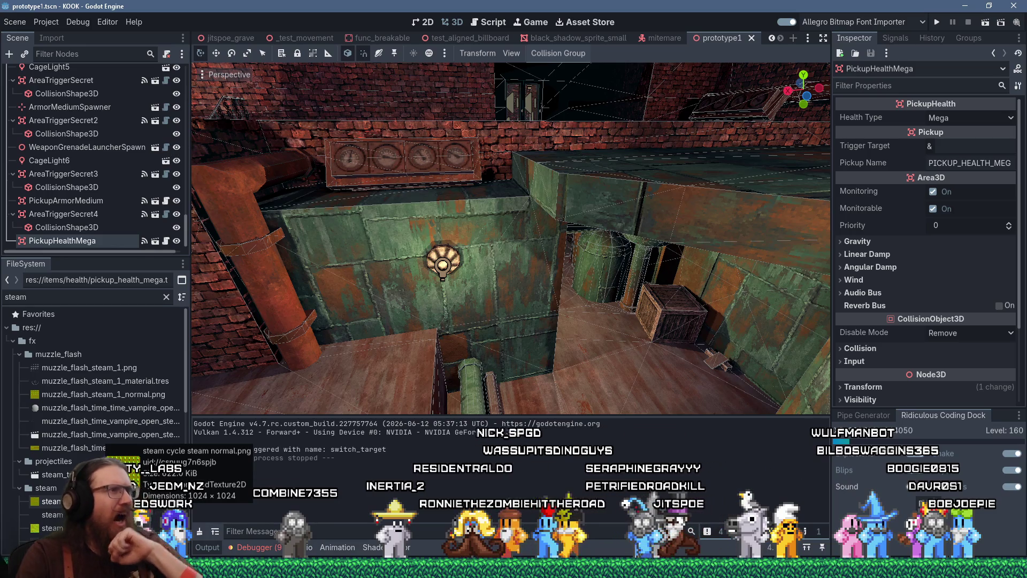
{"action": "mouse_move", "coordinate": [172, 514]}
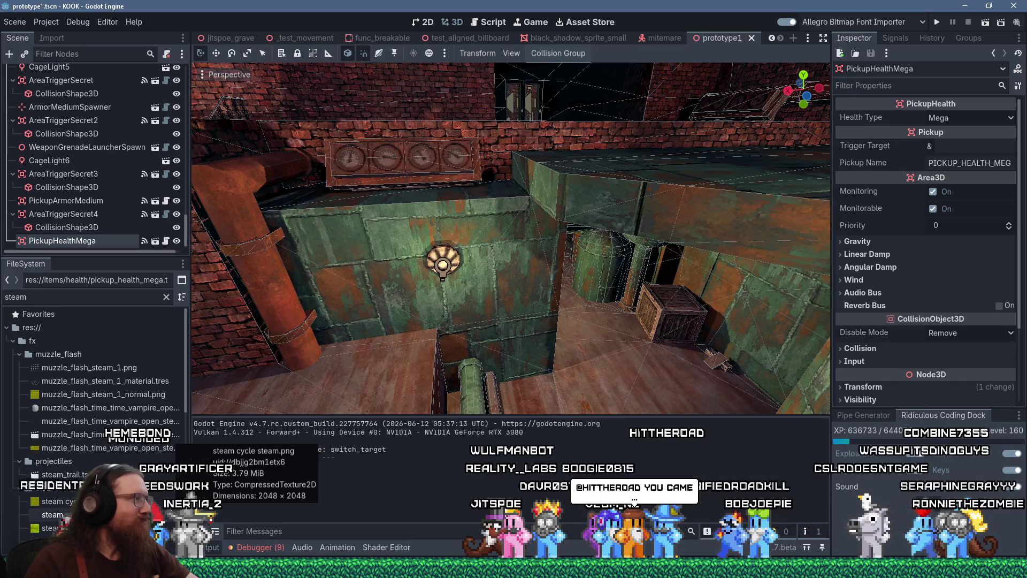
{"action": "mouse_move", "coordinate": [478, 319]}
{"action": "left_mouse_down"}
{"action": "mouse_move", "coordinate": [514, 321]}
{"action": "mouse_move", "coordinate": [477, 320]}
{"action": "left_mouse_up"}
{"action": "mouse_move", "coordinate": [546, 297]}
{"action": "left_mouse_down"}
{"action": "mouse_move", "coordinate": [681, 282]}
{"action": "mouse_move", "coordinate": [465, 310]}
{"action": "mouse_move", "coordinate": [481, 292]}
{"action": "mouse_move", "coordinate": [460, 332]}
{"action": "left_mouse_up"}
{"action": "mouse_move", "coordinate": [471, 278]}
{"action": "left_mouse_down"}
{"action": "mouse_move", "coordinate": [476, 262]}
{"action": "mouse_move", "coordinate": [589, 242]}
{"action": "mouse_move", "coordinate": [598, 155]}
{"action": "mouse_move", "coordinate": [534, 191]}
{"action": "mouse_move", "coordinate": [574, 146]}
{"action": "mouse_move", "coordinate": [578, 104]}
{"action": "mouse_move", "coordinate": [548, 131]}
{"action": "left_mouse_up"}
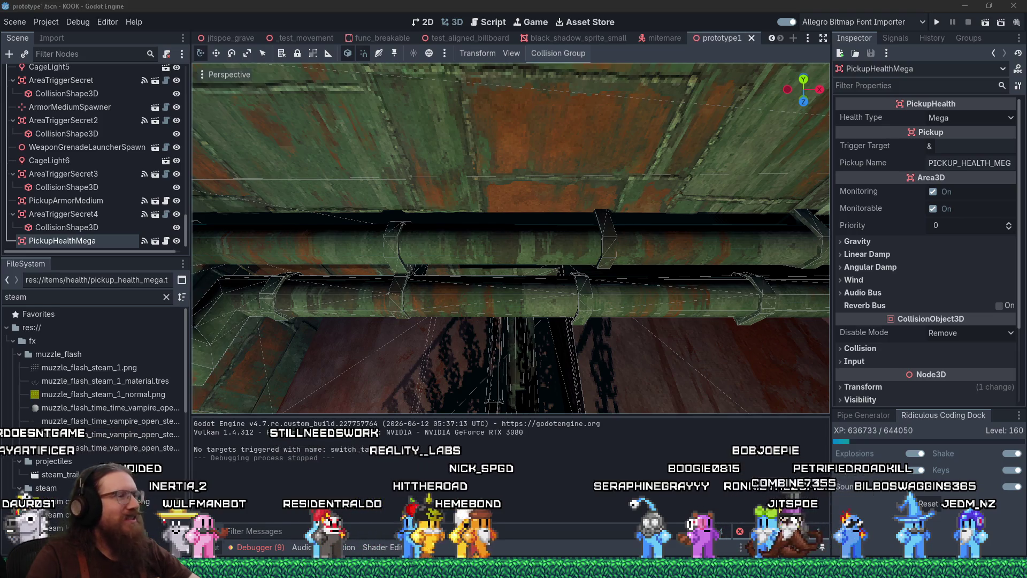
{"action": "key", "text": "f"}
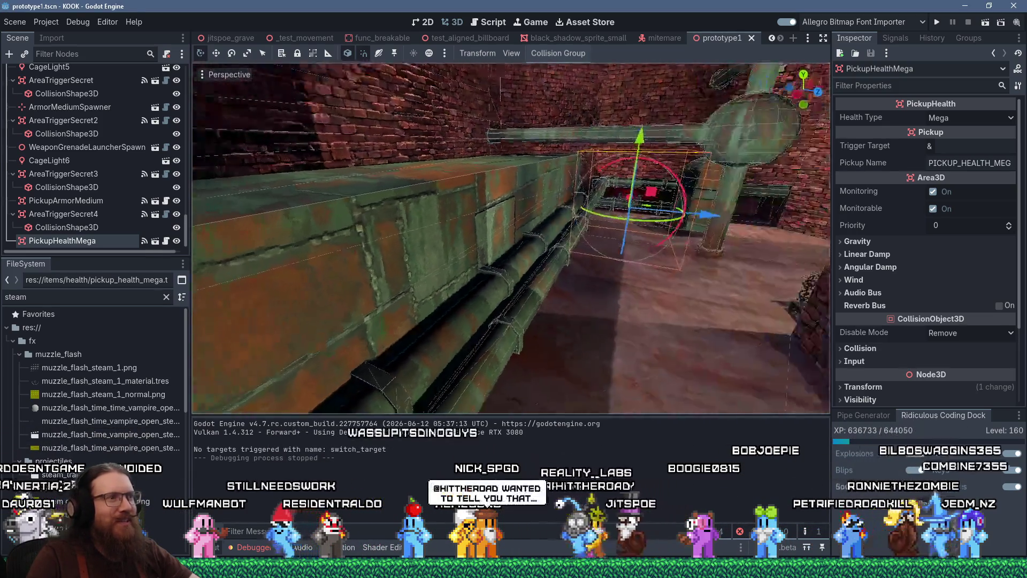
{"action": "mouse_move", "coordinate": [468, 254]}
{"action": "left_mouse_down"}
{"action": "mouse_move", "coordinate": [455, 325]}
{"action": "mouse_move", "coordinate": [419, 358]}
{"action": "mouse_move", "coordinate": [233, 296]}
{"action": "mouse_move", "coordinate": [328, 255]}
{"action": "mouse_move", "coordinate": [459, 261]}
{"action": "left_mouse_up"}
{"action": "scroll", "coordinate": [459, 262], "scroll_direction": "up", "scroll_amount": 3}
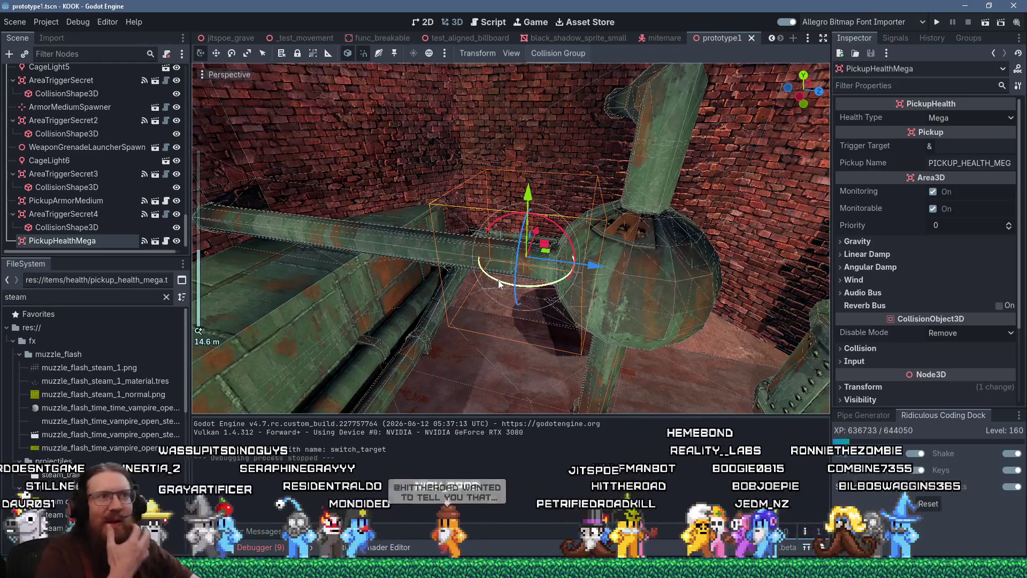
{"action": "mouse_move", "coordinate": [619, 306]}
{"action": "left_mouse_down"}
{"action": "mouse_move", "coordinate": [698, 301]}
{"action": "mouse_move", "coordinate": [512, 279]}
{"action": "mouse_move", "coordinate": [484, 208]}
{"action": "mouse_move", "coordinate": [565, 293]}
{"action": "mouse_move", "coordinate": [518, 312]}
{"action": "mouse_move", "coordinate": [238, 245]}
{"action": "mouse_move", "coordinate": [531, 242]}
{"action": "mouse_move", "coordinate": [653, 349]}
{"action": "mouse_move", "coordinate": [521, 330]}
{"action": "left_mouse_up"}
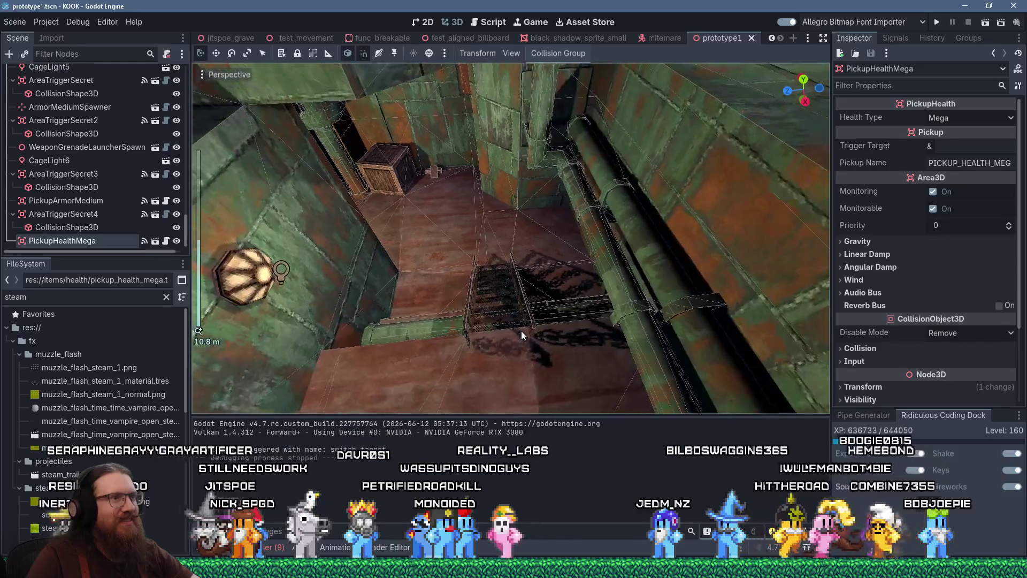
{"action": "mouse_move", "coordinate": [426, 301]}
{"action": "left_mouse_down"}
{"action": "mouse_move", "coordinate": [560, 323]}
{"action": "mouse_move", "coordinate": [568, 348]}
{"action": "left_mouse_up"}
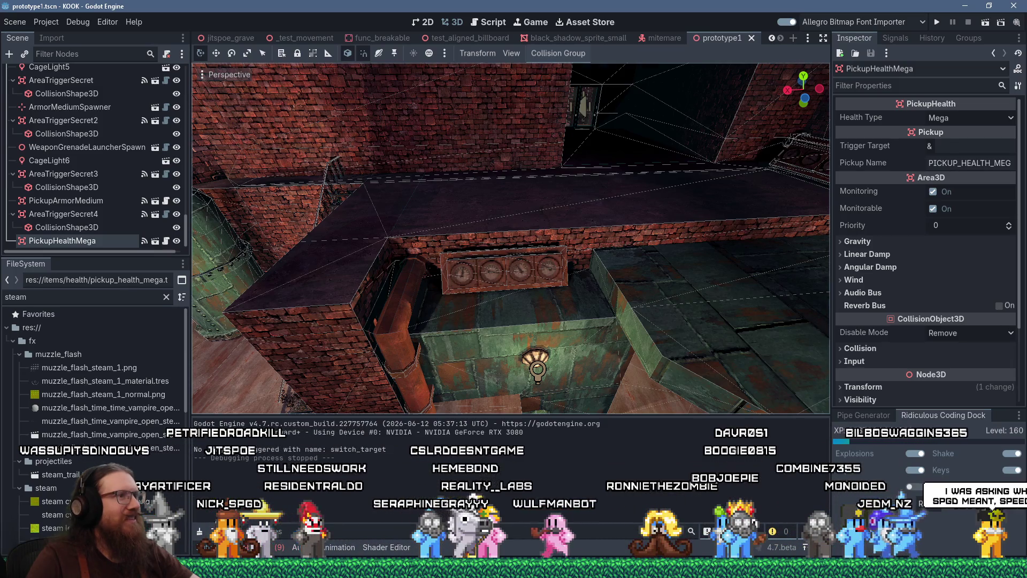
{"action": "scroll", "coordinate": [521, 284], "scroll_direction": "down", "scroll_amount": 5}
{"action": "scroll", "coordinate": [522, 289], "scroll_direction": "up", "scroll_amount": 4}
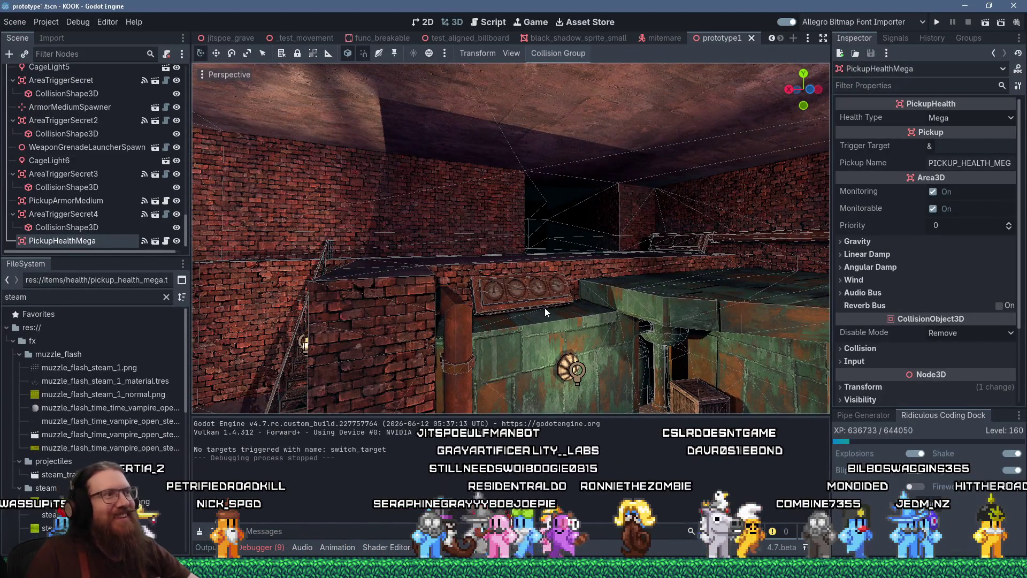
{"action": "right_click", "coordinate": [545, 307]}
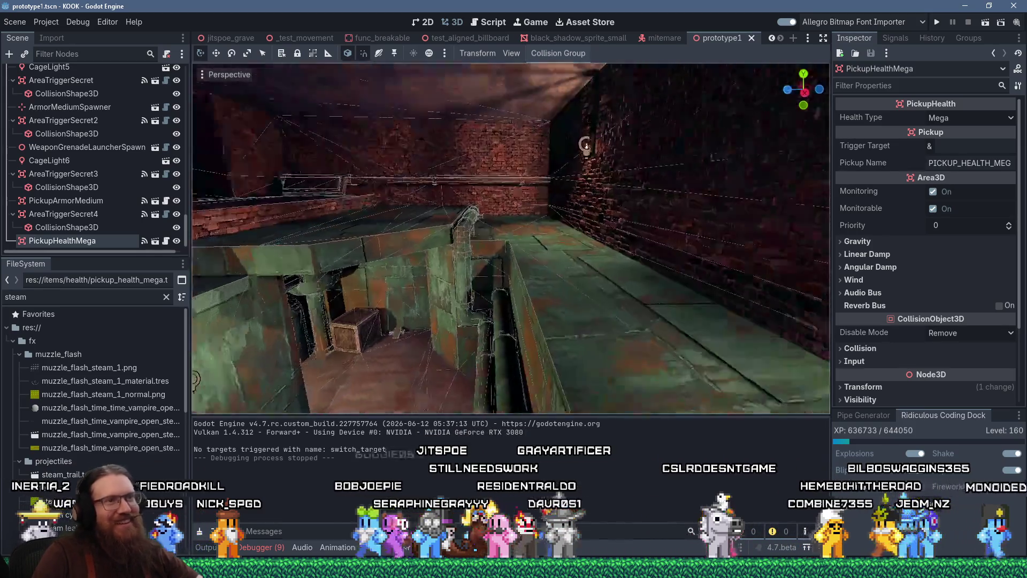
{"action": "scroll", "coordinate": [545, 293], "scroll_direction": "up", "scroll_amount": 1}
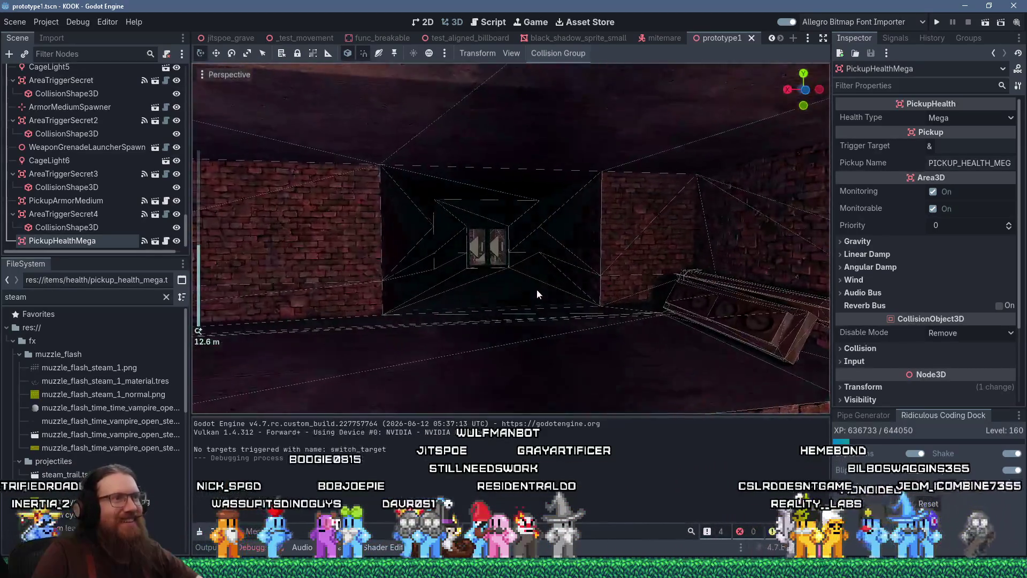
{"action": "key", "text": "w"}
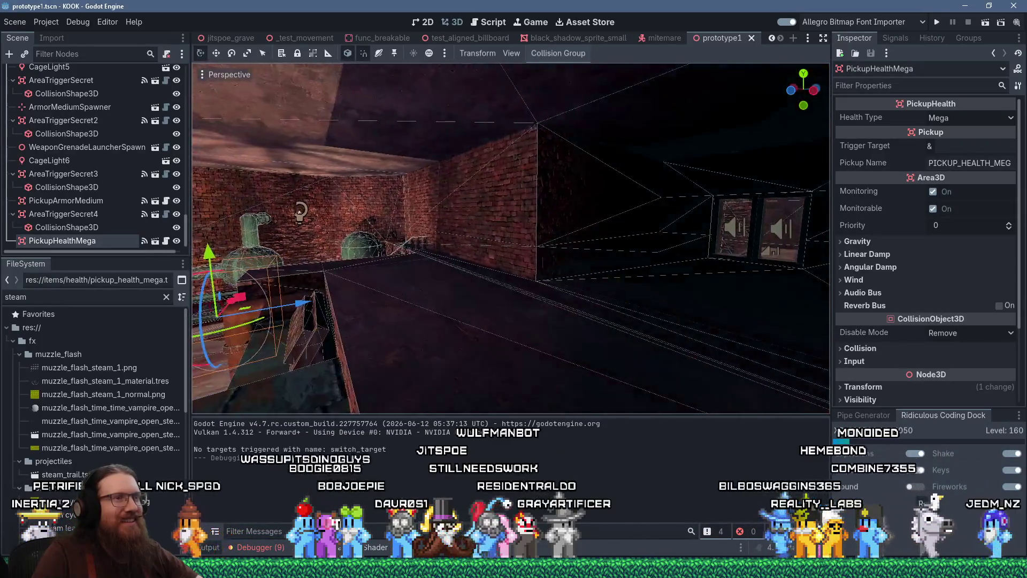
{"action": "key", "text": "f"}
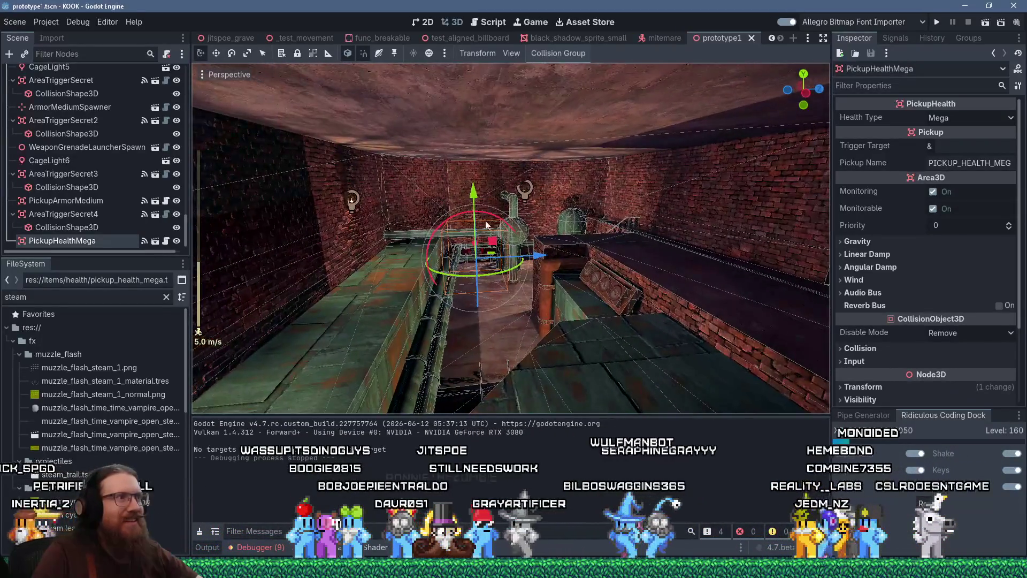
{"action": "left_click", "coordinate": [352, 203]}
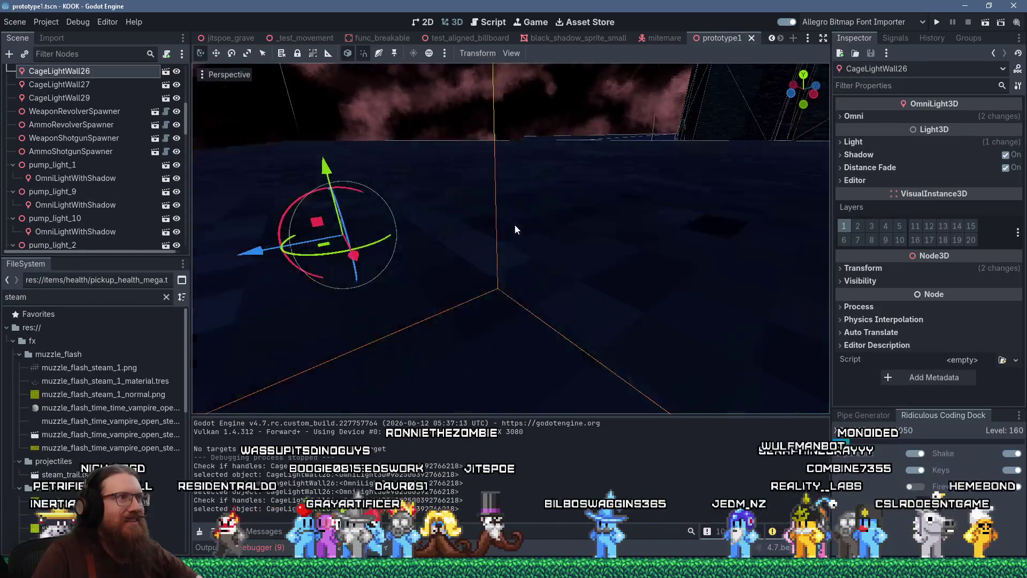
Duplicate CageLightWall26, drag the copy toward the far corridor and rotate it 90 degrees
{"action": "key", "text": "ctrl+d"}
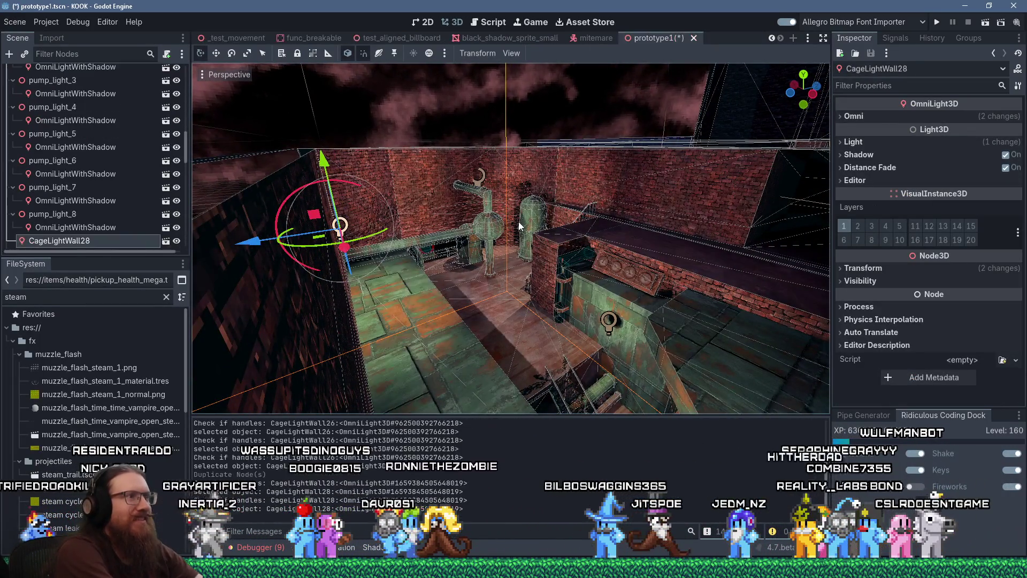
{"action": "mouse_move", "coordinate": [315, 246]}
{"action": "left_mouse_down"}
{"action": "mouse_move", "coordinate": [342, 235]}
{"action": "mouse_move", "coordinate": [773, 283]}
{"action": "left_mouse_up"}
{"action": "key", "text": "f"}
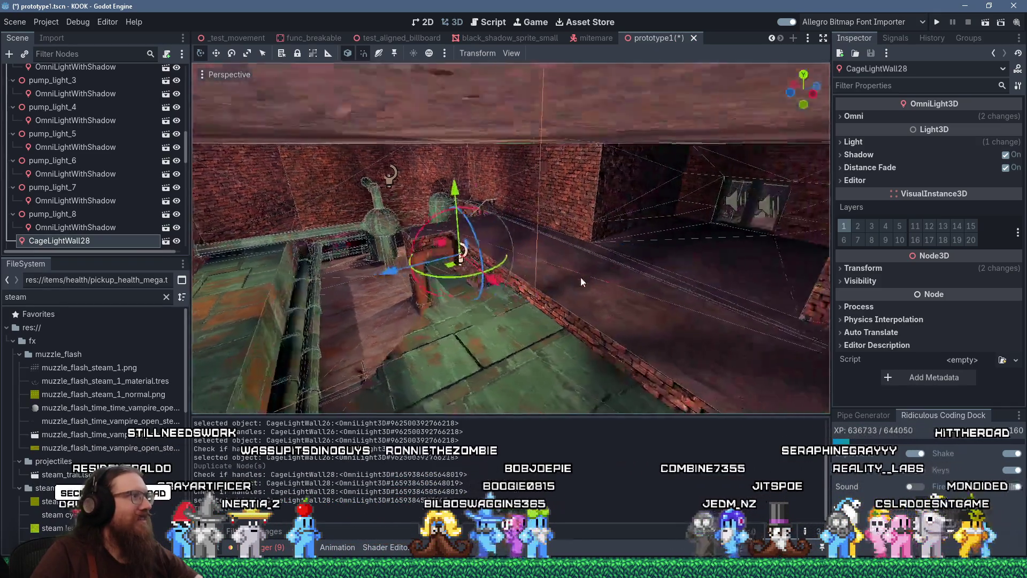
{"action": "scroll", "coordinate": [582, 282], "scroll_direction": "up", "scroll_amount": 3}
{"action": "mouse_move", "coordinate": [590, 302]}
{"action": "left_mouse_down"}
{"action": "mouse_move", "coordinate": [602, 265]}
{"action": "mouse_move", "coordinate": [589, 224]}
{"action": "left_mouse_up"}
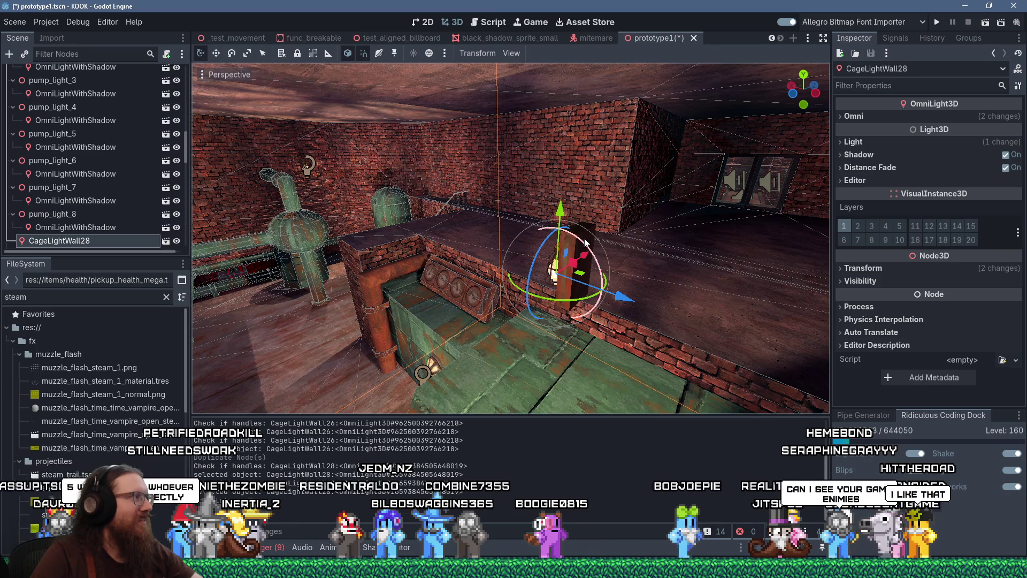
{"action": "mouse_move", "coordinate": [585, 247]}
{"action": "left_mouse_down"}
{"action": "mouse_move", "coordinate": [605, 240]}
{"action": "mouse_move", "coordinate": [655, 255]}
{"action": "mouse_move", "coordinate": [582, 265]}
{"action": "mouse_move", "coordinate": [587, 223]}
{"action": "mouse_move", "coordinate": [562, 240]}
{"action": "mouse_move", "coordinate": [582, 244]}
{"action": "left_mouse_up"}
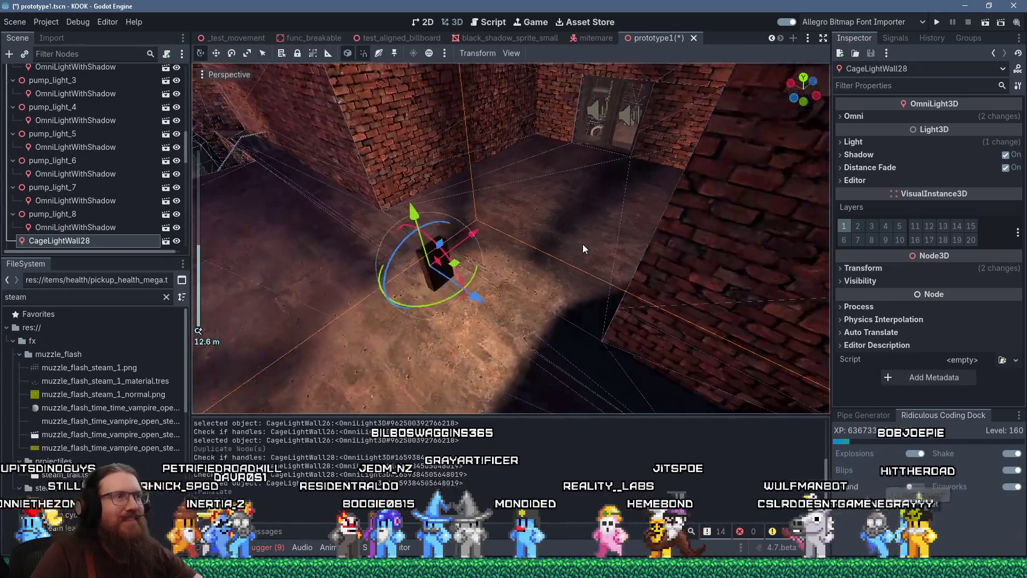
Move the copied light across onto the right-hand brick wall and nudge it along X
{"action": "mouse_move", "coordinate": [462, 262]}
{"action": "left_mouse_down"}
{"action": "mouse_move", "coordinate": [447, 228]}
{"action": "mouse_move", "coordinate": [652, 235]}
{"action": "mouse_move", "coordinate": [692, 211]}
{"action": "mouse_move", "coordinate": [597, 213]}
{"action": "mouse_move", "coordinate": [630, 208]}
{"action": "left_mouse_up"}
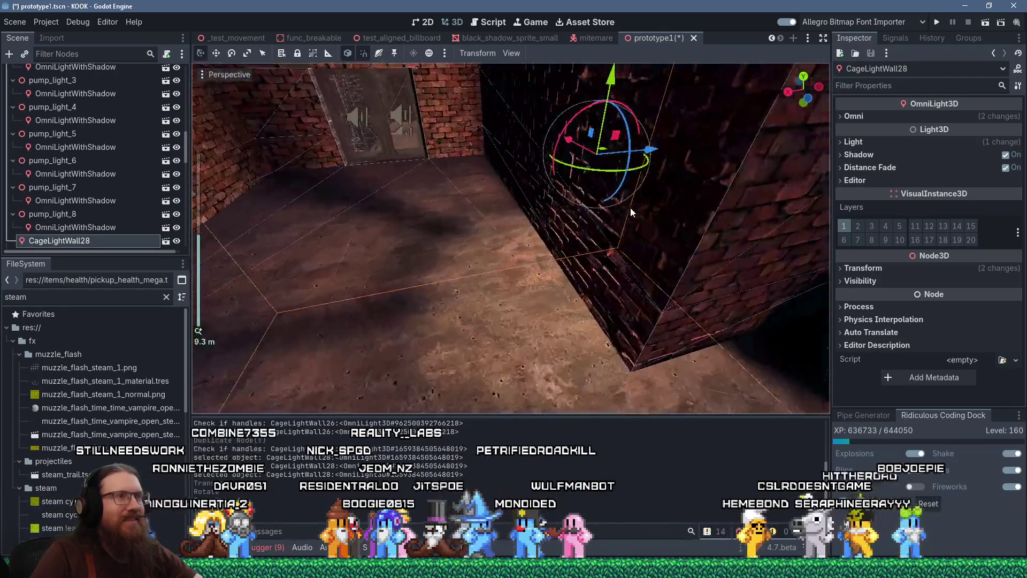
{"action": "scroll", "coordinate": [630, 208], "scroll_direction": "up", "scroll_amount": 3}
{"action": "left_click", "coordinate": [611, 223]}
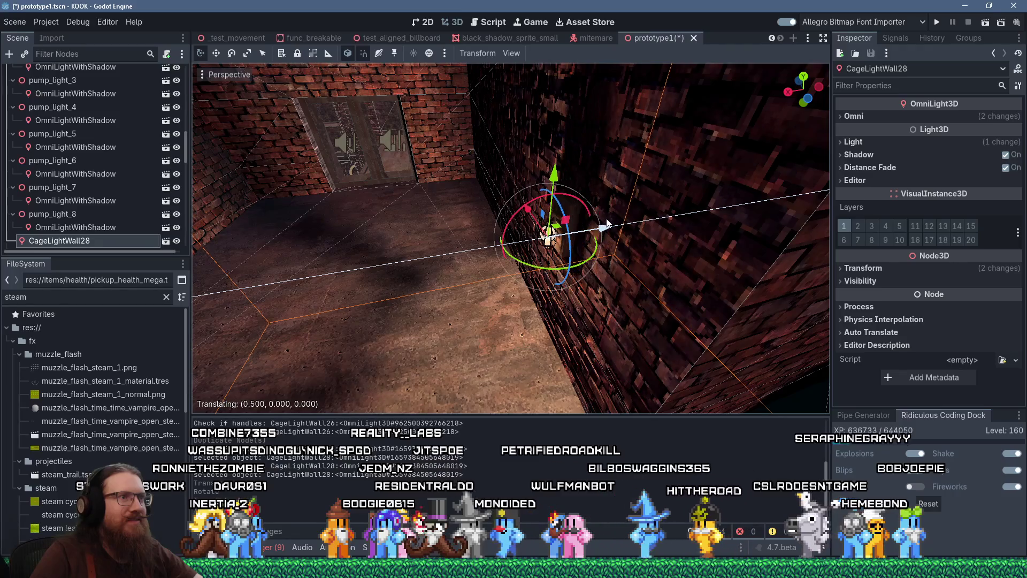
{"action": "scroll", "coordinate": [523, 237], "scroll_direction": "up", "scroll_amount": 5}
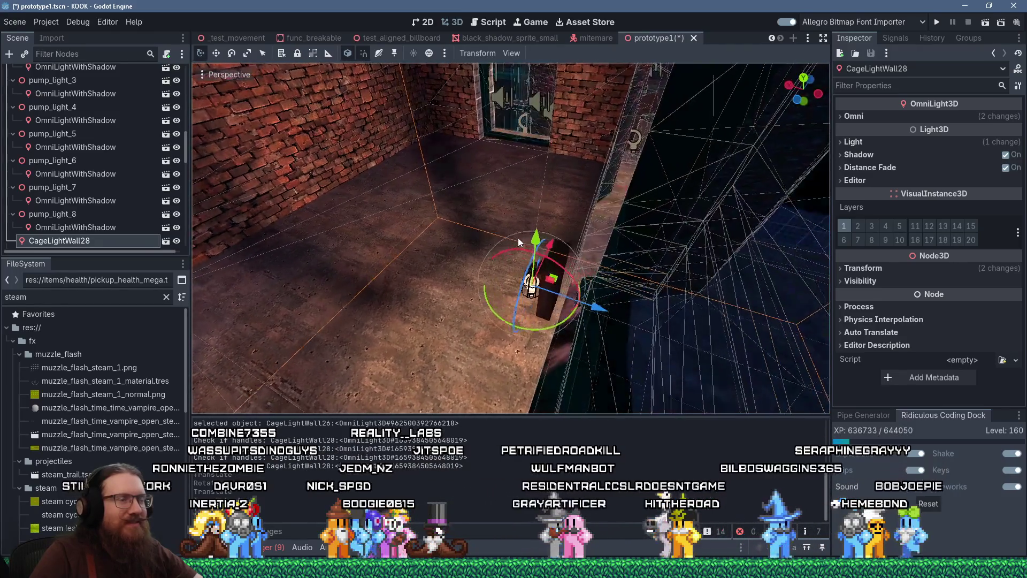
{"action": "scroll", "coordinate": [540, 235], "scroll_direction": "down", "scroll_amount": 3}
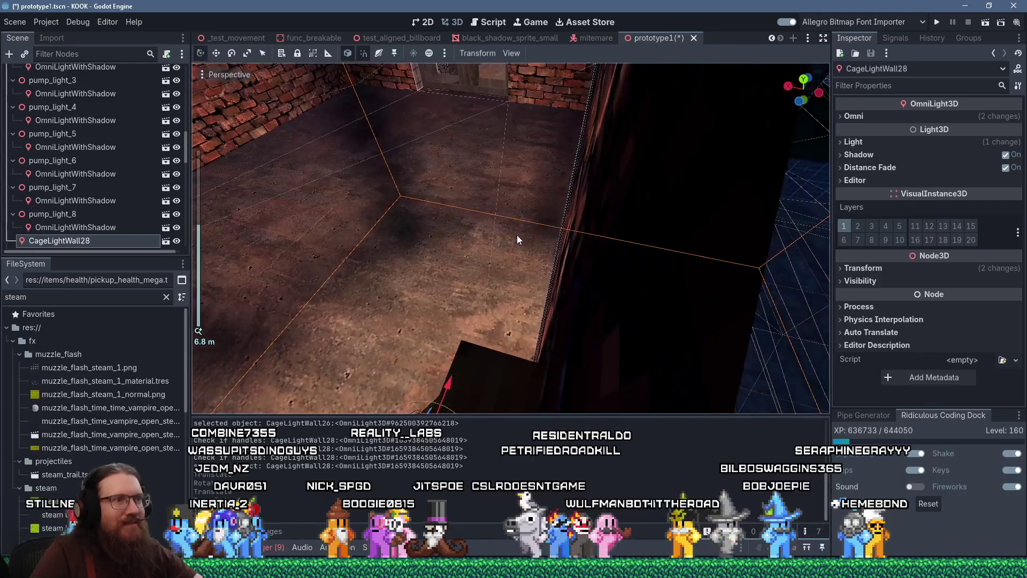
{"action": "key", "text": "g"}
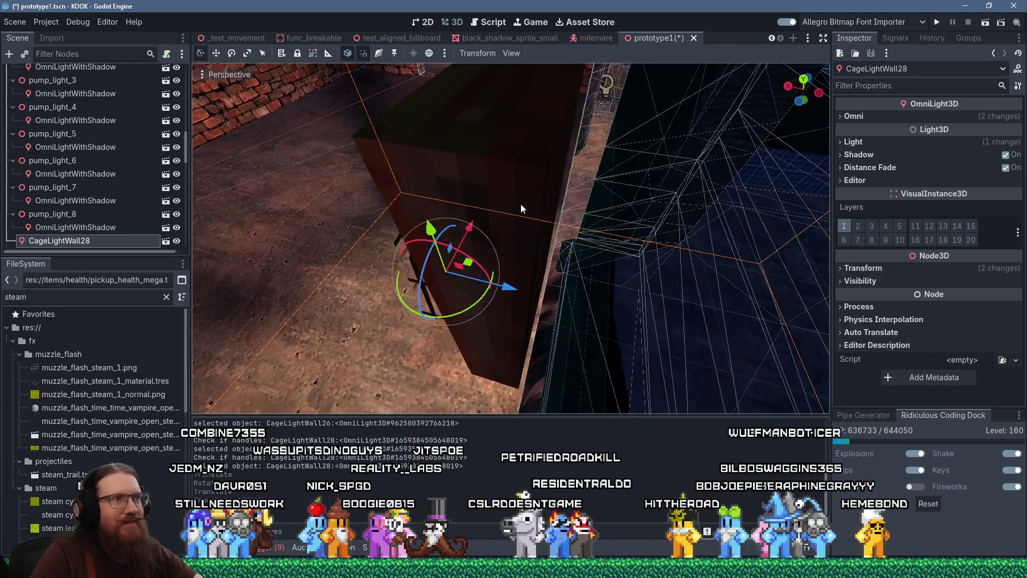
{"action": "mouse_move", "coordinate": [531, 294]}
{"action": "left_mouse_down"}
{"action": "mouse_move", "coordinate": [538, 303]}
{"action": "mouse_move", "coordinate": [555, 290]}
{"action": "left_mouse_up"}
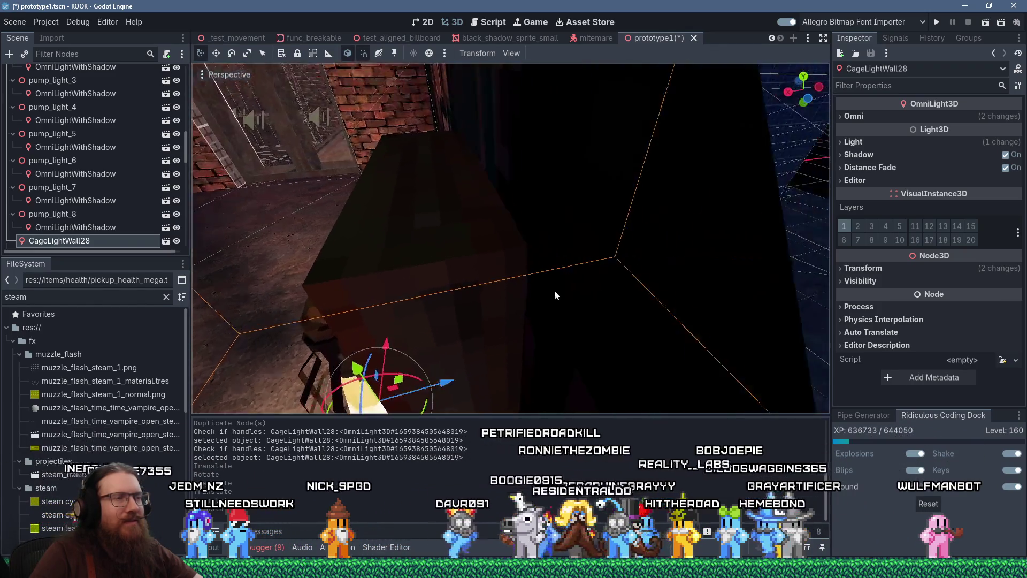
Turn the copied light around 180 degrees so it faces the room
{"action": "key", "text": "f"}
{"action": "scroll", "coordinate": [598, 264], "scroll_direction": "down", "scroll_amount": 2}
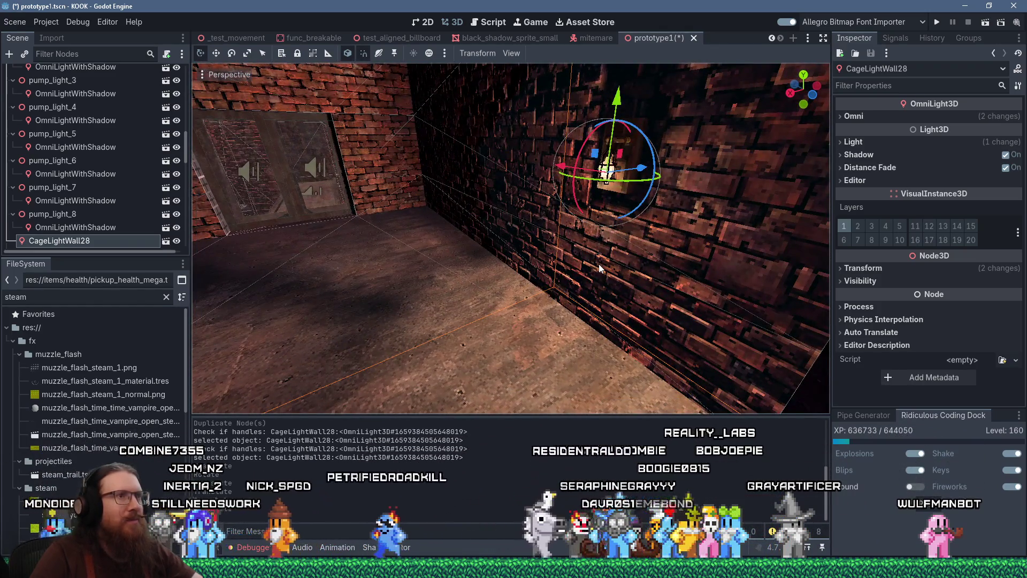
{"action": "scroll", "coordinate": [600, 269], "scroll_direction": "down", "scroll_amount": 3}
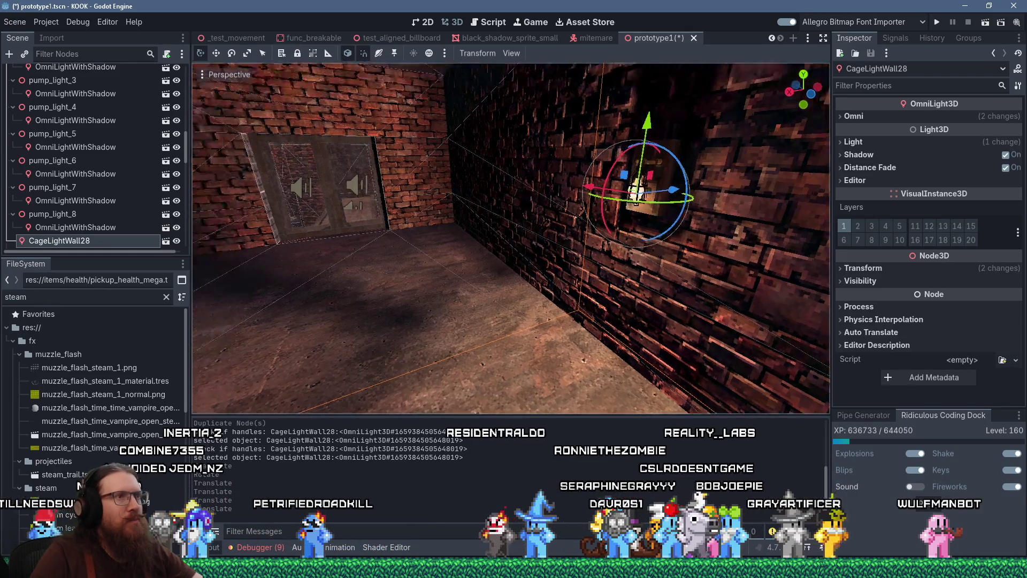
{"action": "scroll", "coordinate": [572, 283], "scroll_direction": "down", "scroll_amount": 4}
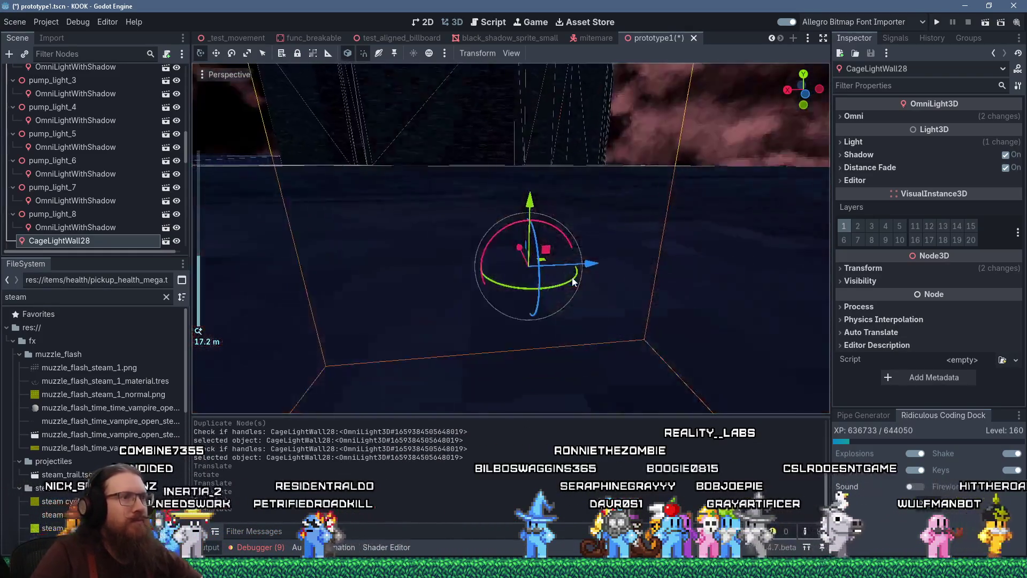
{"action": "scroll", "coordinate": [636, 239], "scroll_direction": "up", "scroll_amount": 3}
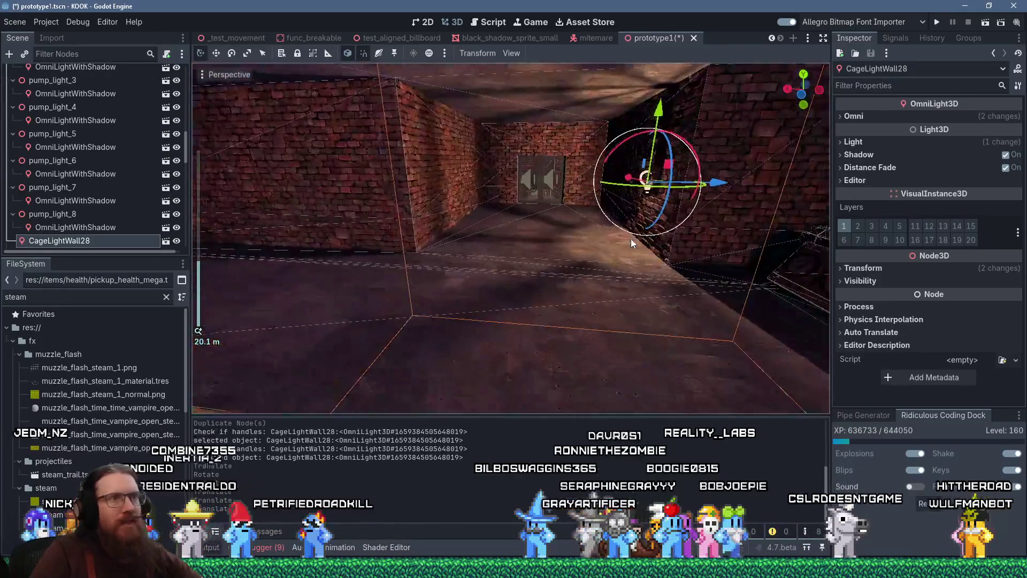
{"action": "mouse_move", "coordinate": [689, 247]}
{"action": "left_mouse_down"}
{"action": "mouse_move", "coordinate": [615, 267]}
{"action": "mouse_move", "coordinate": [573, 215]}
{"action": "mouse_move", "coordinate": [299, 216]}
{"action": "mouse_move", "coordinate": [349, 175]}
{"action": "mouse_move", "coordinate": [521, 290]}
{"action": "mouse_move", "coordinate": [452, 255]}
{"action": "mouse_move", "coordinate": [631, 246]}
{"action": "mouse_move", "coordinate": [531, 236]}
{"action": "mouse_move", "coordinate": [603, 207]}
{"action": "mouse_move", "coordinate": [444, 202]}
{"action": "mouse_move", "coordinate": [550, 217]}
{"action": "mouse_move", "coordinate": [564, 140]}
{"action": "mouse_move", "coordinate": [568, 194]}
{"action": "left_mouse_up"}
Slide CageLightWall28 slightly along its X axis on the brick wall, checking it from around the corridor
{"action": "scroll", "coordinate": [381, 201], "scroll_direction": "up", "scroll_amount": 3}
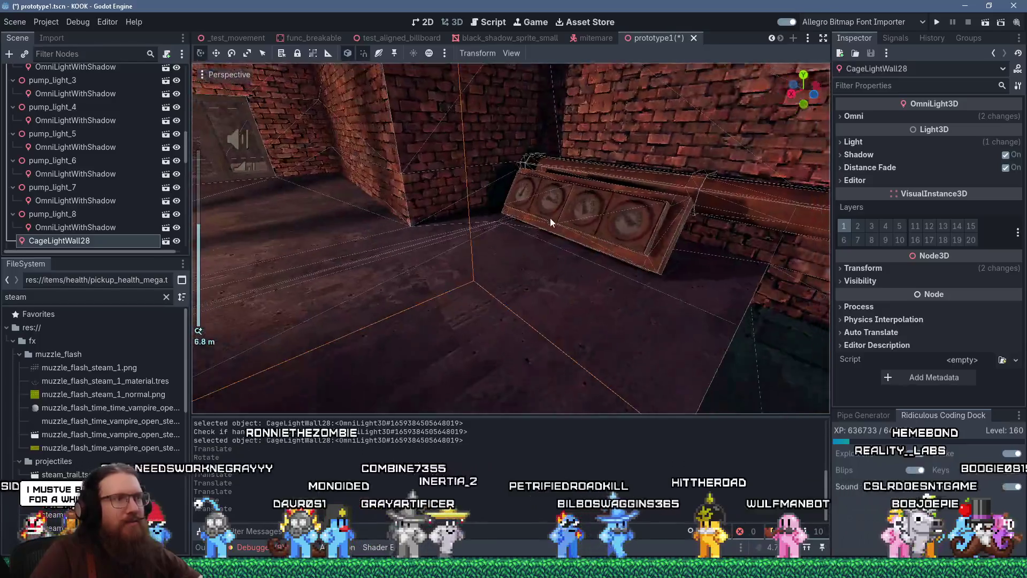
{"action": "scroll", "coordinate": [550, 217], "scroll_direction": "down", "scroll_amount": 5}
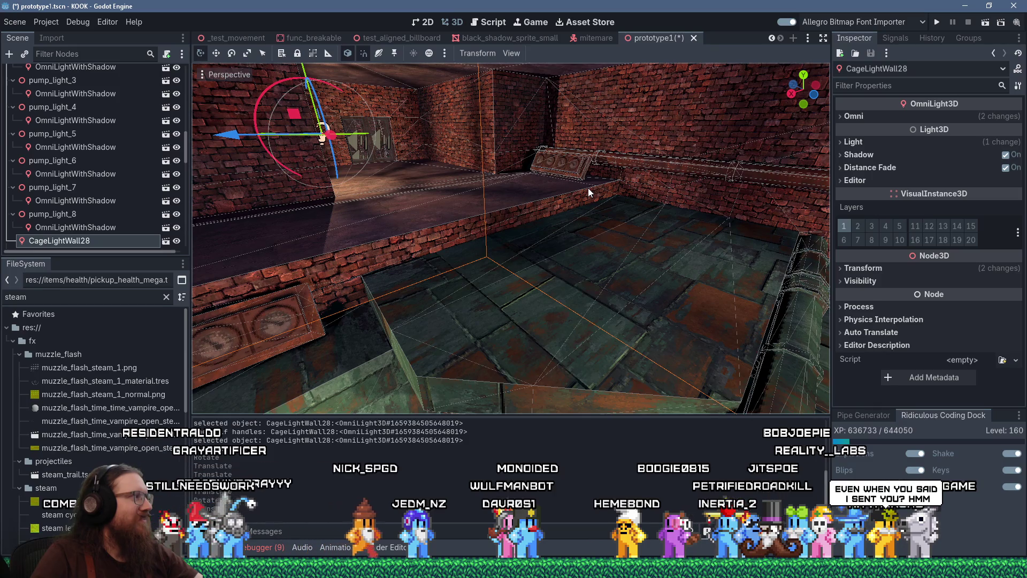
{"action": "left_click_drag", "start_coordinate": [588, 188], "coordinate": [530, 196]}
{"action": "mouse_move", "coordinate": [705, 197]}
{"action": "left_mouse_down"}
{"action": "mouse_move", "coordinate": [526, 207]}
{"action": "mouse_move", "coordinate": [541, 189]}
{"action": "mouse_move", "coordinate": [573, 191]}
{"action": "mouse_move", "coordinate": [564, 184]}
{"action": "mouse_move", "coordinate": [580, 221]}
{"action": "mouse_move", "coordinate": [548, 246]}
{"action": "left_mouse_up"}
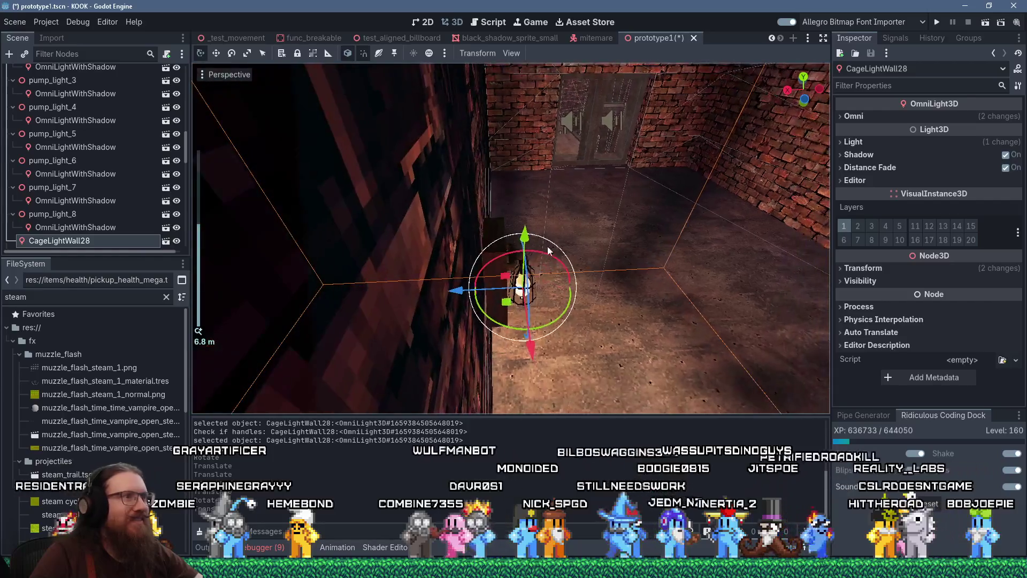
{"action": "left_click_drag", "start_coordinate": [473, 298], "coordinate": [444, 301]}
{"action": "left_click_drag", "start_coordinate": [621, 291], "coordinate": [496, 252]}
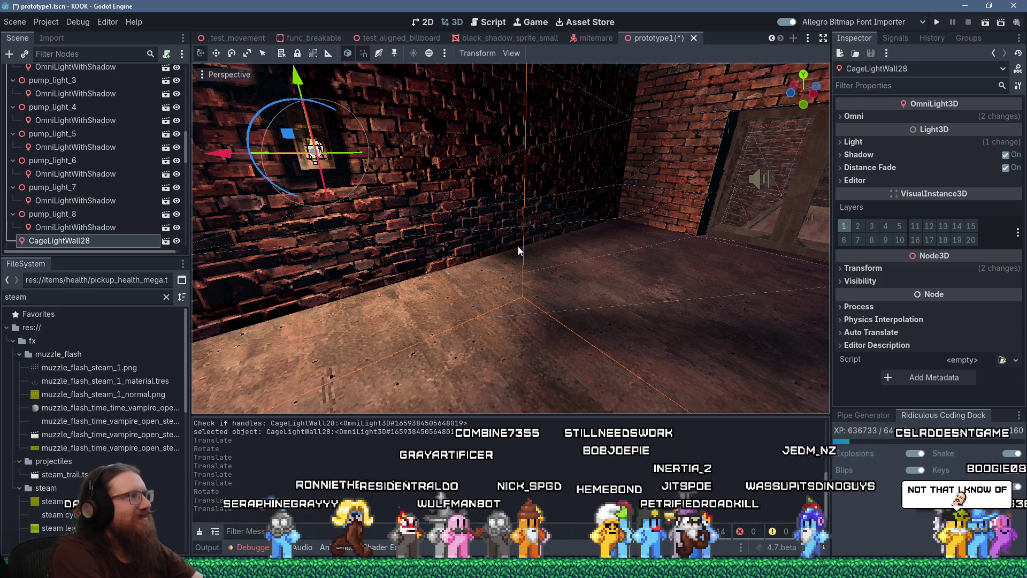
{"action": "mouse_move", "coordinate": [518, 246]}
{"action": "left_mouse_down"}
{"action": "mouse_move", "coordinate": [627, 232]}
{"action": "mouse_move", "coordinate": [568, 242]}
{"action": "mouse_move", "coordinate": [625, 223]}
{"action": "mouse_move", "coordinate": [554, 239]}
{"action": "mouse_move", "coordinate": [624, 226]}
{"action": "mouse_move", "coordinate": [564, 255]}
{"action": "mouse_move", "coordinate": [632, 250]}
{"action": "mouse_move", "coordinate": [548, 209]}
{"action": "mouse_move", "coordinate": [644, 226]}
{"action": "left_mouse_up"}
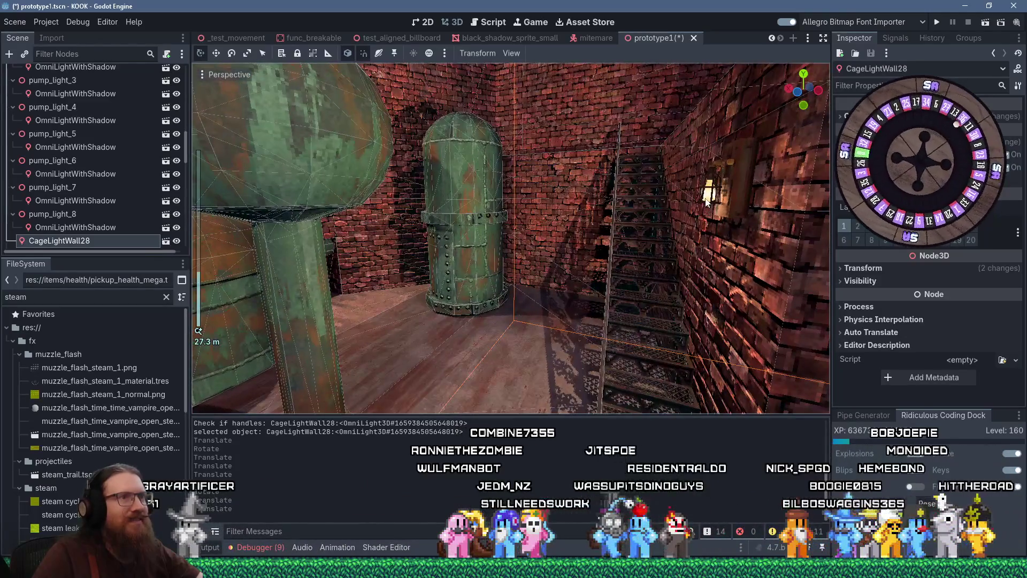
Select the CageLightWall29 light by the stairs and set its energy to 2.146
{"action": "left_click", "coordinate": [707, 197]}
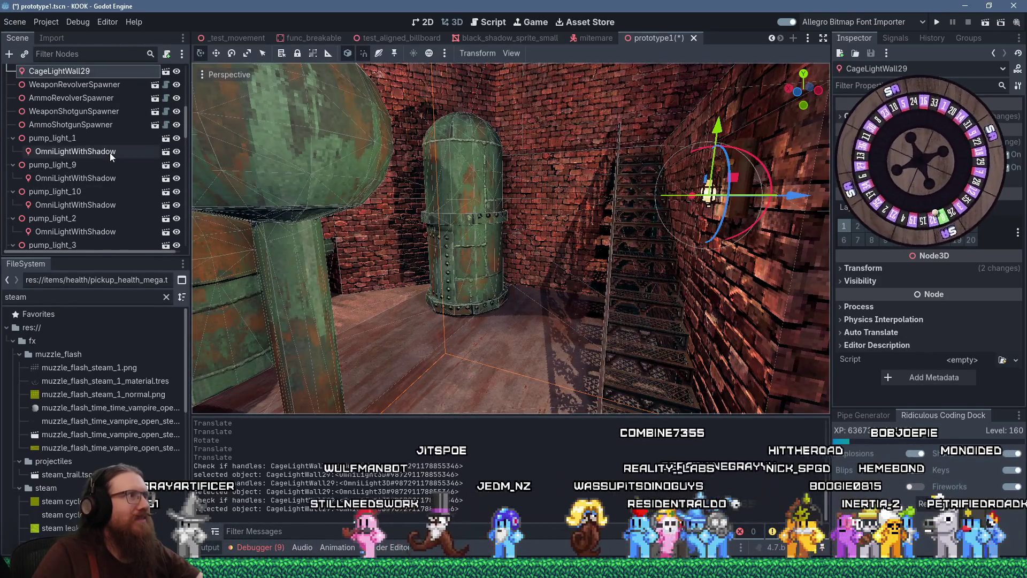
{"action": "scroll", "coordinate": [110, 153], "scroll_direction": "up", "scroll_amount": 1}
{"action": "scroll", "coordinate": [107, 134], "scroll_direction": "up", "scroll_amount": 1}
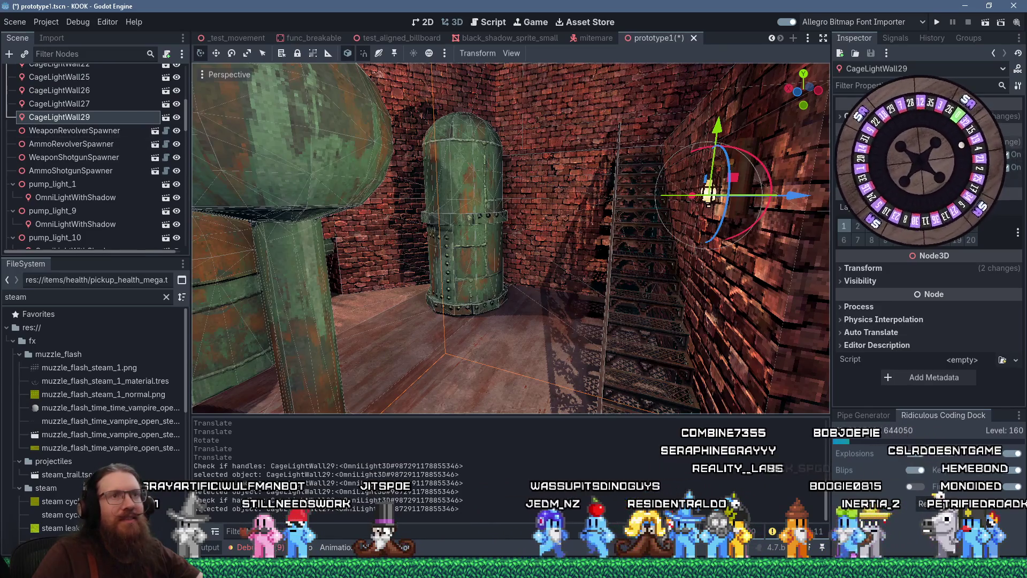
{"action": "scroll", "coordinate": [929, 241], "scroll_direction": "up", "scroll_amount": 5}
{"action": "left_click_drag", "start_coordinate": [934, 182], "coordinate": [939, 184]}
{"action": "scroll", "coordinate": [650, 160], "scroll_direction": "down", "scroll_amount": 5}
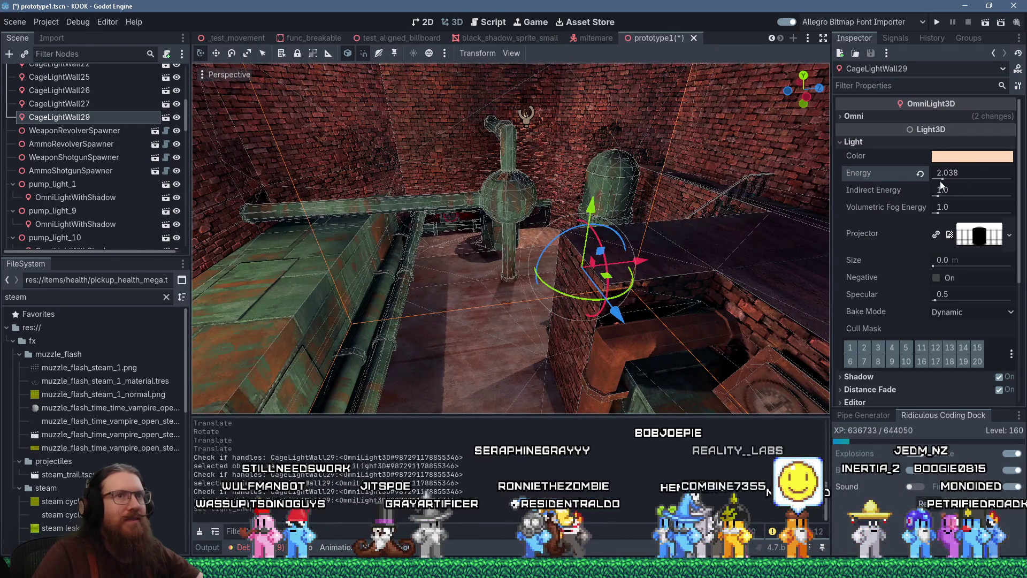
Raise its Omni attenuation to 0.379 and range to 30.937, then save the scene
{"action": "left_click", "coordinate": [881, 118]}
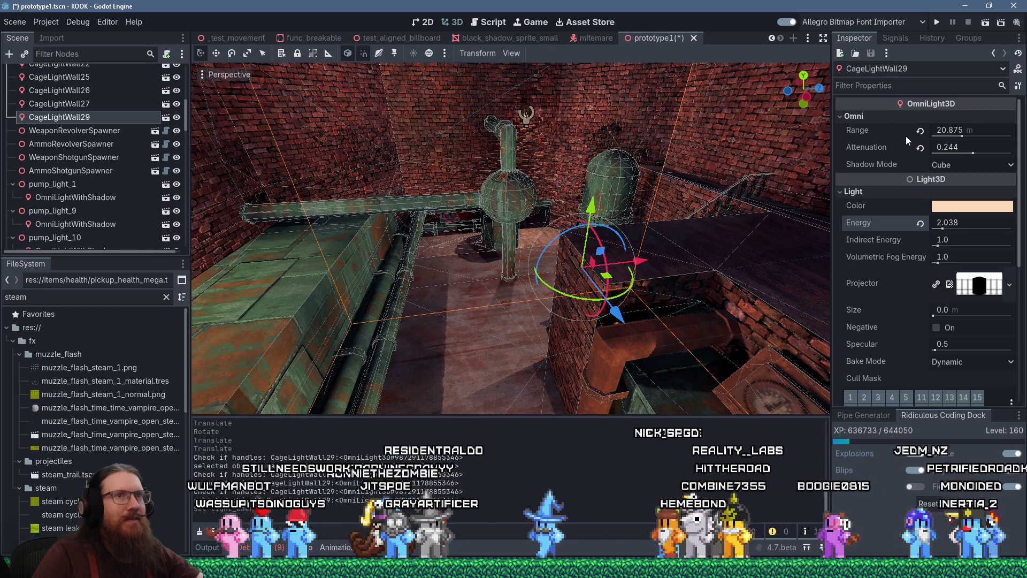
{"action": "left_click_drag", "start_coordinate": [973, 154], "coordinate": [975, 155]}
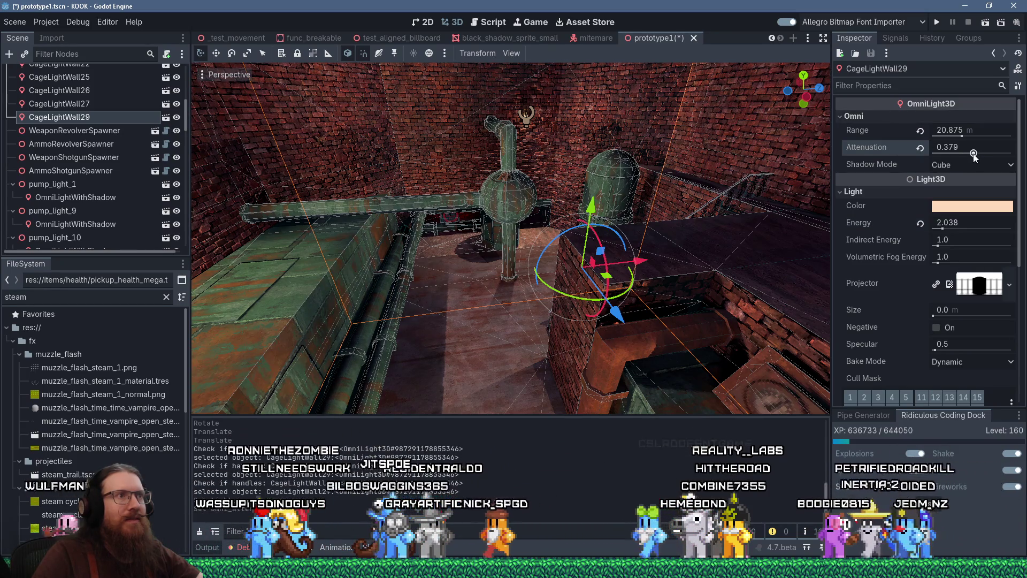
{"action": "scroll", "coordinate": [589, 201], "scroll_direction": "up", "scroll_amount": 4}
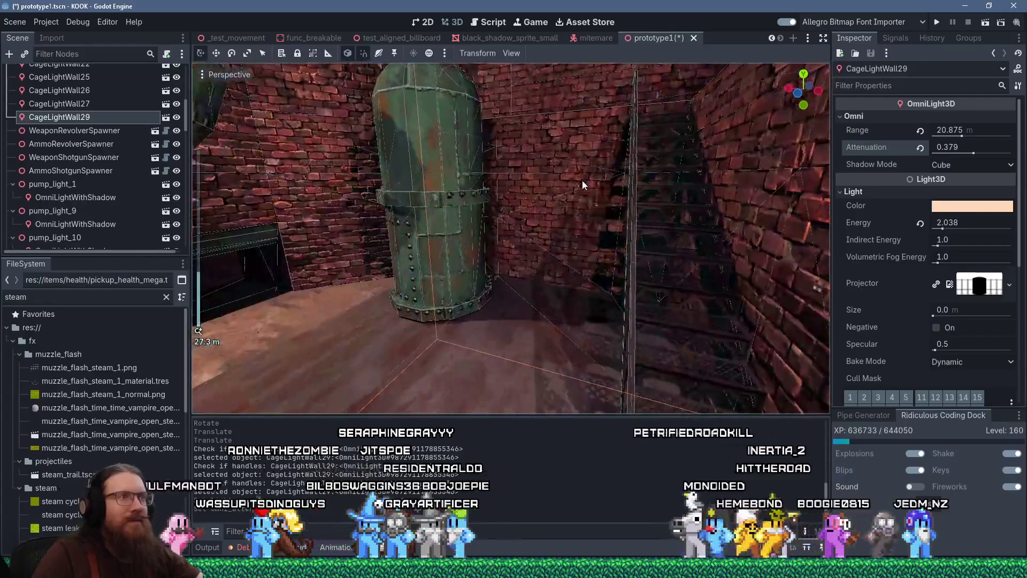
{"action": "mouse_move", "coordinate": [582, 185]}
{"action": "left_mouse_down"}
{"action": "mouse_move", "coordinate": [668, 146]}
{"action": "mouse_move", "coordinate": [599, 142]}
{"action": "mouse_move", "coordinate": [612, 142]}
{"action": "left_mouse_up"}
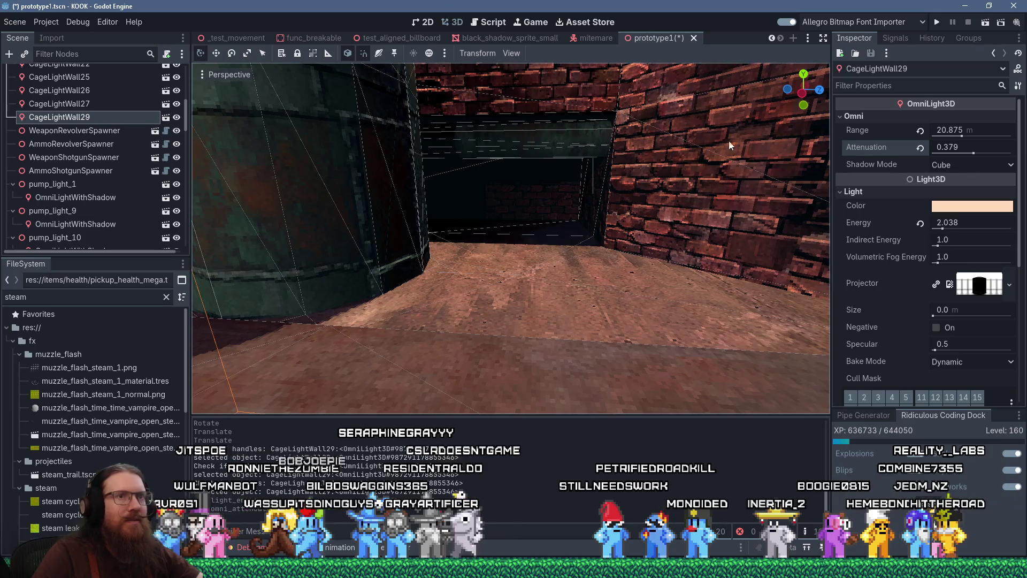
{"action": "left_click_drag", "start_coordinate": [962, 138], "coordinate": [964, 138]}
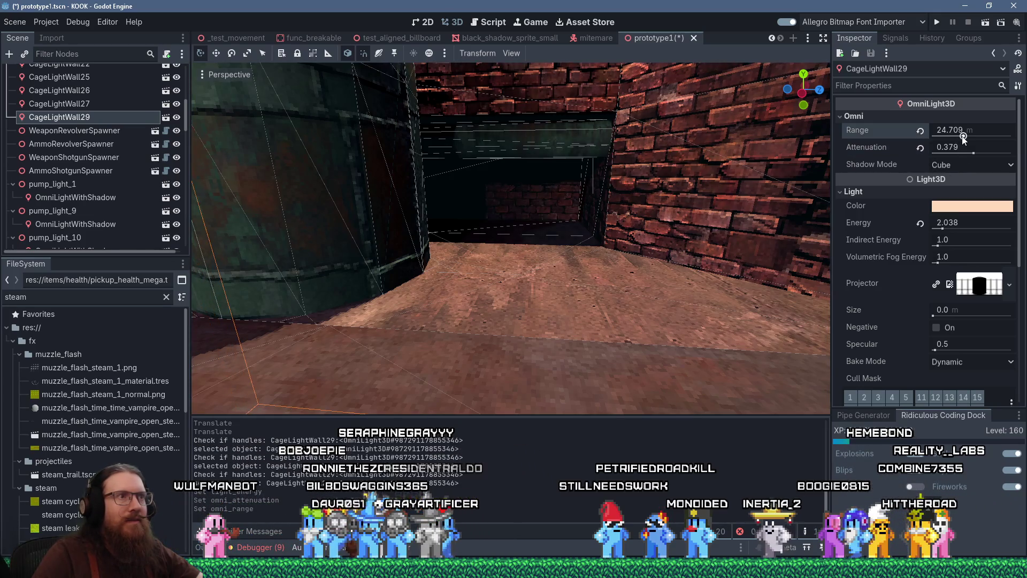
{"action": "mouse_move", "coordinate": [749, 171]}
{"action": "left_mouse_down"}
{"action": "mouse_move", "coordinate": [672, 178]}
{"action": "mouse_move", "coordinate": [714, 189]}
{"action": "left_mouse_up"}
{"action": "scroll", "coordinate": [713, 188], "scroll_direction": "down", "scroll_amount": 2}
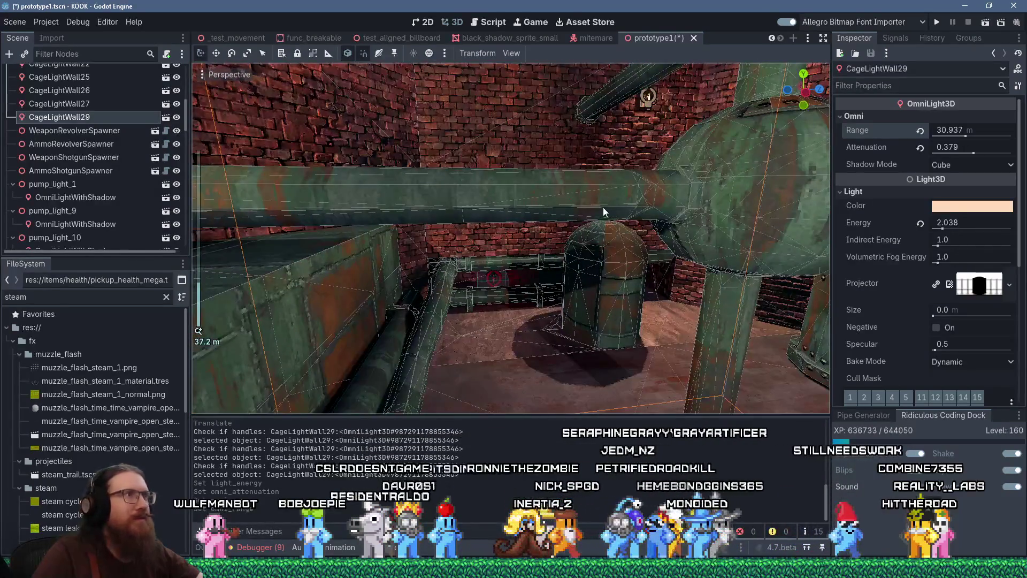
{"action": "key", "text": "ctrl+s"}
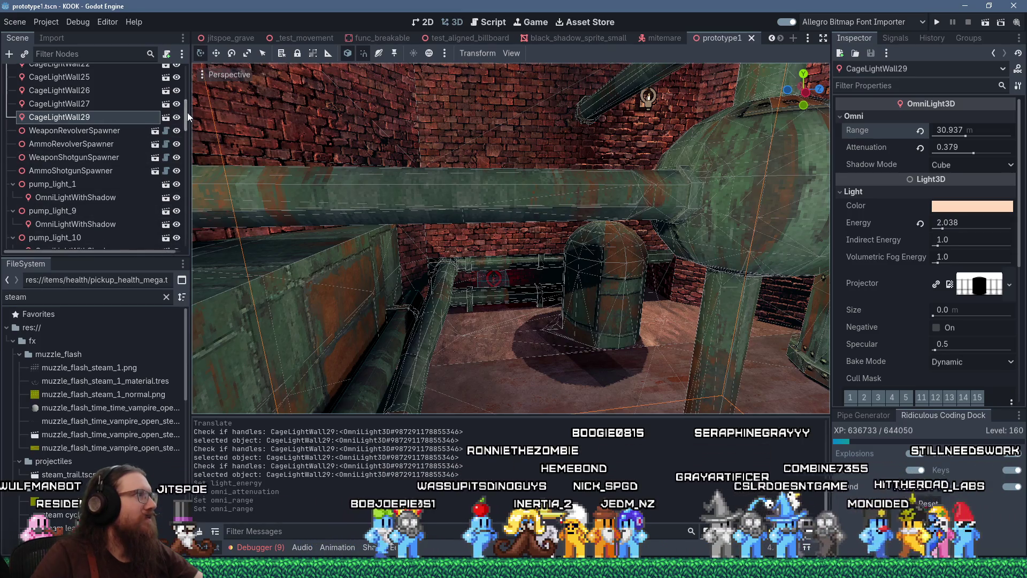
{"action": "left_click_drag", "start_coordinate": [186, 117], "coordinate": [186, 63]}
Select the Prototype1 root node, then collapse the fx folder and steam_cycle inside vehicles
{"action": "left_click", "coordinate": [75, 73]}
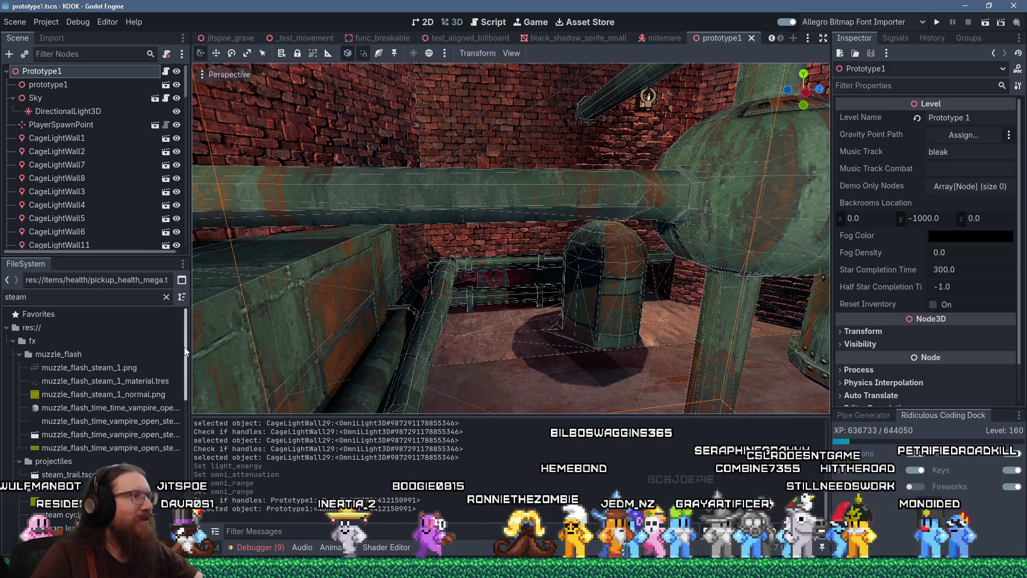
{"action": "left_click", "coordinate": [11, 341]}
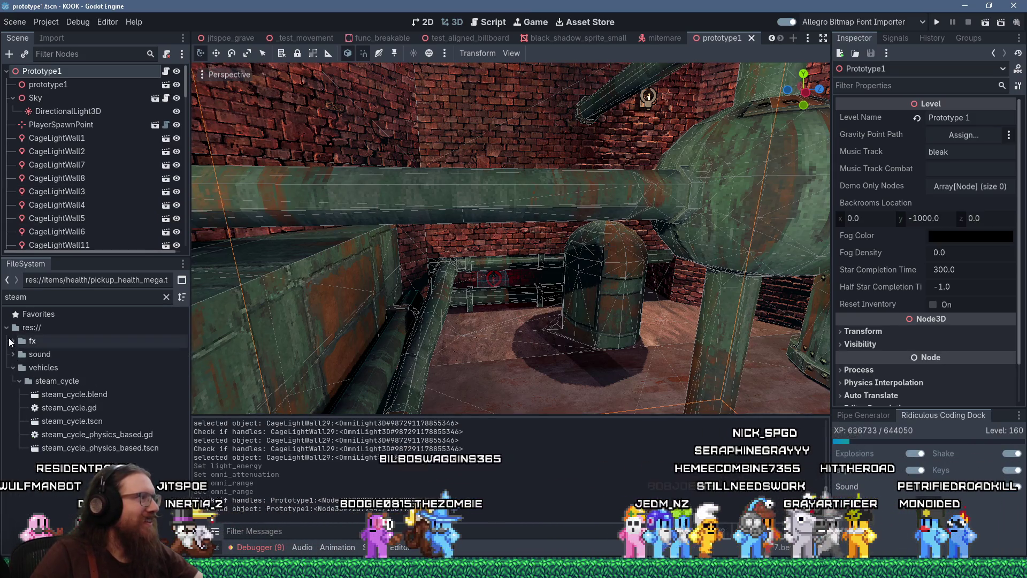
{"action": "double_click", "coordinate": [12, 328]}
{"action": "double_click", "coordinate": [12, 327]}
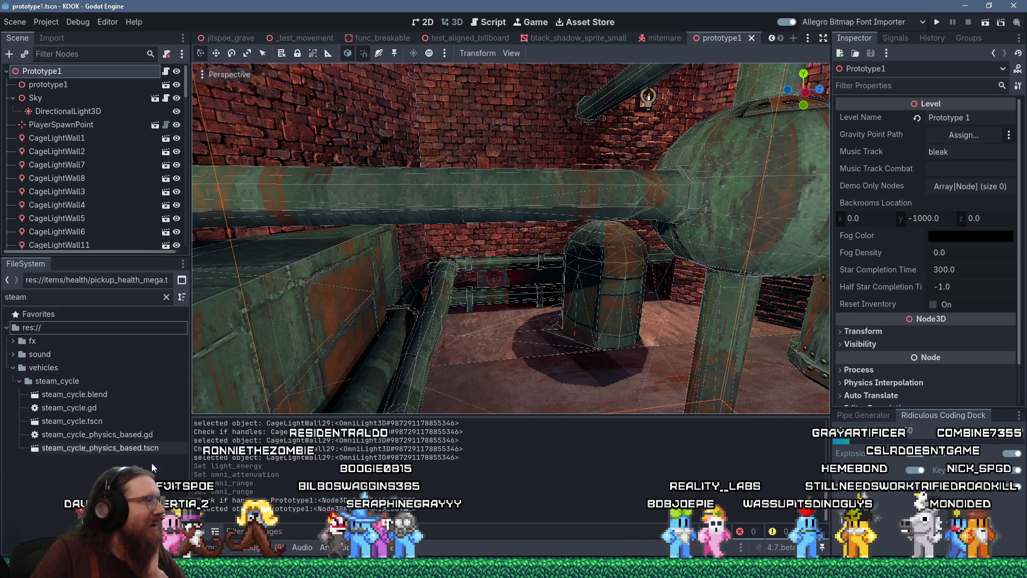
{"action": "left_click", "coordinate": [19, 382]}
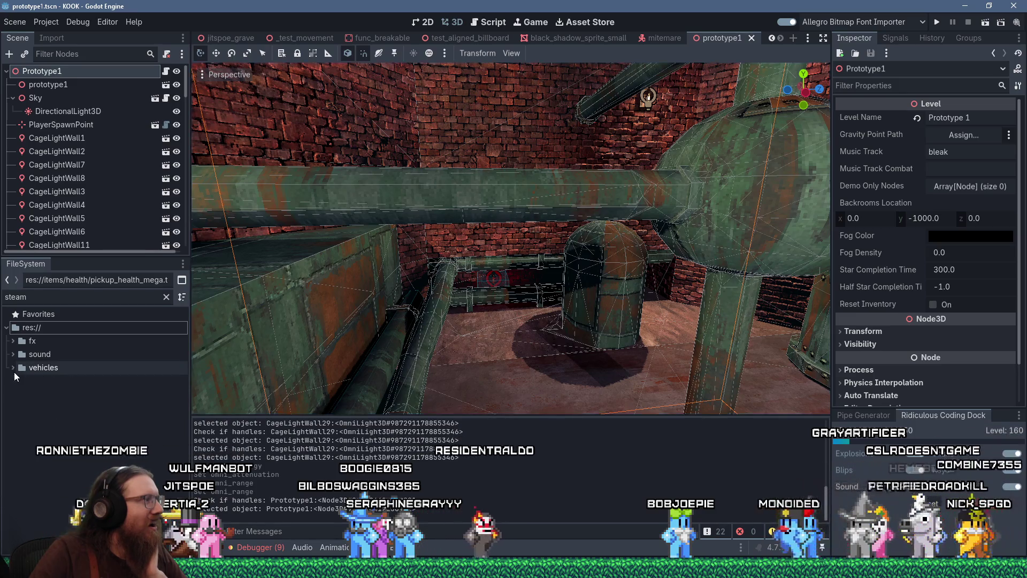
{"action": "left_click", "coordinate": [18, 383]}
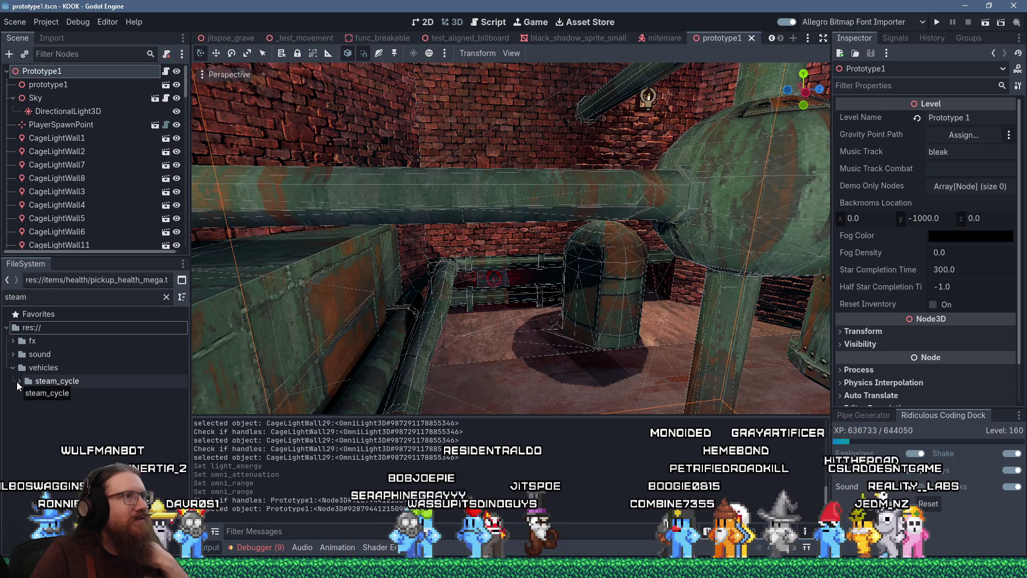
{"action": "scroll", "coordinate": [507, 287], "scroll_direction": "up", "scroll_amount": 5}
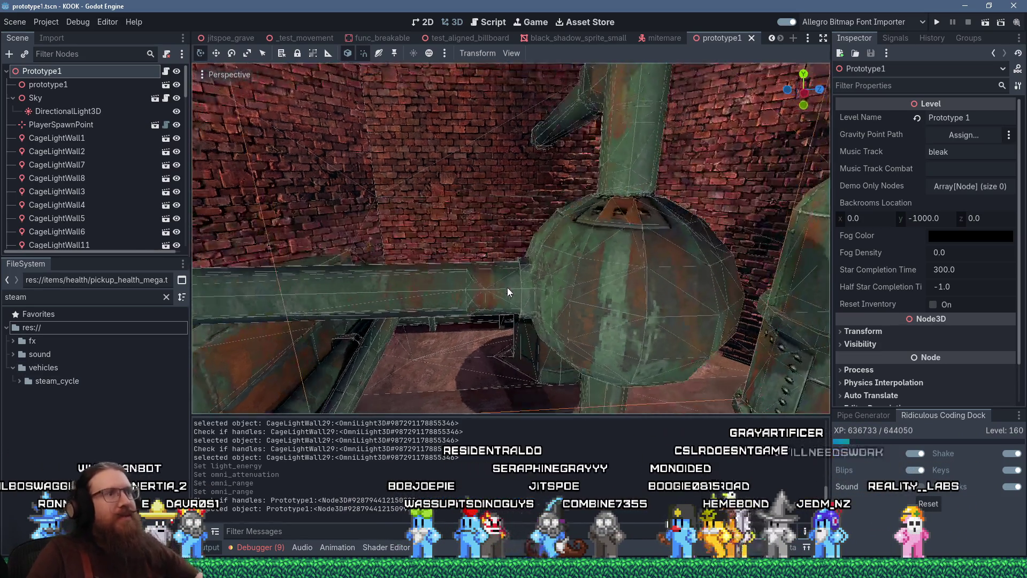
Orbit along the beam and ceiling to the green pipe, then fly into the lamp-lit corridor
{"action": "scroll", "coordinate": [474, 304], "scroll_direction": "down", "scroll_amount": 5}
{"action": "left_click_drag", "start_coordinate": [526, 291], "coordinate": [403, 217]}
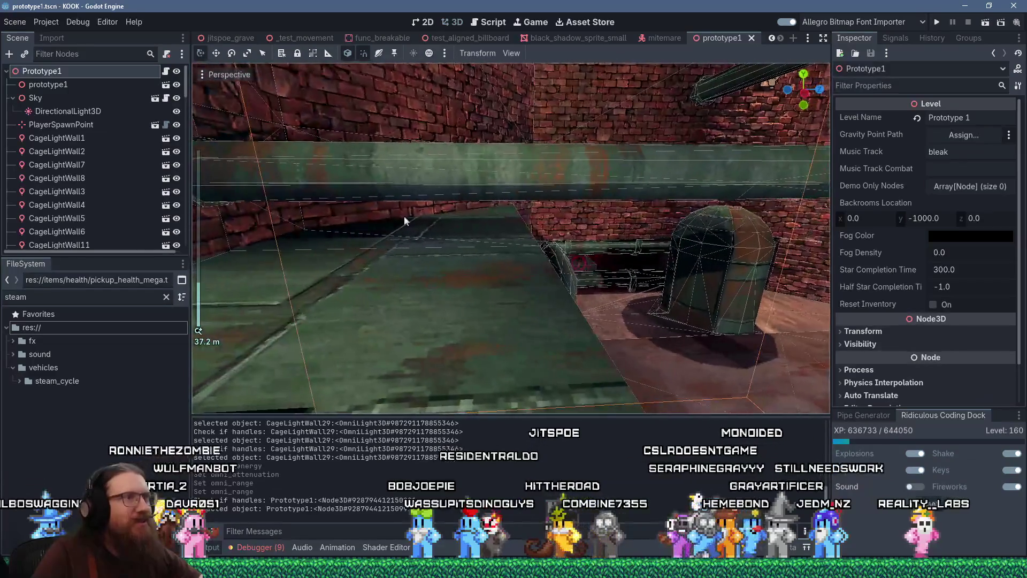
{"action": "mouse_move", "coordinate": [367, 179]}
{"action": "left_mouse_down"}
{"action": "mouse_move", "coordinate": [387, 169]}
{"action": "mouse_move", "coordinate": [350, 176]}
{"action": "mouse_move", "coordinate": [580, 386]}
{"action": "mouse_move", "coordinate": [575, 364]}
{"action": "mouse_move", "coordinate": [625, 345]}
{"action": "left_mouse_up"}
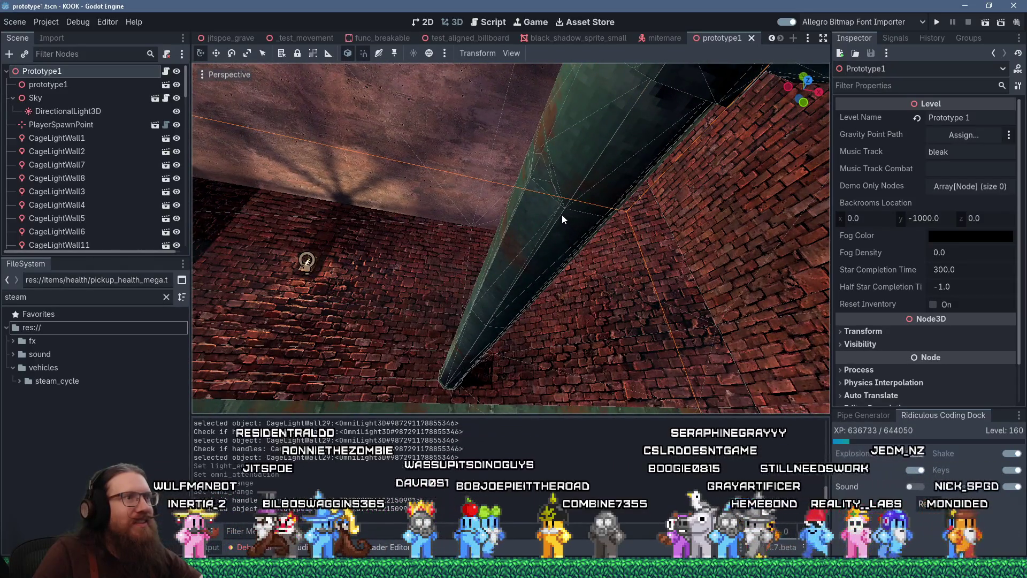
{"action": "left_click_drag", "start_coordinate": [541, 204], "coordinate": [538, 227]}
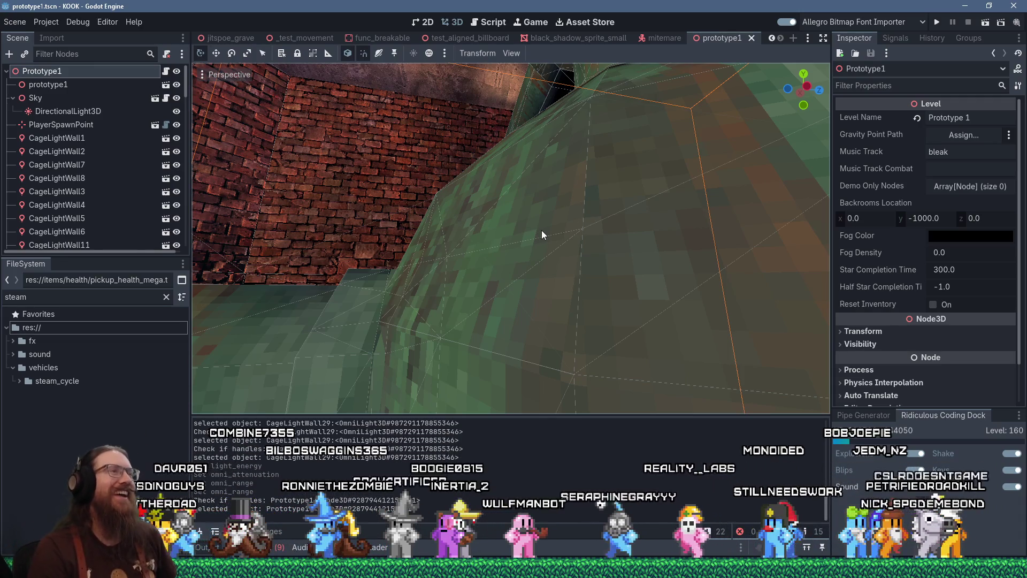
{"action": "scroll", "coordinate": [541, 231], "scroll_direction": "down", "scroll_amount": 5}
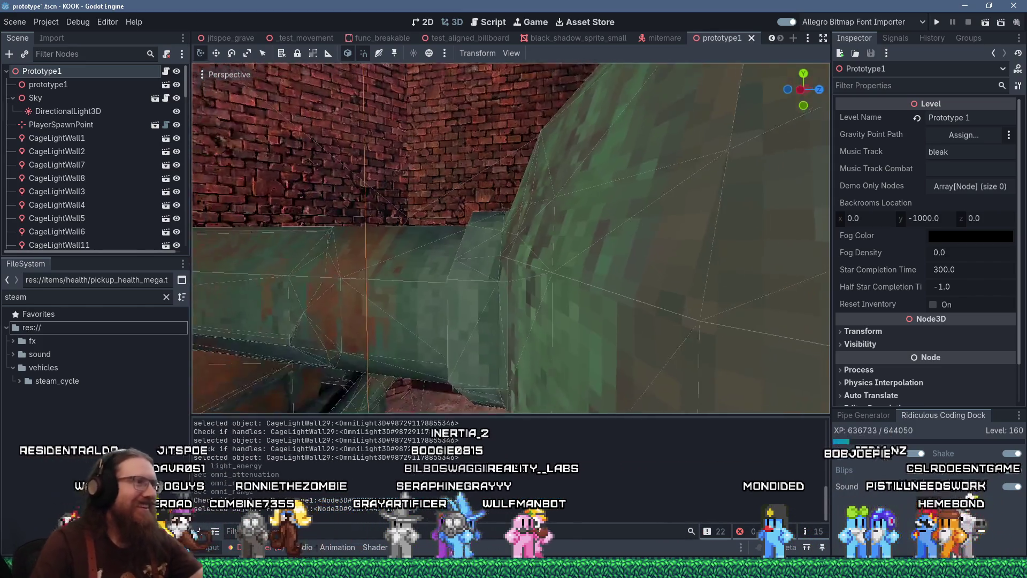
{"action": "key", "text": "w"}
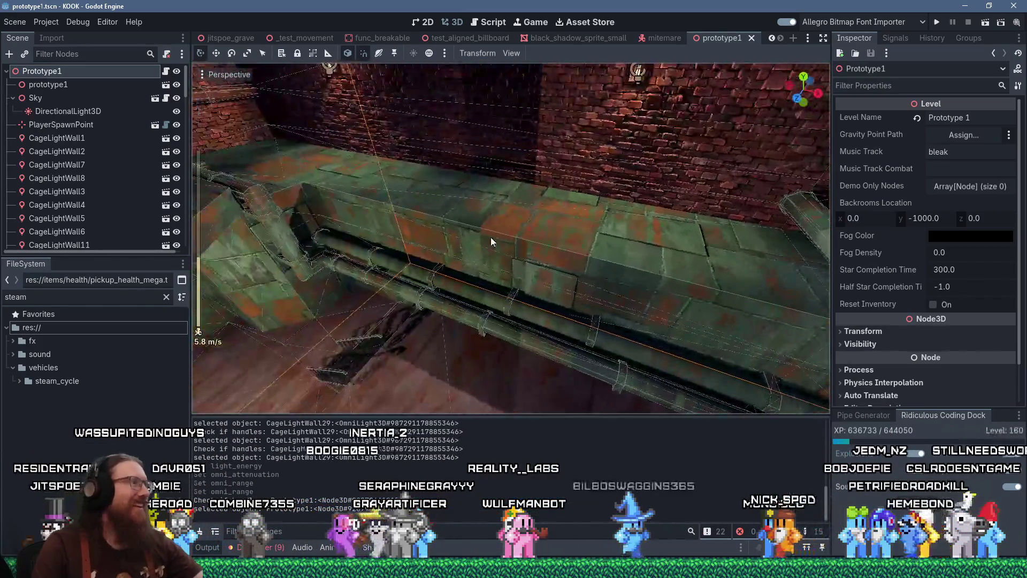
{"action": "key", "text": "w"}
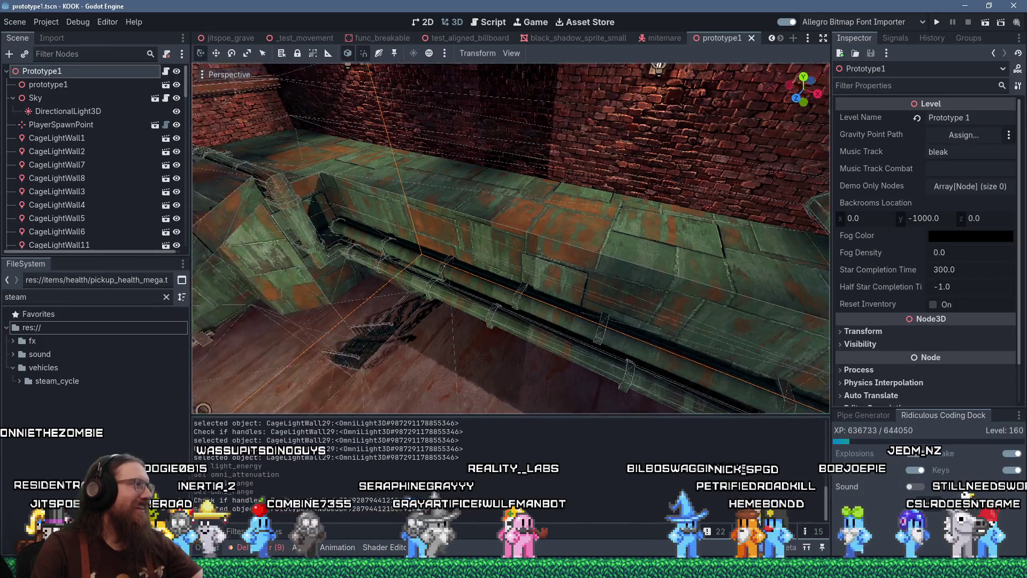
{"action": "key", "text": "w"}
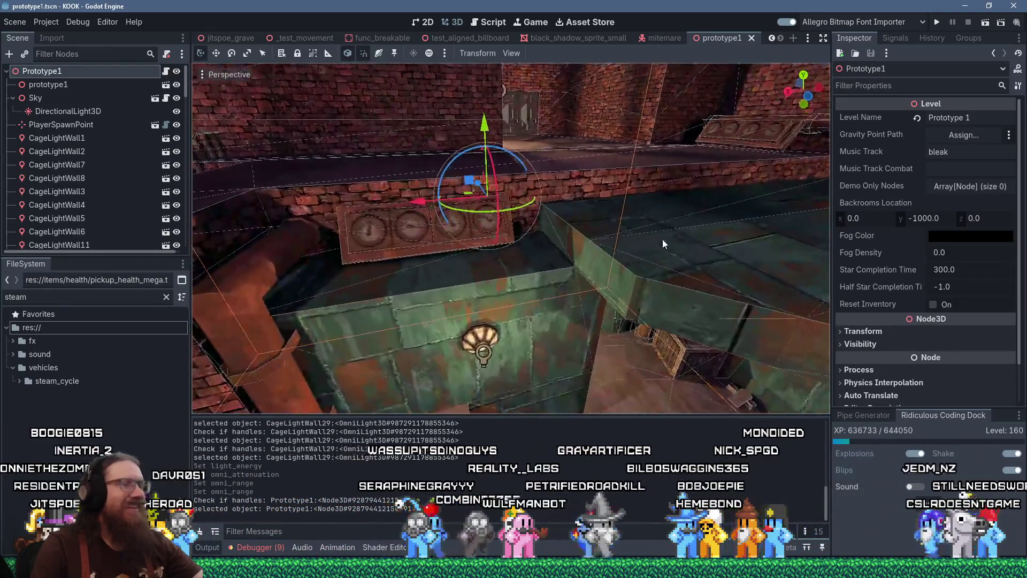
{"action": "key", "text": "w"}
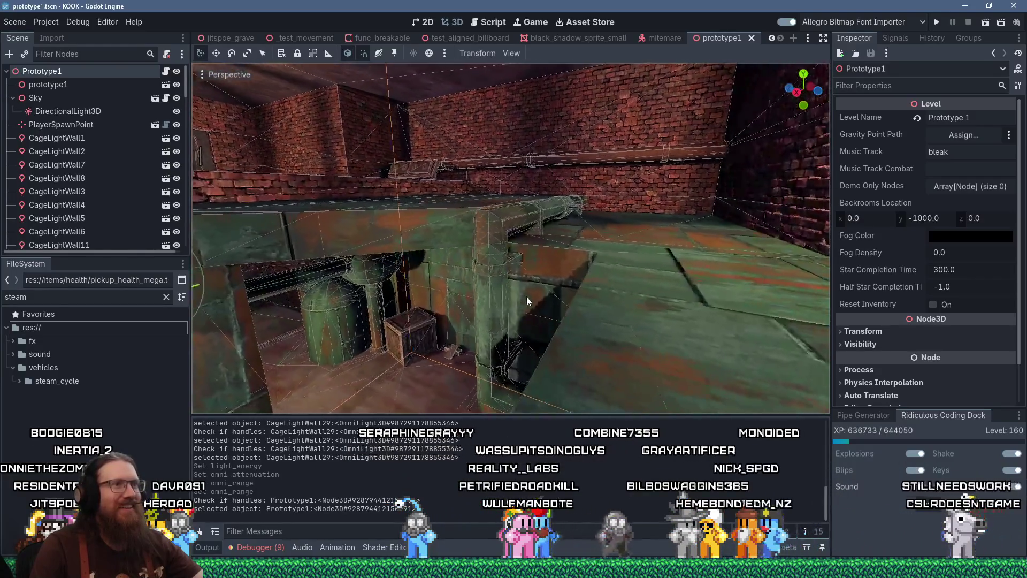
Fly on past the ledge light and stairwell to the green tanks, then switch to TrenchBroom
{"action": "key", "text": "w"}
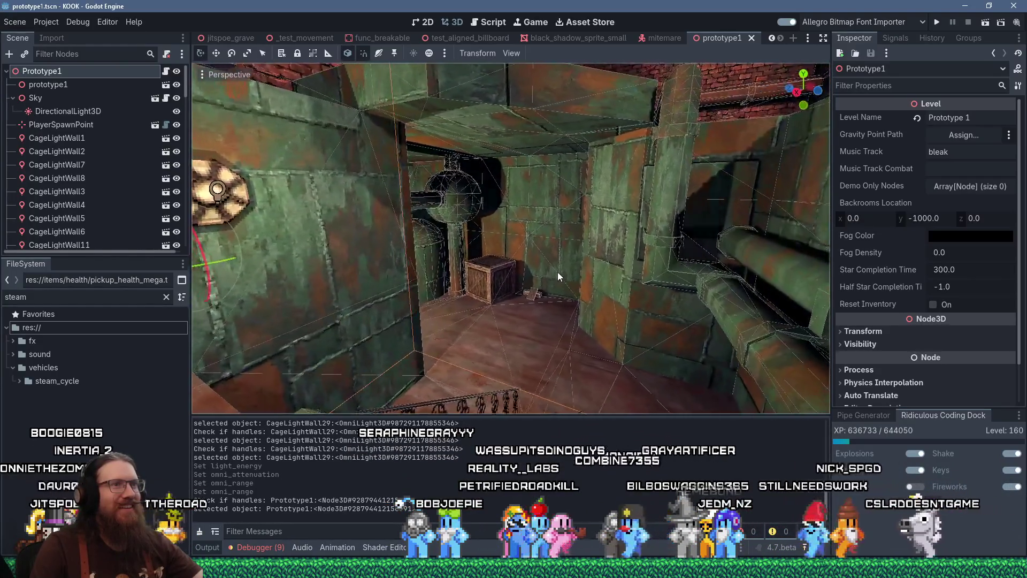
{"action": "key", "text": "w"}
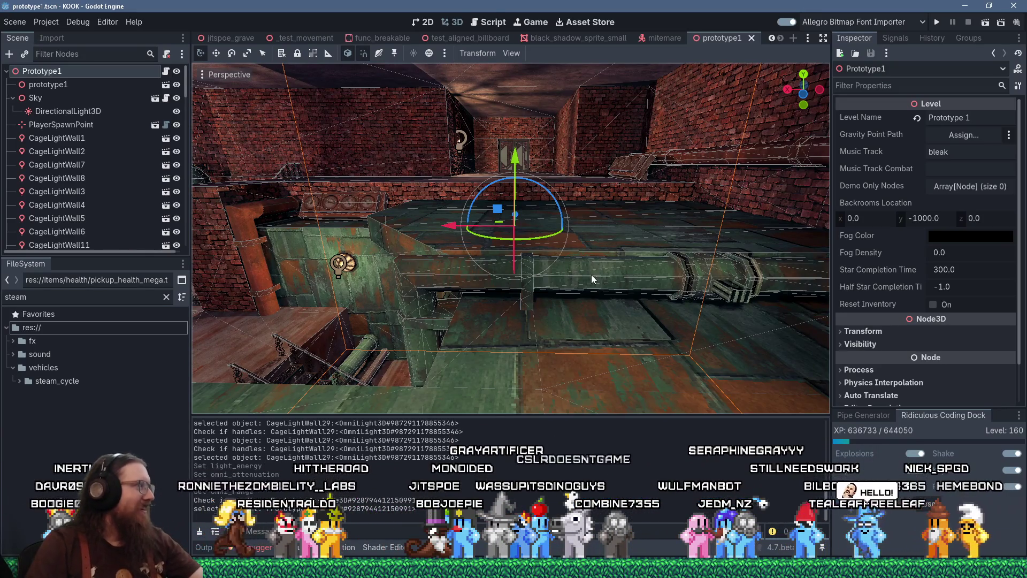
{"action": "key", "text": "w"}
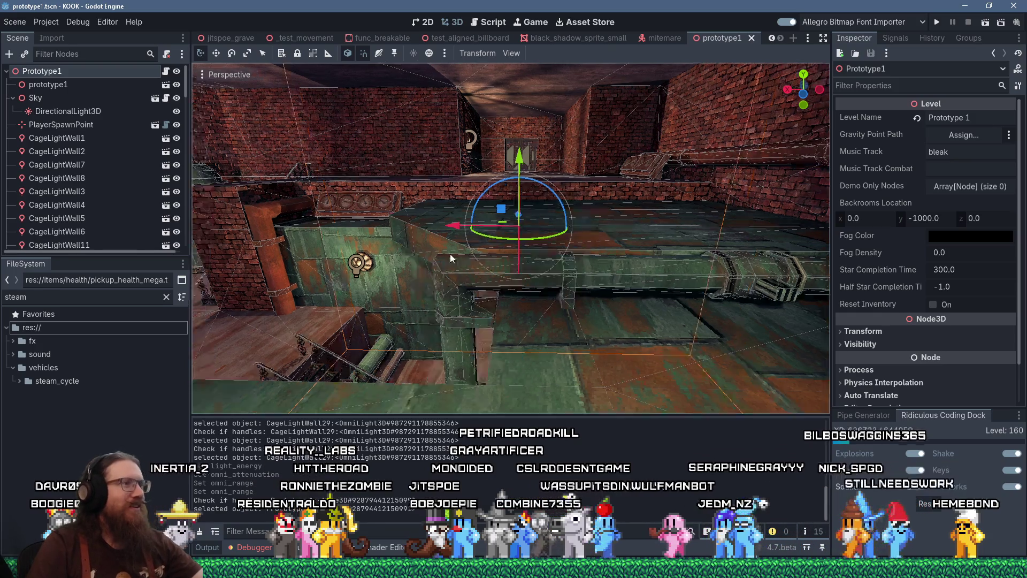
{"action": "key", "text": "w"}
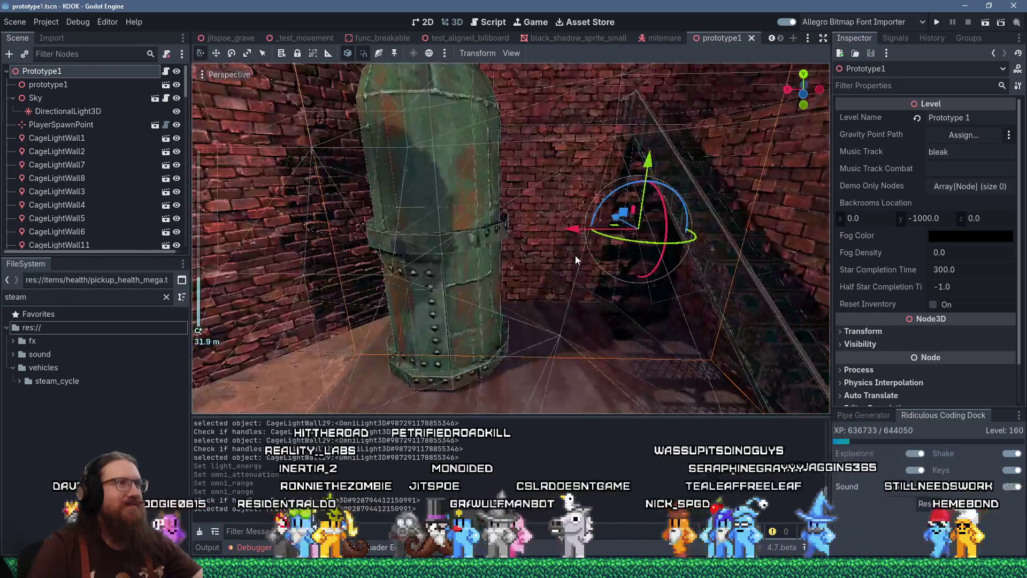
{"action": "key", "text": "w"}
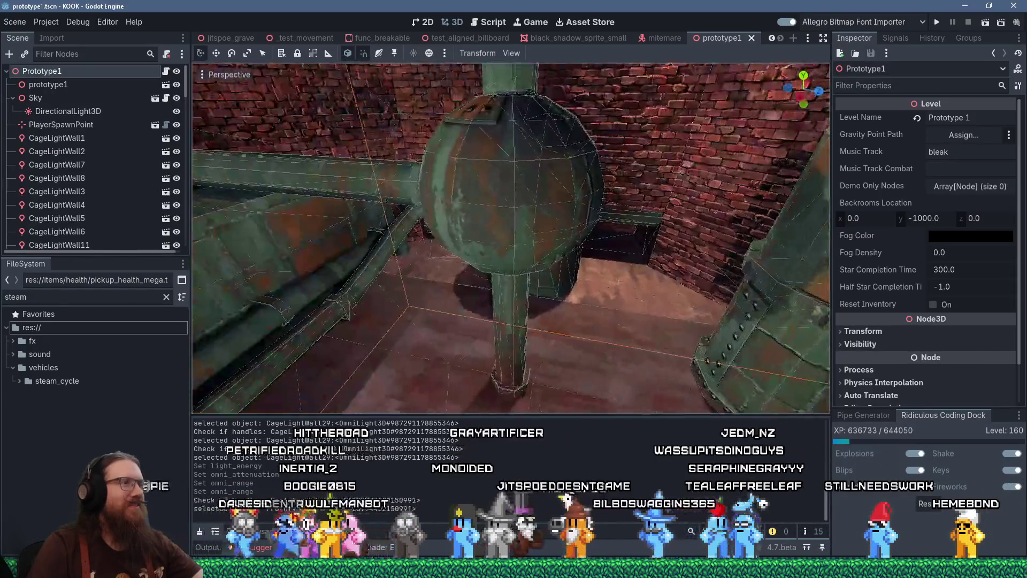
{"action": "scroll", "coordinate": [531, 277], "scroll_direction": "down", "scroll_amount": 5}
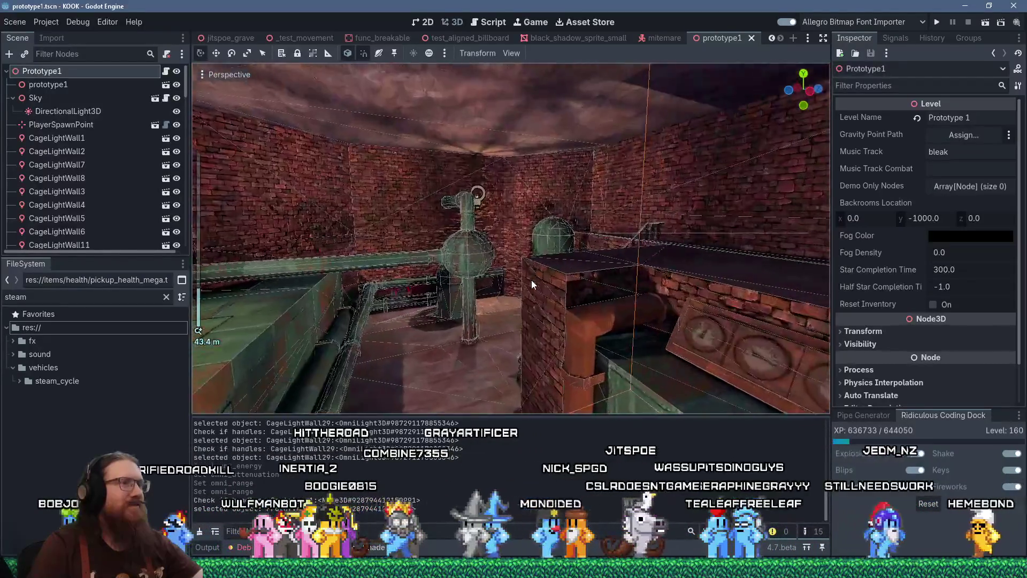
{"action": "key", "text": "w"}
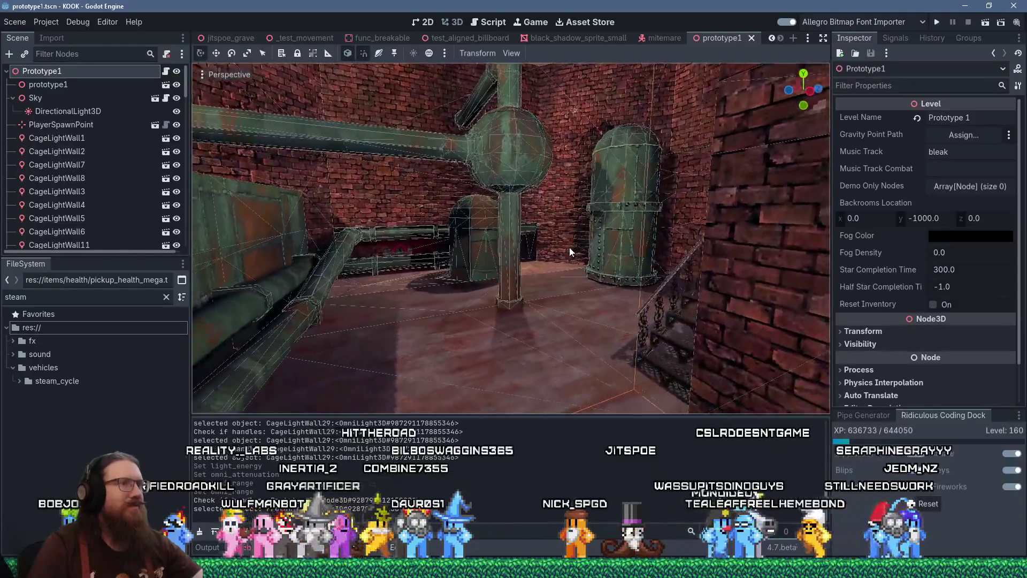
{"action": "key", "text": "alt+Tab"}
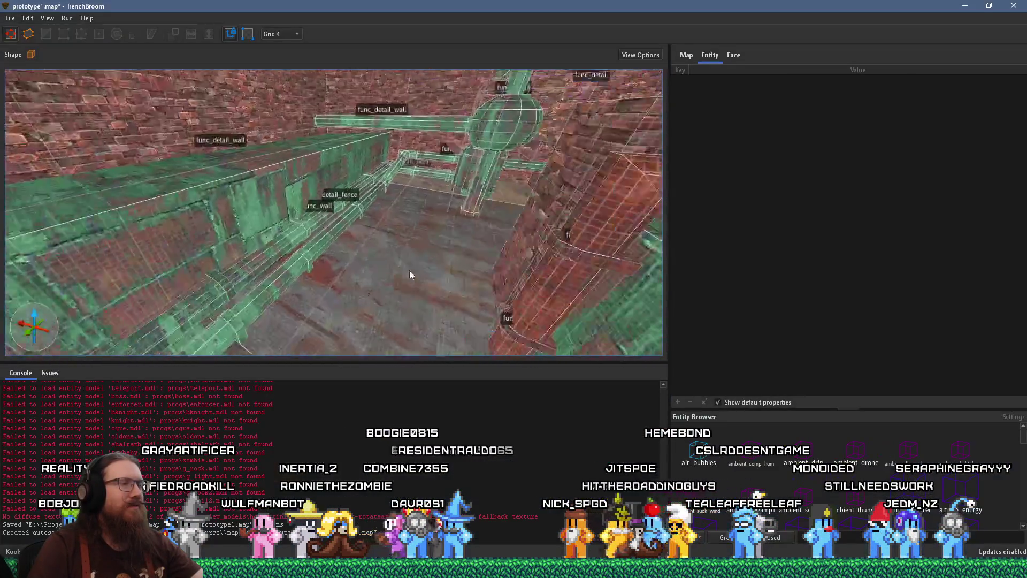
Move the func_detail brush down 8 units, then select one face of the column's base trim
{"action": "mouse_move", "coordinate": [409, 270]}
{"action": "left_mouse_down"}
{"action": "mouse_move", "coordinate": [392, 254]}
{"action": "mouse_move", "coordinate": [407, 241]}
{"action": "mouse_move", "coordinate": [468, 224]}
{"action": "mouse_move", "coordinate": [429, 194]}
{"action": "mouse_move", "coordinate": [390, 191]}
{"action": "left_mouse_up"}
{"action": "left_click", "coordinate": [390, 190]}
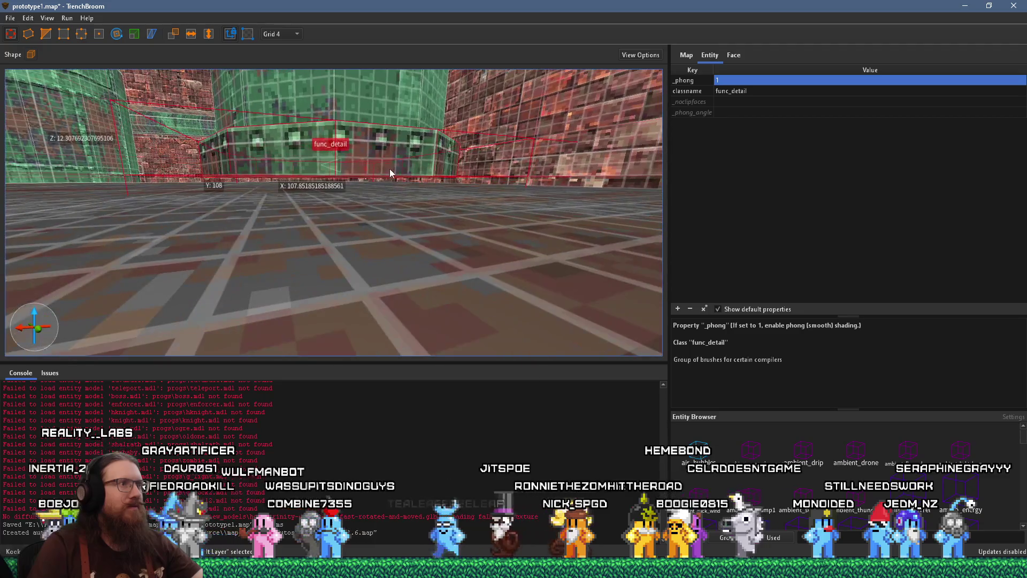
{"action": "left_click_drag", "start_coordinate": [390, 159], "coordinate": [390, 175]}
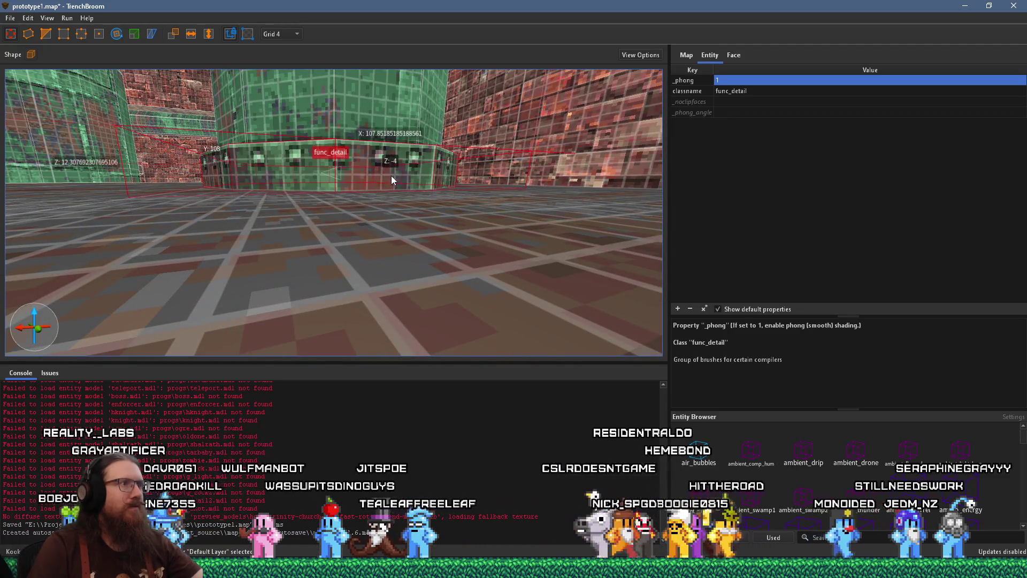
{"action": "scroll", "coordinate": [391, 178], "scroll_direction": "up", "scroll_amount": 5}
{"action": "left_click", "coordinate": [391, 227], "text": "shift"}
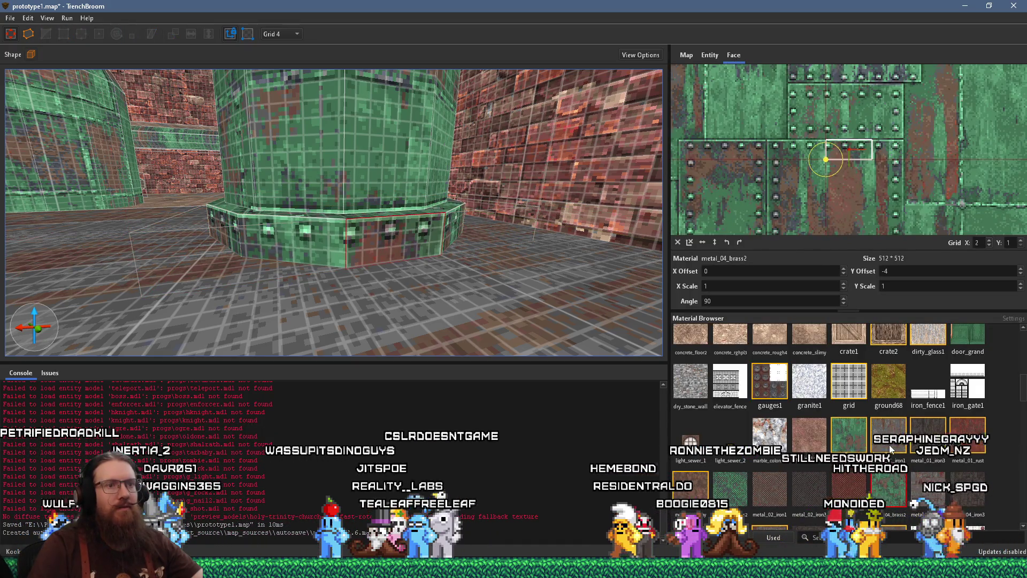
Apply metal_t6_brass2 to the trim face and offset it to X 100.896362, Y -163
{"action": "left_click", "coordinate": [852, 537]}
{"action": "type", "text": "br"}
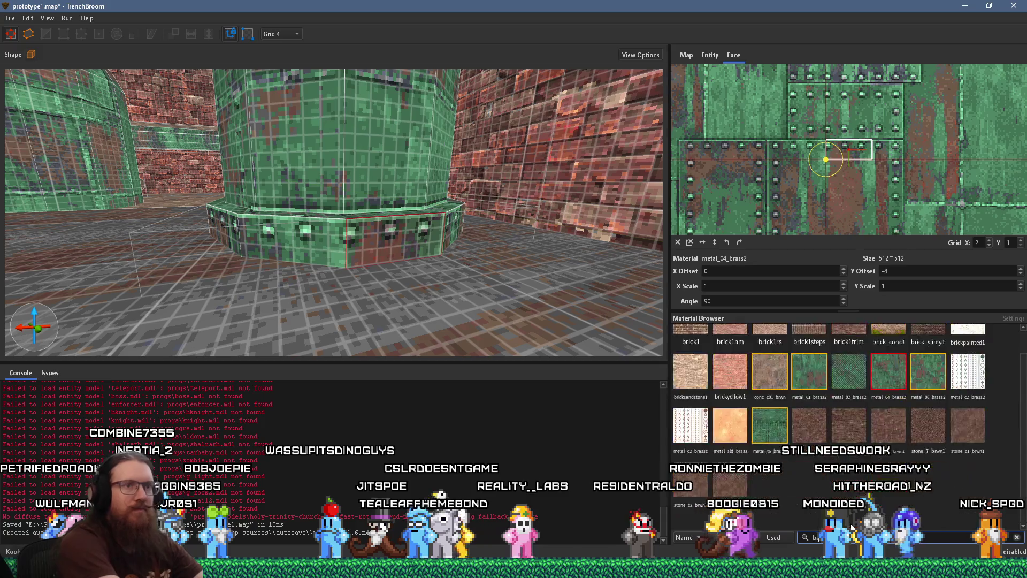
{"action": "type", "text": "a"}
{"action": "left_click", "coordinate": [978, 355]}
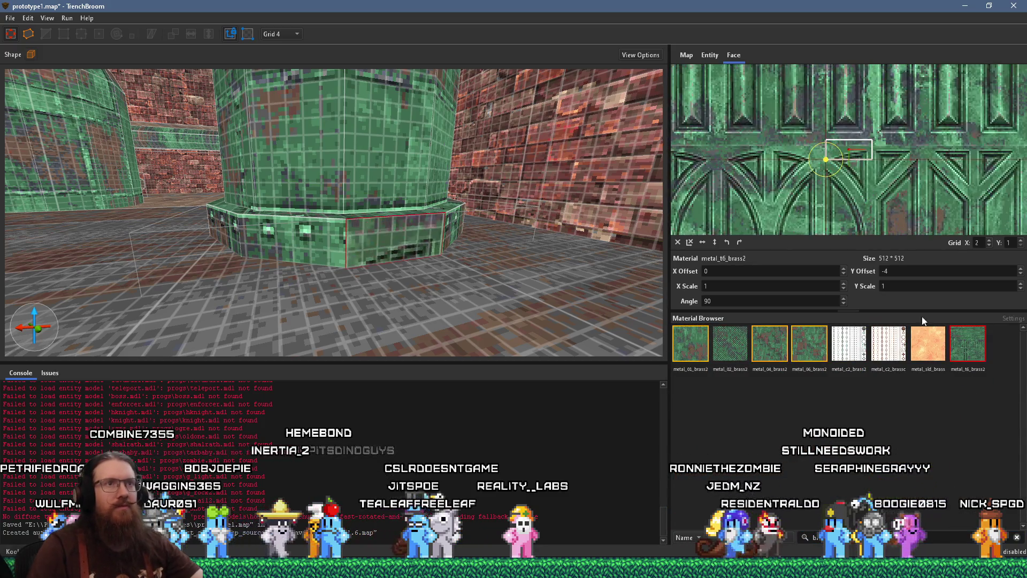
{"action": "mouse_move", "coordinate": [931, 129]}
{"action": "left_mouse_down"}
{"action": "mouse_move", "coordinate": [852, 249]}
{"action": "mouse_move", "coordinate": [910, 113]}
{"action": "mouse_move", "coordinate": [885, 165]}
{"action": "left_mouse_up"}
{"action": "scroll", "coordinate": [879, 166], "scroll_direction": "up", "scroll_amount": 2}
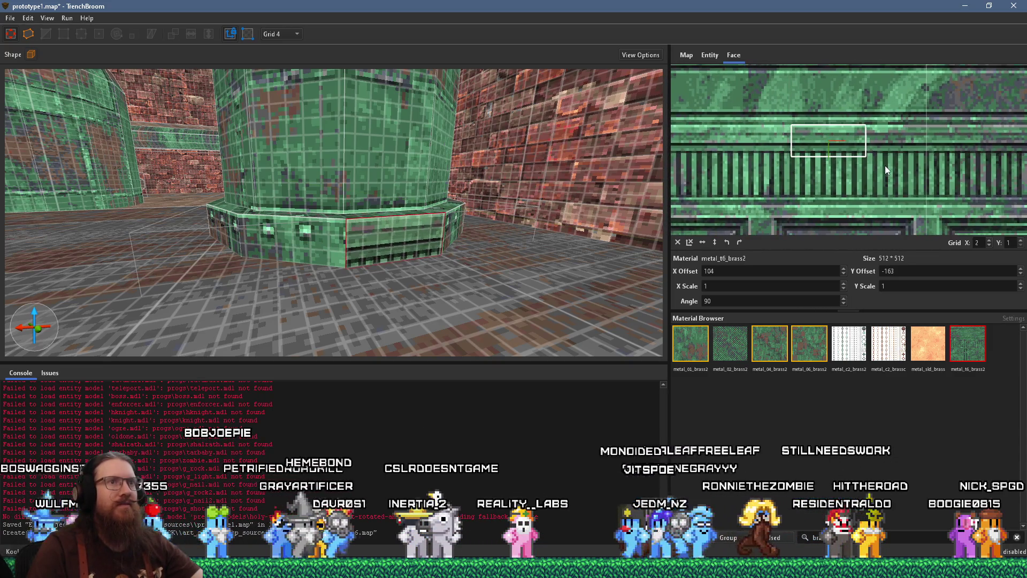
Circle around the column and select another of its base trim faces
{"action": "key", "text": "a"}
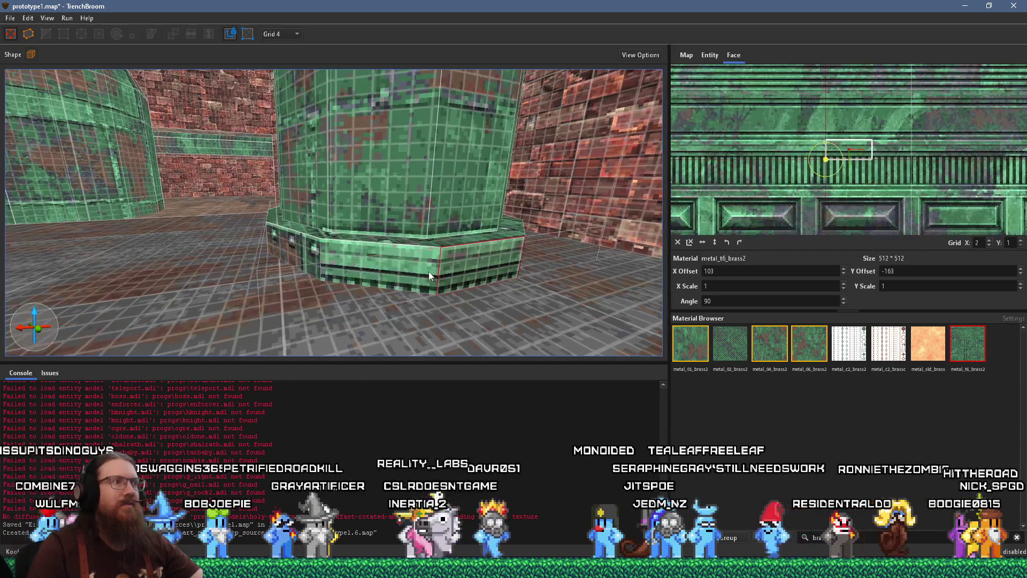
{"action": "key", "text": "s"}
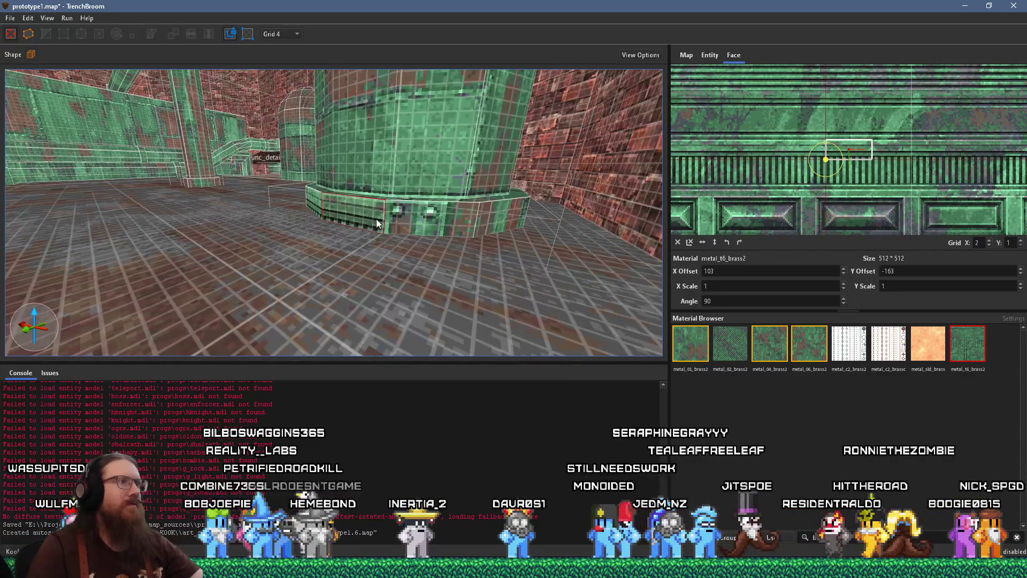
{"action": "key", "text": "d"}
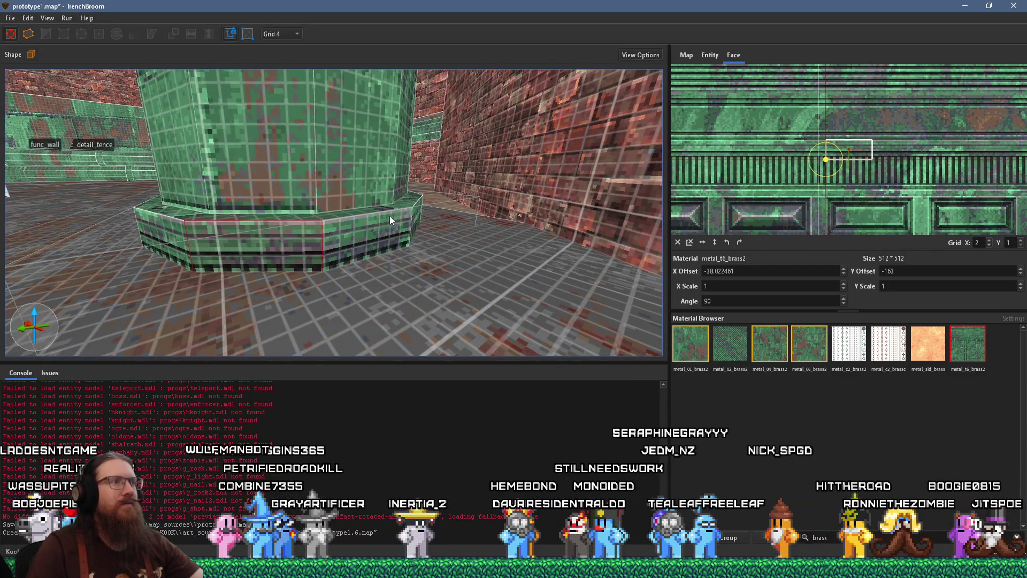
{"action": "key", "text": "a"}
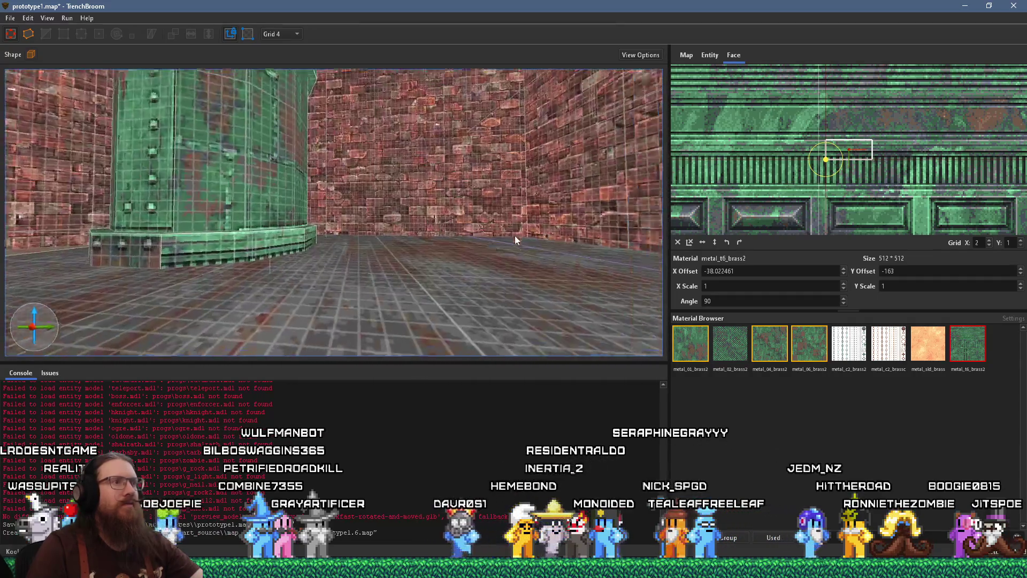
{"action": "left_click", "coordinate": [541, 268]}
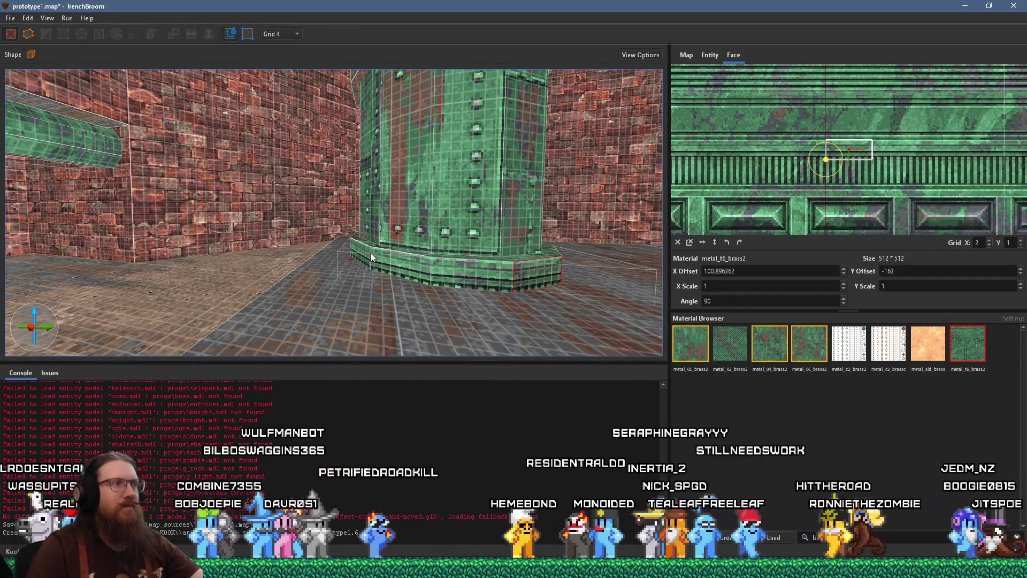
{"action": "key", "text": "s"}
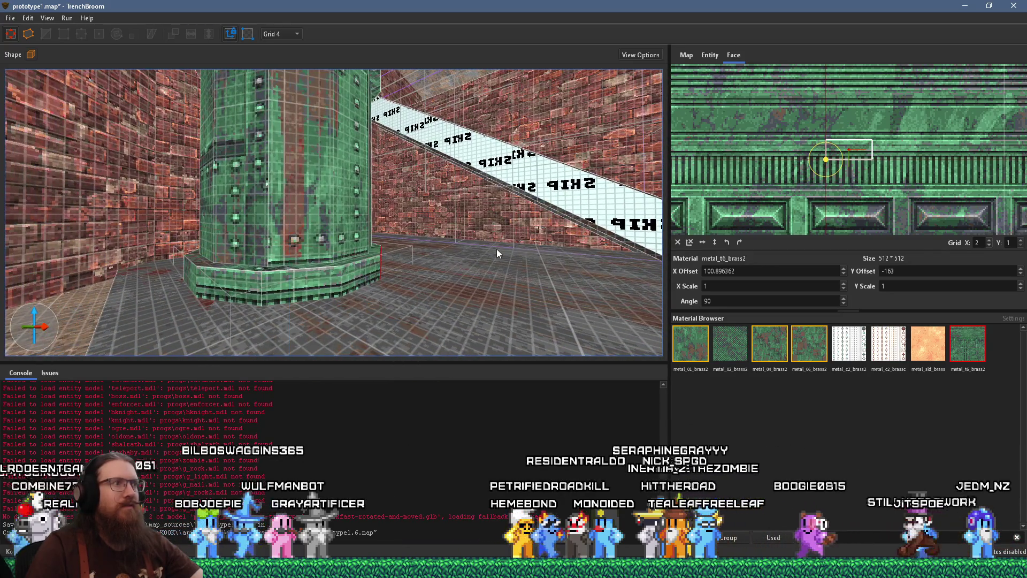
Realign the current trim face's stripes and copy that alignment onto the adjacent face
{"action": "mouse_move", "coordinate": [907, 108]}
{"action": "left_mouse_down"}
{"action": "mouse_move", "coordinate": [881, 153]}
{"action": "mouse_move", "coordinate": [838, 174]}
{"action": "left_mouse_up"}
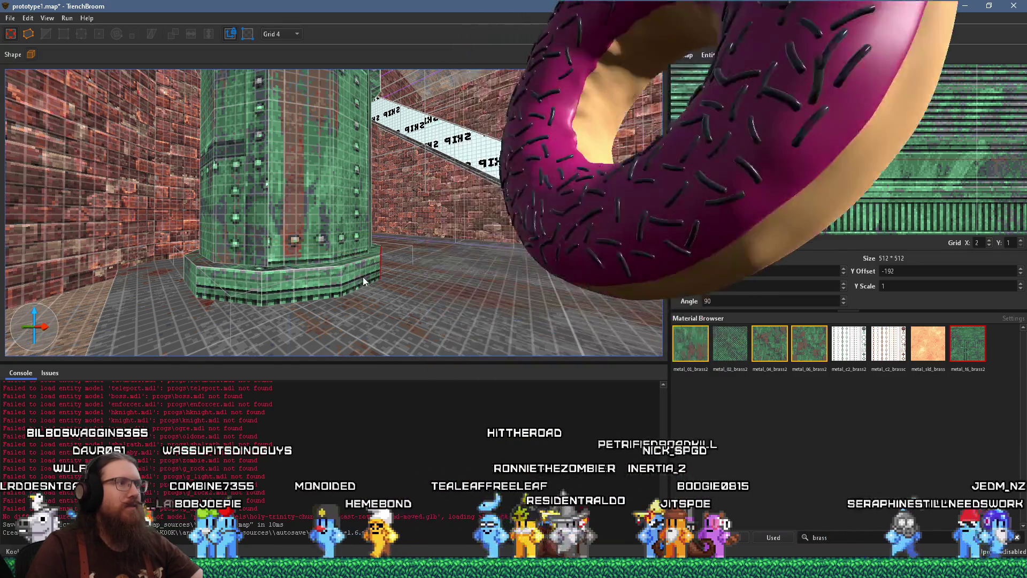
{"action": "scroll", "coordinate": [388, 219], "scroll_direction": "up", "scroll_amount": 3}
{"action": "key", "text": "a"}
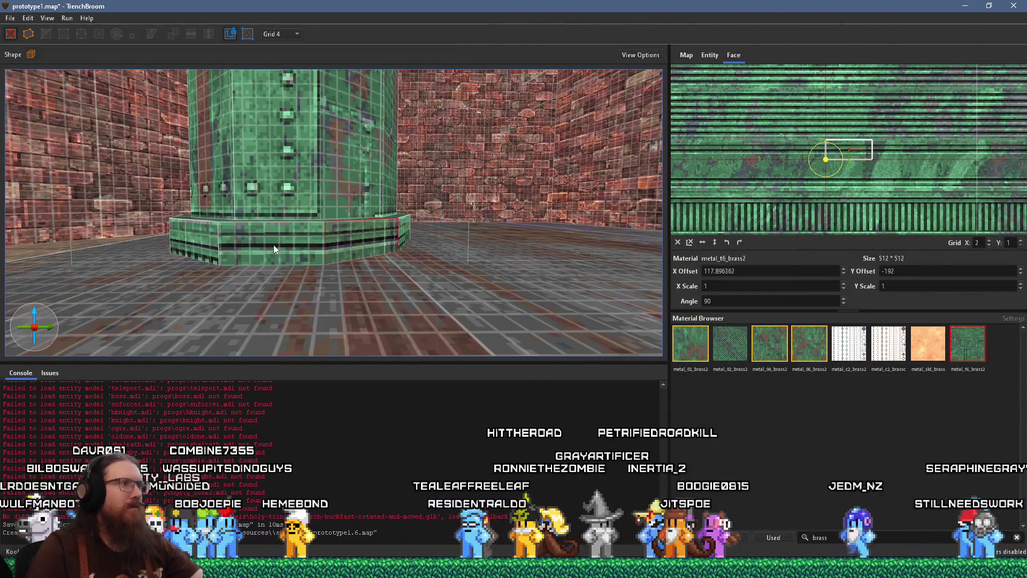
{"action": "key", "text": "w"}
{"action": "key", "text": "d"}
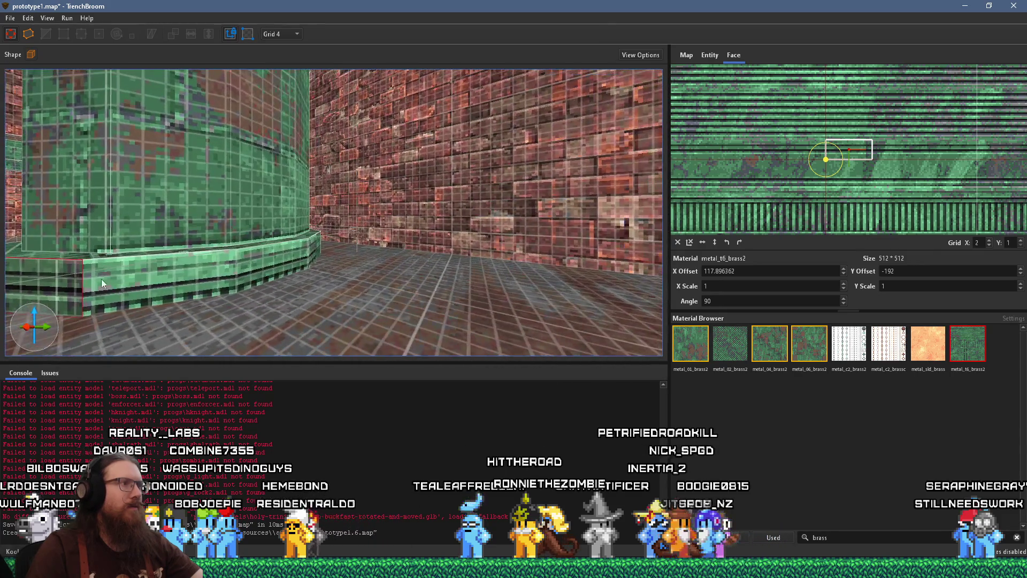
{"action": "left_click", "coordinate": [177, 272], "text": "alt+shift"}
{"action": "key", "text": "a"}
{"action": "key", "text": "d"}
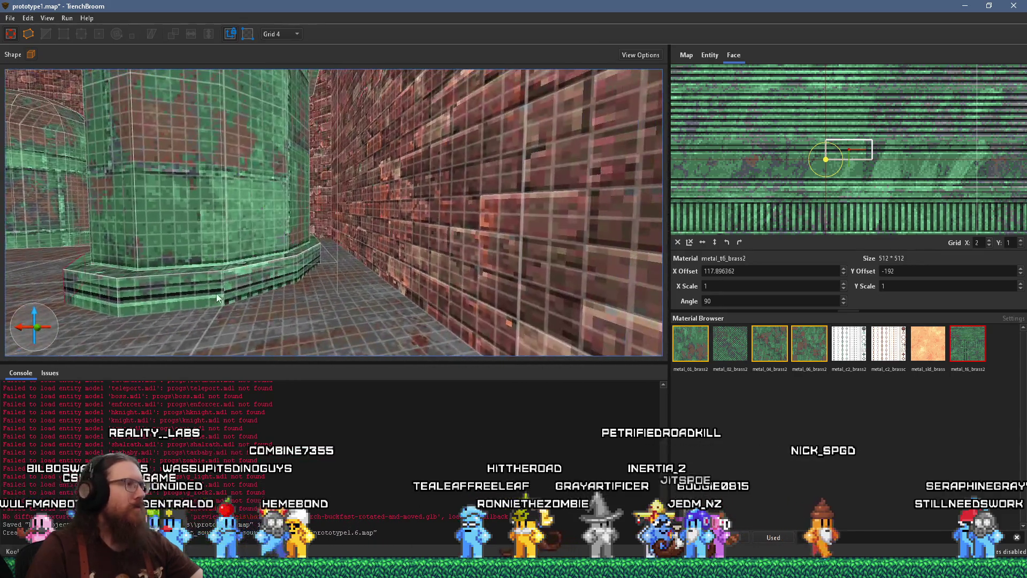
Work around the column selecting the next base trim faces to align
{"action": "left_click", "coordinate": [219, 293], "text": "alt+shift"}
{"action": "key", "text": "a"}
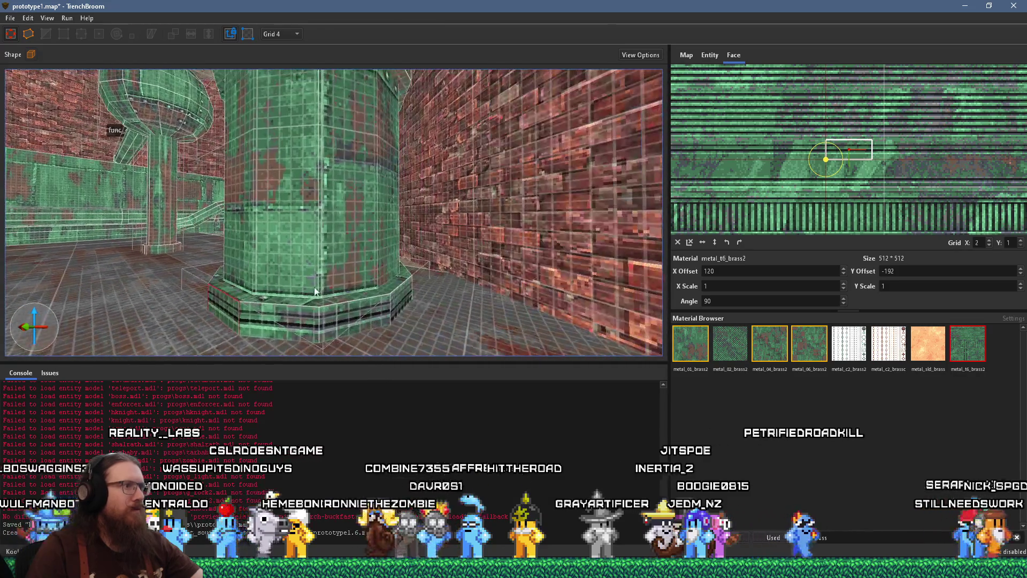
{"action": "left_click", "coordinate": [375, 312], "text": "alt+shift"}
{"action": "key", "text": "a"}
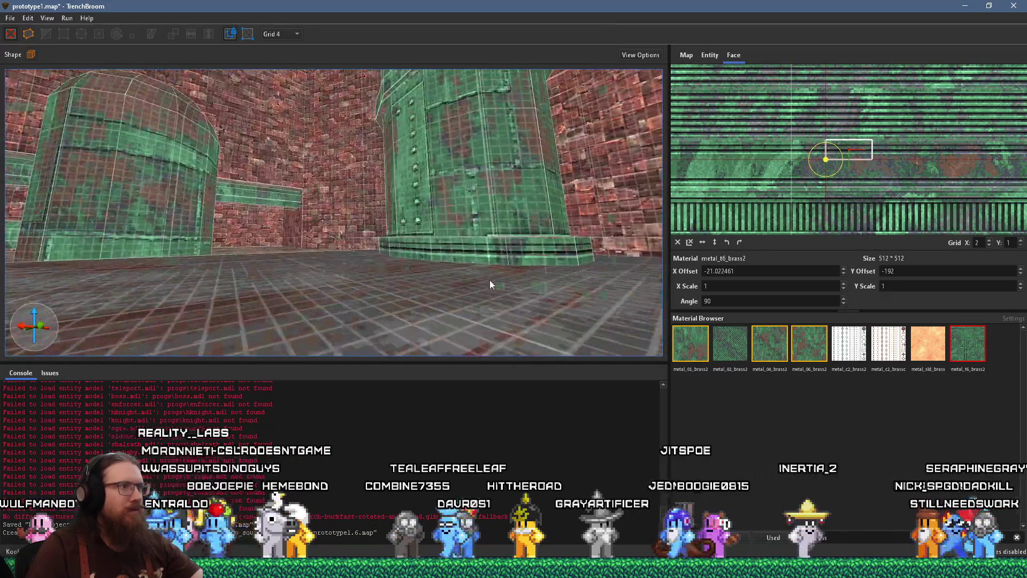
{"action": "key", "text": "a"}
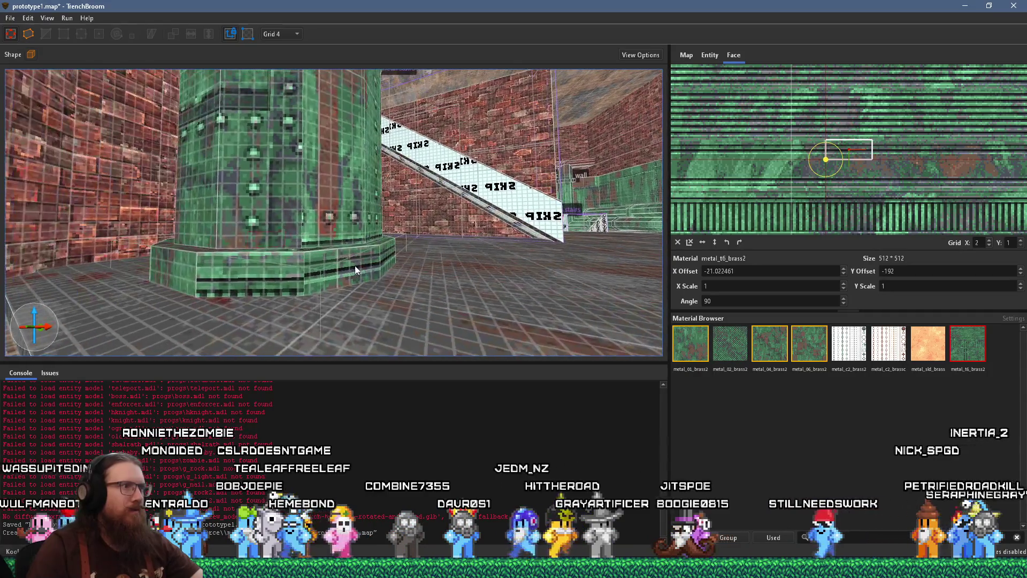
{"action": "left_click", "coordinate": [355, 265], "text": "alt+shift"}
{"action": "key", "text": "w"}
{"action": "key", "text": "a"}
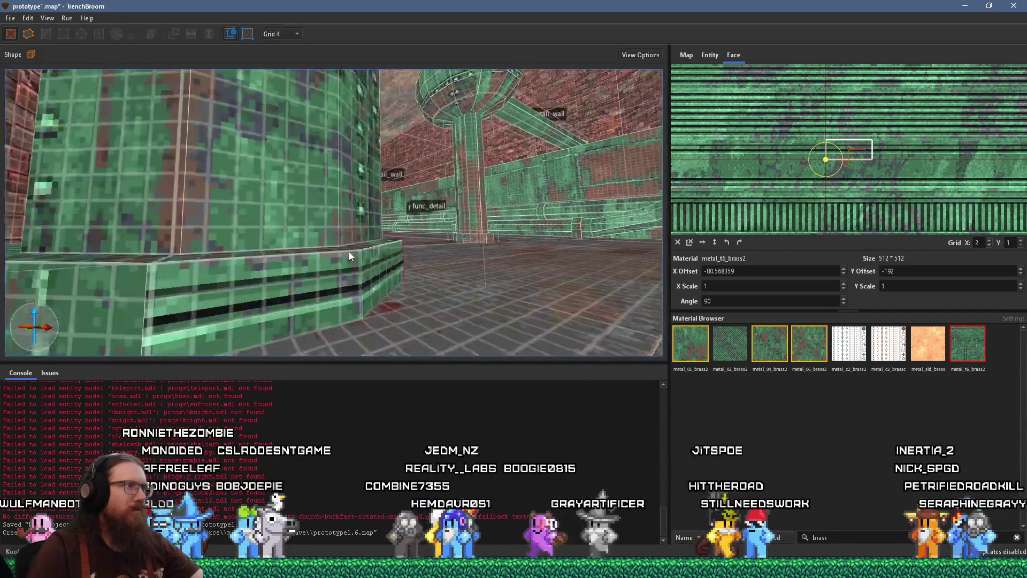
Match the brass stripe alignment on the right, front and left base faces, then clear the selection
{"action": "left_click", "coordinate": [629, 284], "text": "shift"}
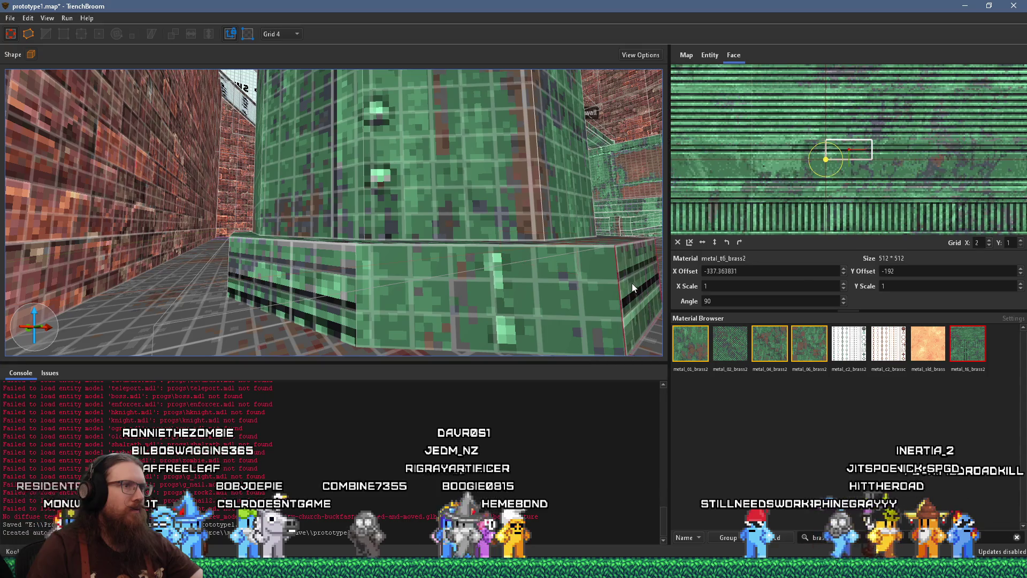
{"action": "left_click", "coordinate": [387, 288], "text": "alt+shift"}
{"action": "left_click", "coordinate": [290, 275], "text": "alt+shift"}
{"action": "key", "text": "s"}
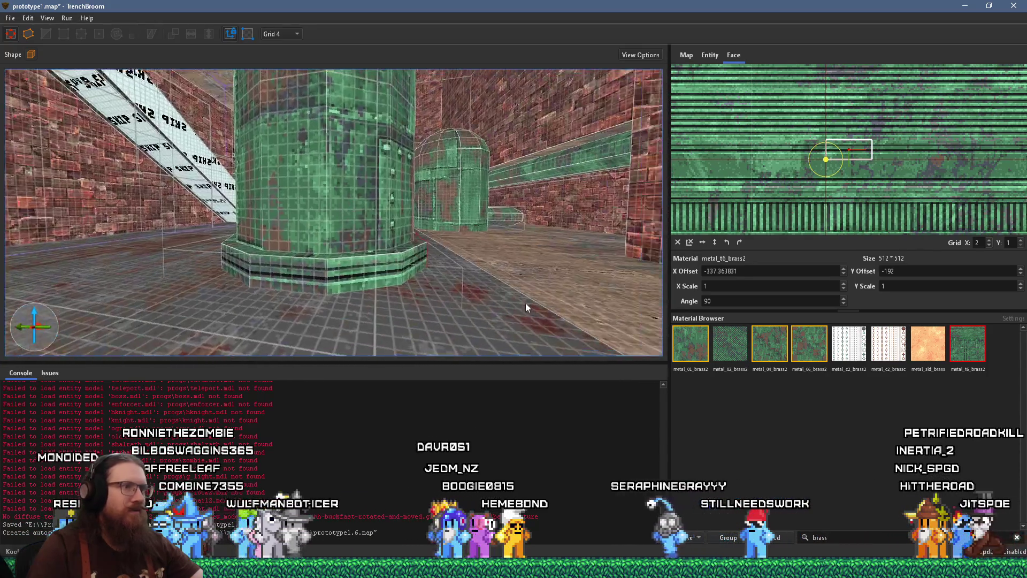
{"action": "left_click", "coordinate": [387, 287], "text": "alt+shift"}
{"action": "key", "text": "w"}
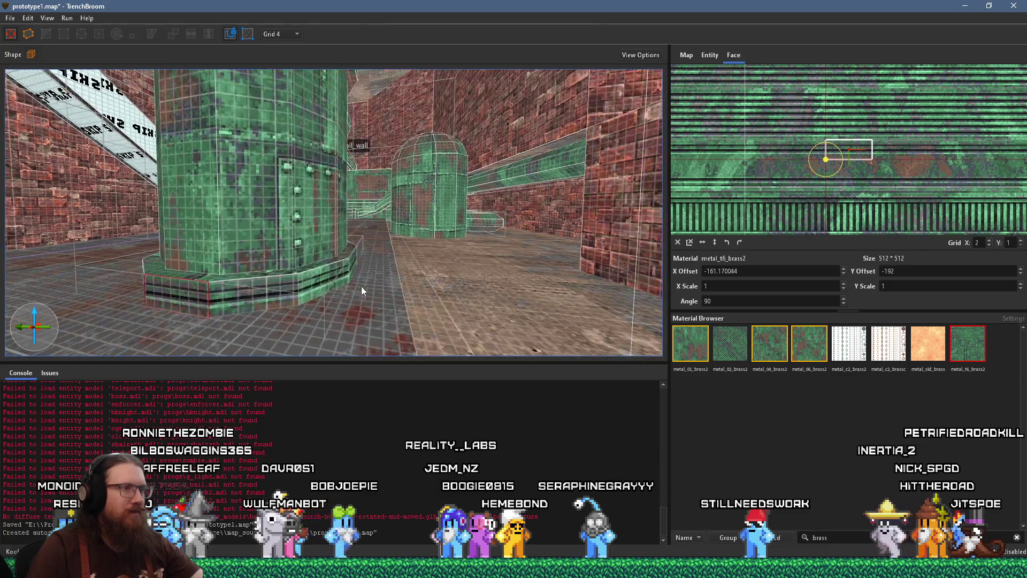
{"action": "key", "text": "d"}
{"action": "left_click", "coordinate": [374, 300], "text": "alt+shift"}
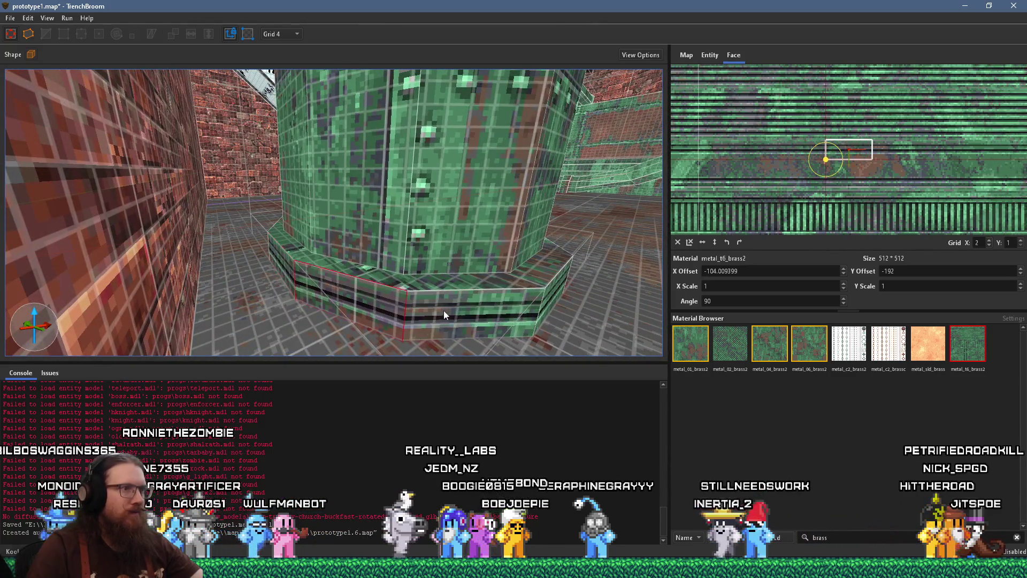
{"action": "key", "text": "s"}
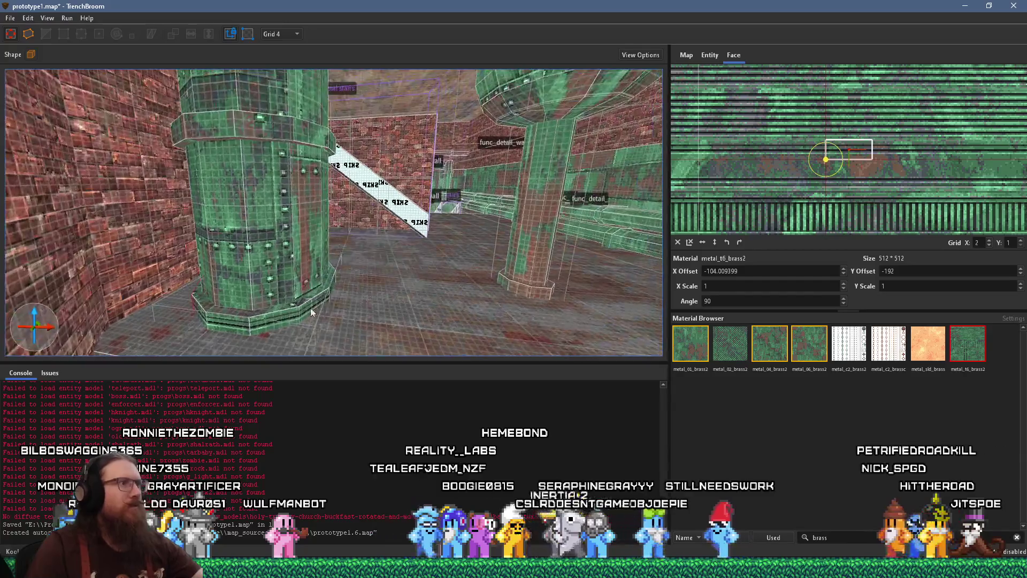
{"action": "key", "text": "Escape"}
Replace metal_04_brass2 with metal_01_brass2 on the green column's octagonal base face
{"action": "key", "text": "w"}
{"action": "key", "text": "d"}
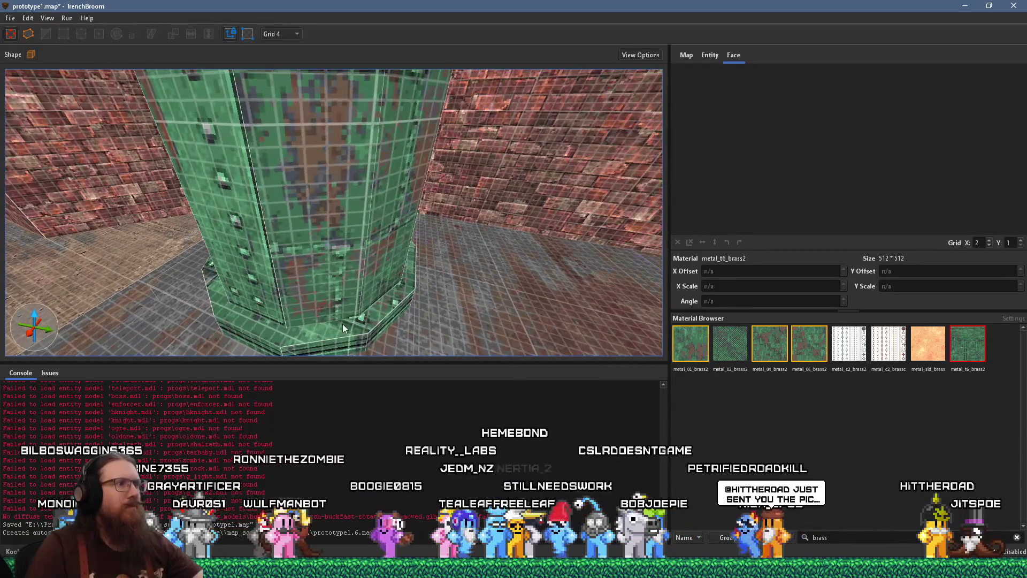
{"action": "left_click", "coordinate": [342, 326]}
{"action": "left_click", "coordinate": [701, 350]}
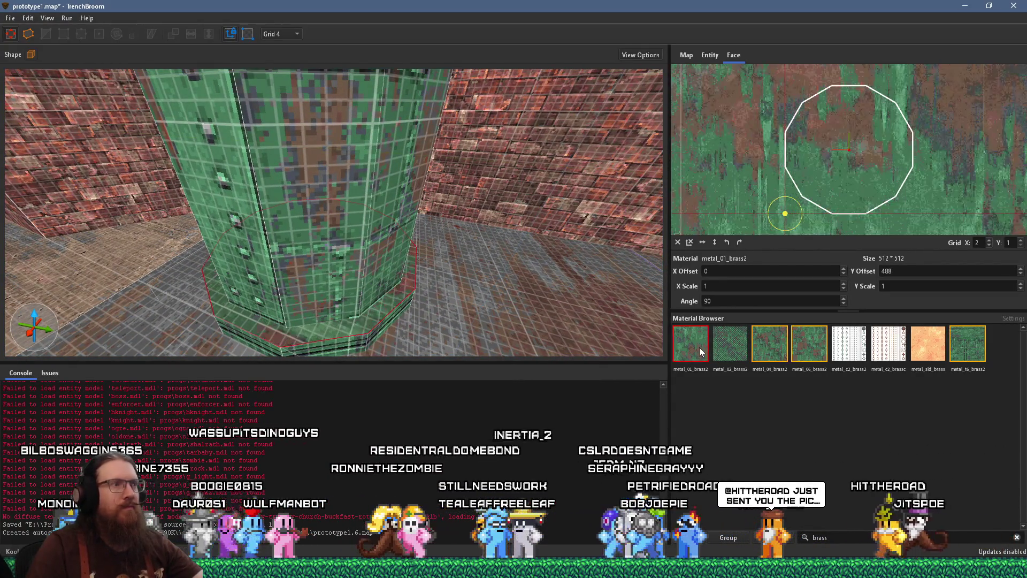
{"action": "key", "text": "s"}
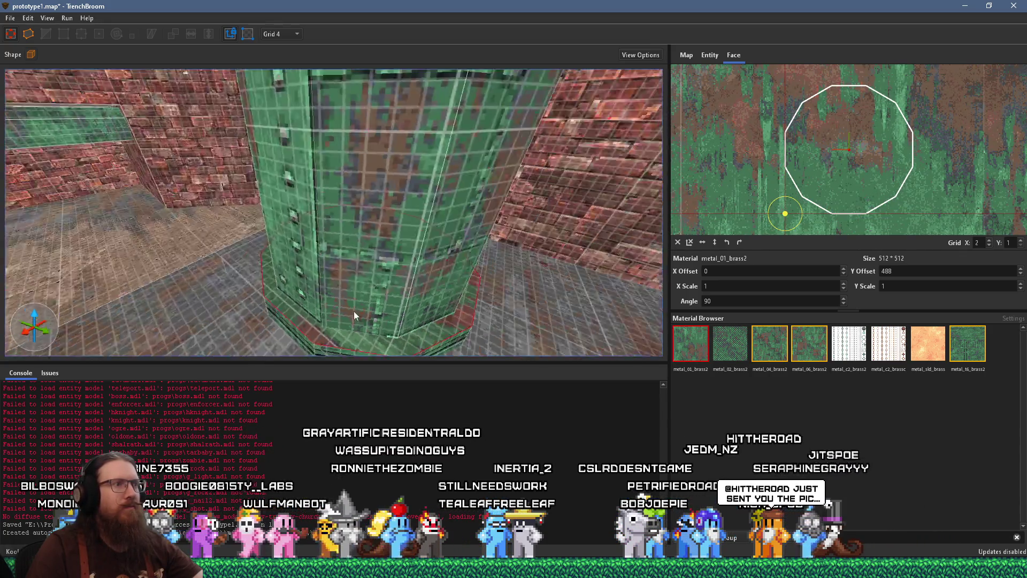
{"action": "key", "text": "a"}
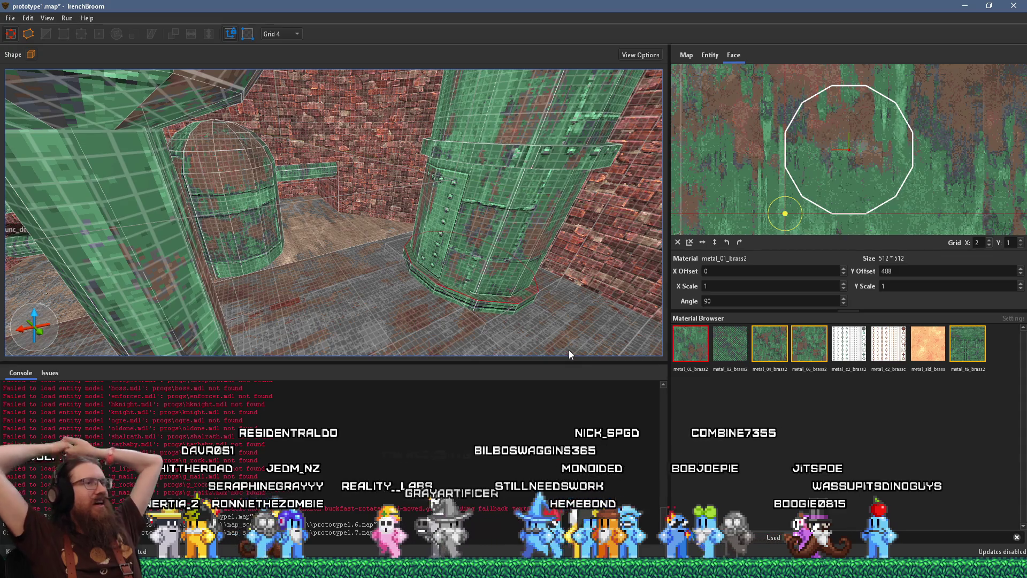
Drag the UV offsets to align the brass texture on the beam's underside and neighbouring face
{"action": "mouse_move", "coordinate": [568, 351]}
{"action": "left_mouse_down"}
{"action": "mouse_move", "coordinate": [398, 219]}
{"action": "mouse_move", "coordinate": [402, 201]}
{"action": "mouse_move", "coordinate": [457, 181]}
{"action": "mouse_move", "coordinate": [383, 239]}
{"action": "mouse_move", "coordinate": [379, 355]}
{"action": "mouse_move", "coordinate": [354, 242]}
{"action": "mouse_move", "coordinate": [483, 208]}
{"action": "mouse_move", "coordinate": [422, 234]}
{"action": "left_mouse_up"}
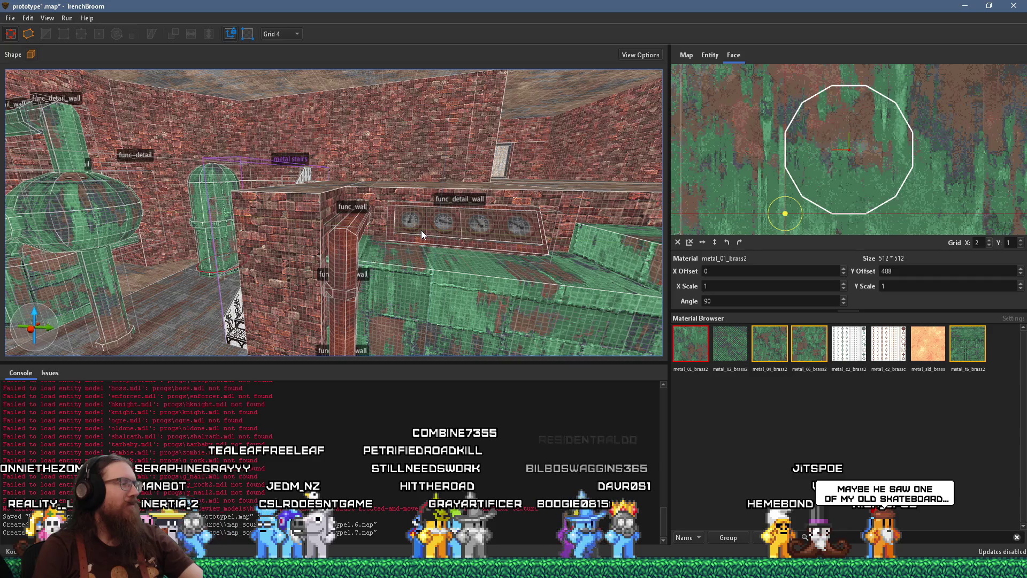
{"action": "mouse_move", "coordinate": [372, 229]}
{"action": "left_mouse_down"}
{"action": "mouse_move", "coordinate": [438, 245]}
{"action": "mouse_move", "coordinate": [419, 217]}
{"action": "mouse_move", "coordinate": [397, 128]}
{"action": "left_mouse_up"}
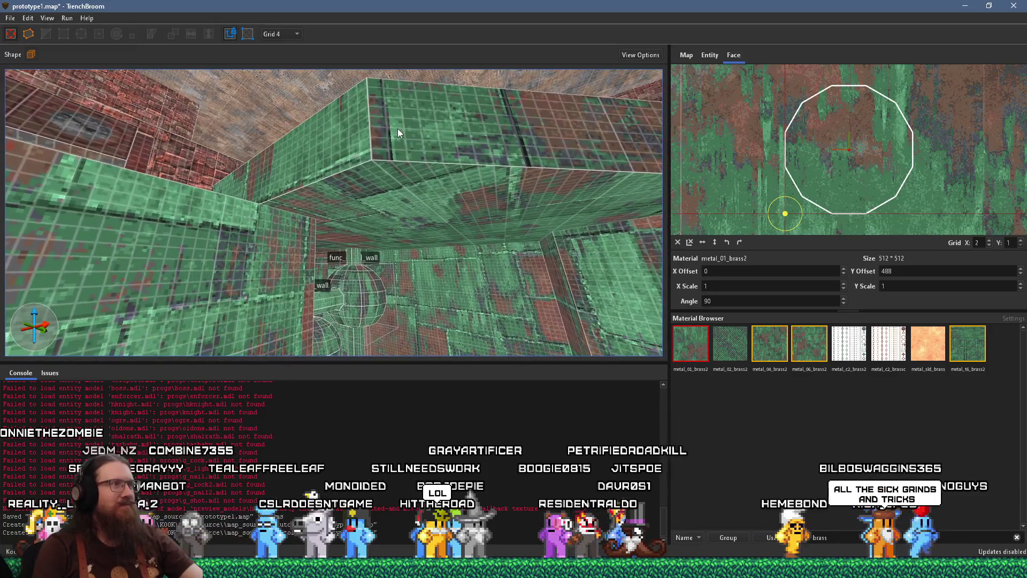
{"action": "left_click", "coordinate": [333, 149]}
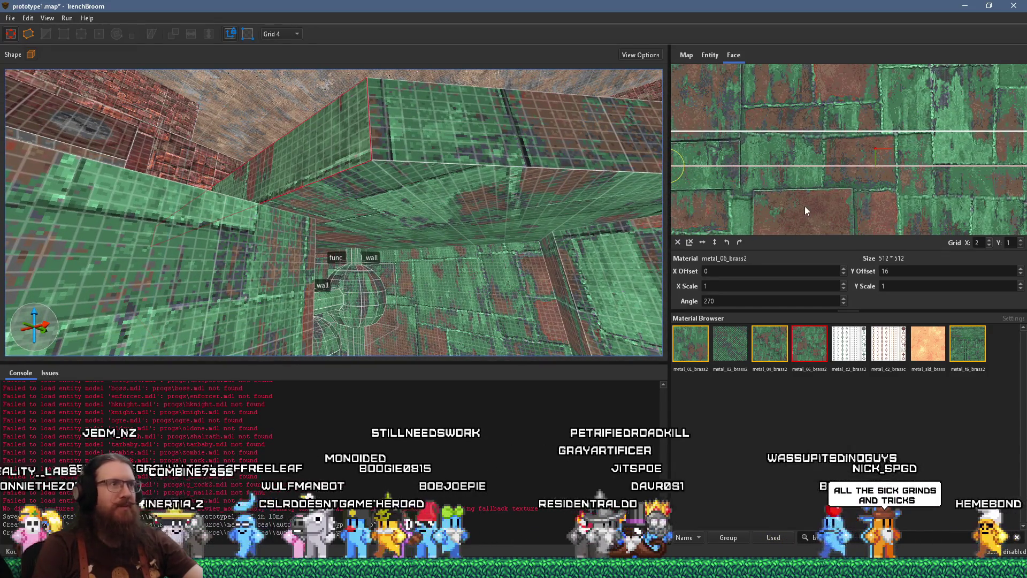
{"action": "left_click_drag", "start_coordinate": [804, 204], "coordinate": [804, 209]}
{"action": "mouse_move", "coordinate": [557, 210]}
{"action": "left_mouse_down"}
{"action": "mouse_move", "coordinate": [425, 217]}
{"action": "mouse_move", "coordinate": [373, 188]}
{"action": "mouse_move", "coordinate": [385, 241]}
{"action": "mouse_move", "coordinate": [346, 246]}
{"action": "mouse_move", "coordinate": [416, 276]}
{"action": "left_mouse_up"}
{"action": "left_click", "coordinate": [330, 156], "text": "ctrl+shift"}
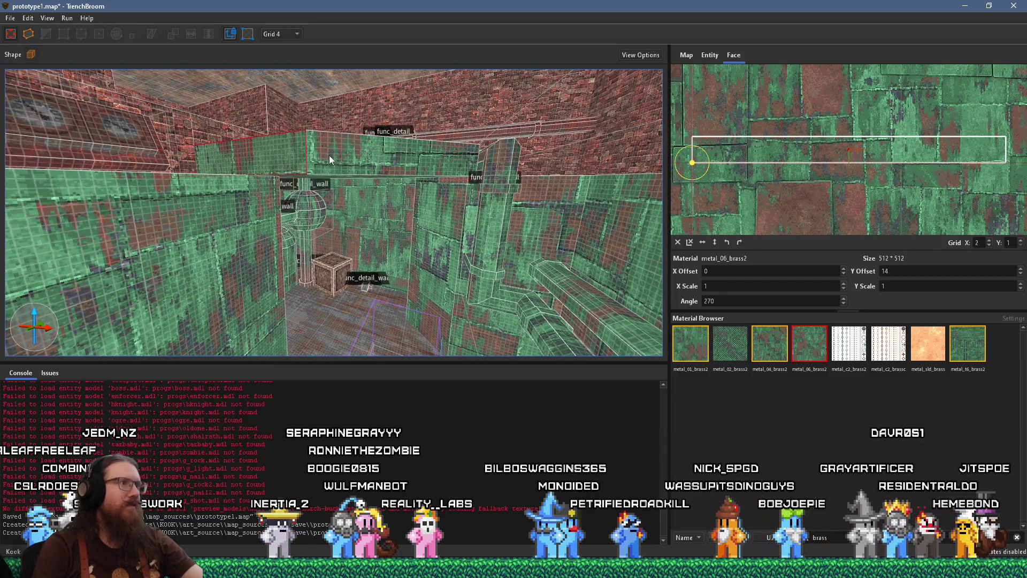
{"action": "left_click", "coordinate": [368, 162]}
{"action": "scroll", "coordinate": [734, 174], "scroll_direction": "up", "scroll_amount": 2}
{"action": "mouse_move", "coordinate": [781, 218]}
{"action": "left_mouse_down"}
{"action": "mouse_move", "coordinate": [766, 243]}
{"action": "mouse_move", "coordinate": [775, 237]}
{"action": "left_mouse_up"}
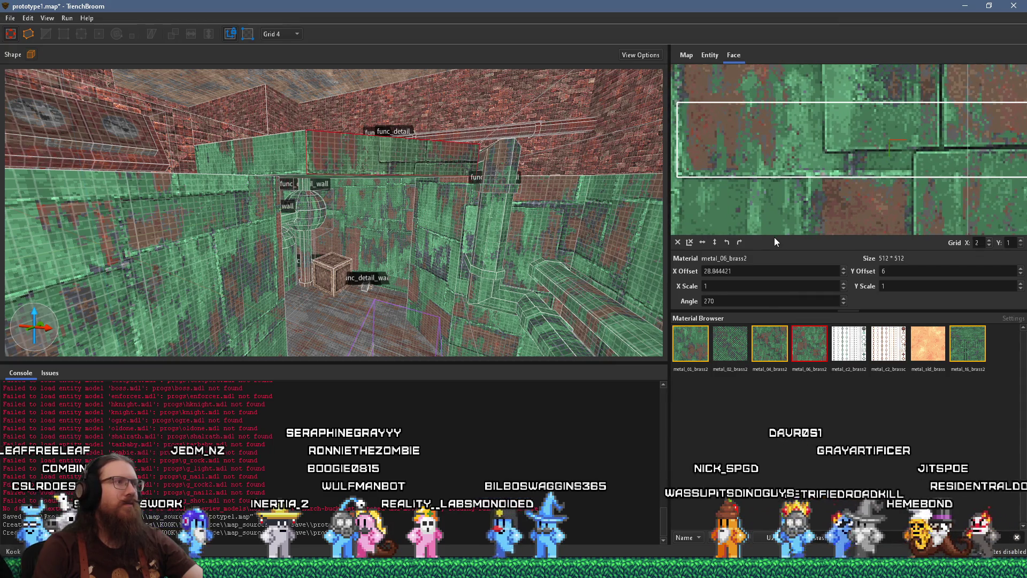
Fly along the ceiling beams into the next room and select a pipe face
{"action": "key", "text": "a"}
{"action": "mouse_move", "coordinate": [457, 252]}
{"action": "left_mouse_down"}
{"action": "mouse_move", "coordinate": [374, 253]}
{"action": "mouse_move", "coordinate": [389, 215]}
{"action": "mouse_move", "coordinate": [352, 140]}
{"action": "mouse_move", "coordinate": [276, 161]}
{"action": "mouse_move", "coordinate": [365, 200]}
{"action": "mouse_move", "coordinate": [328, 248]}
{"action": "left_mouse_up"}
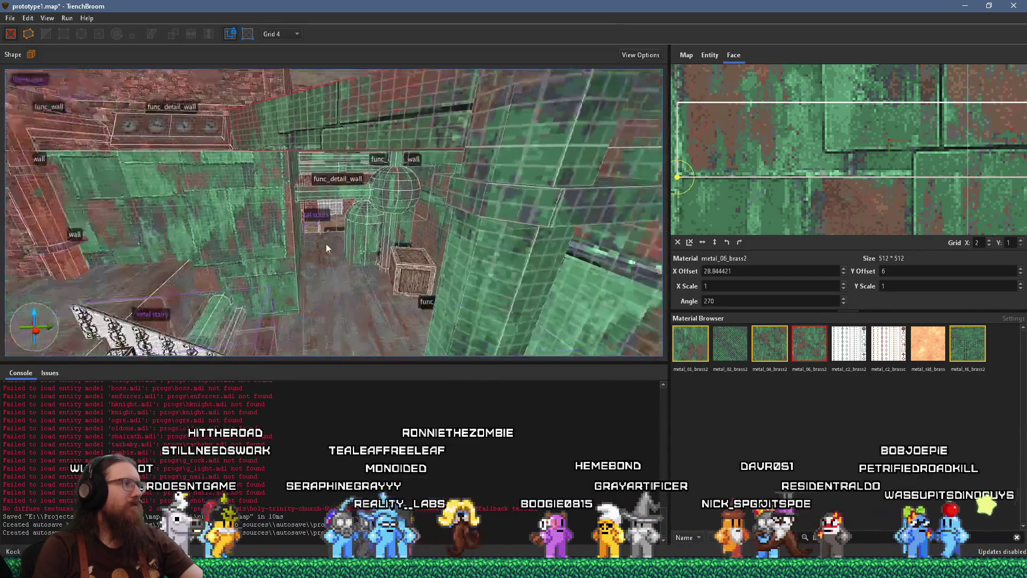
{"action": "key", "text": "s"}
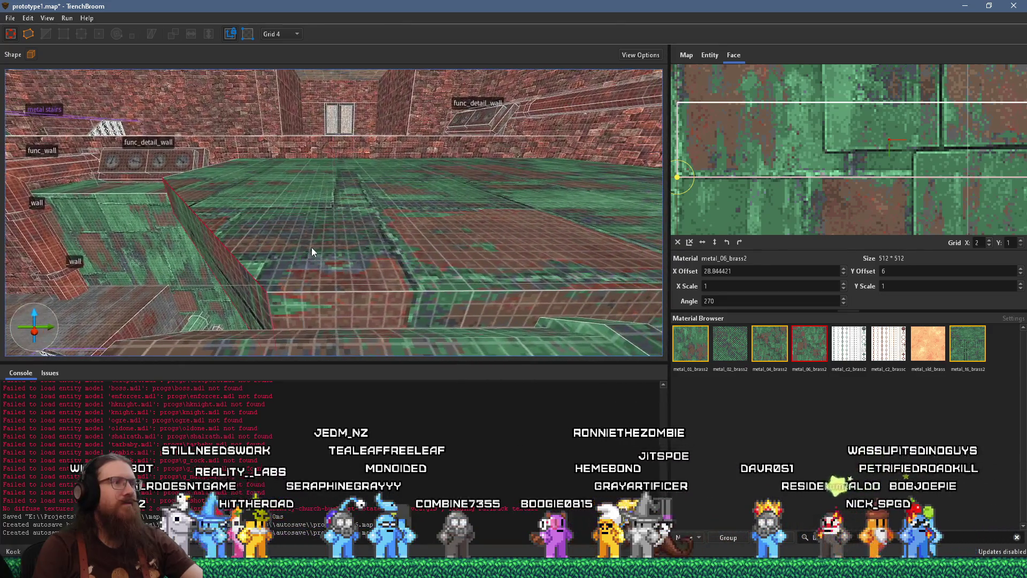
{"action": "key", "text": "s"}
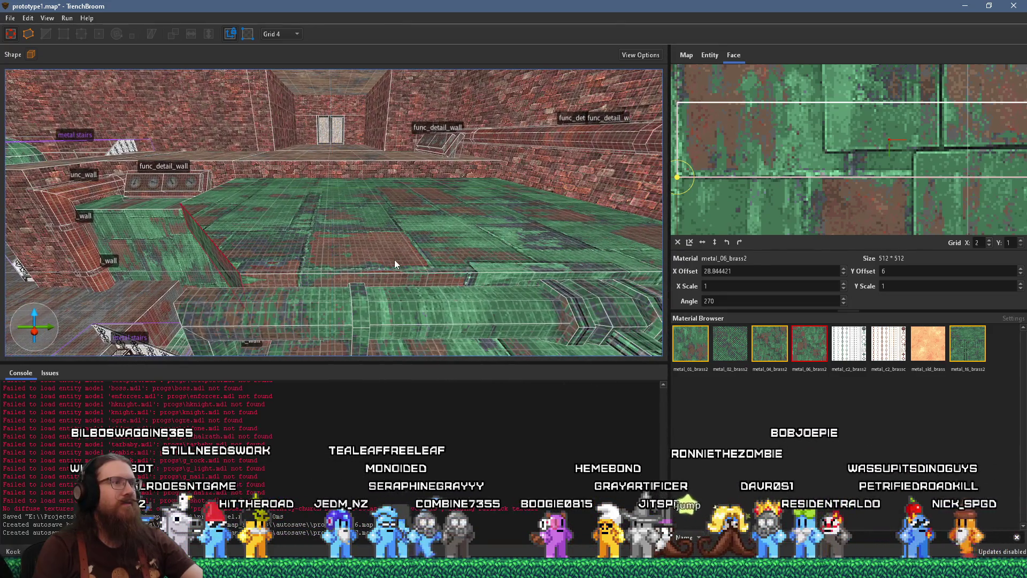
{"action": "left_click", "coordinate": [394, 263]}
{"action": "key", "text": "w"}
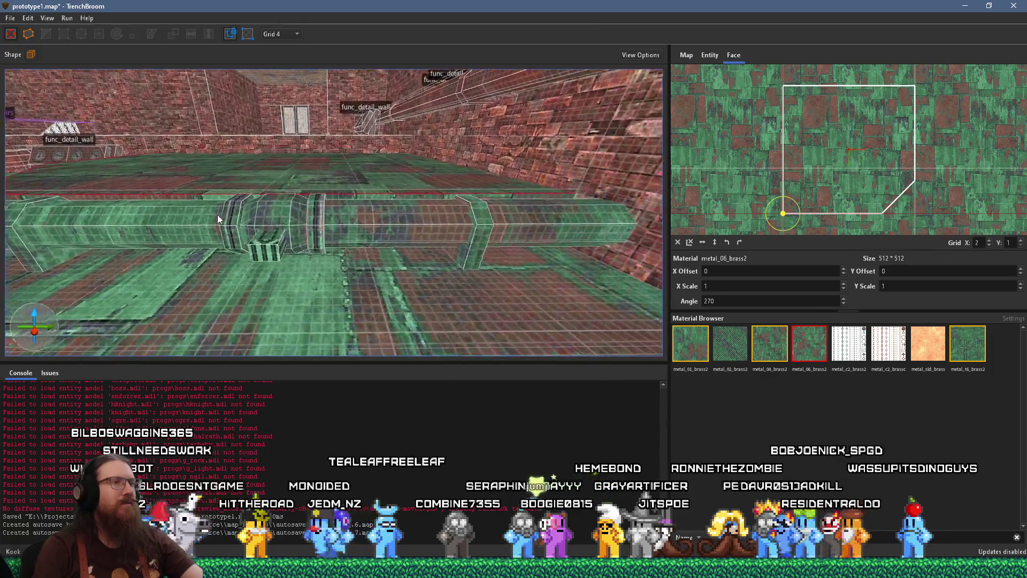
{"action": "key", "text": "s"}
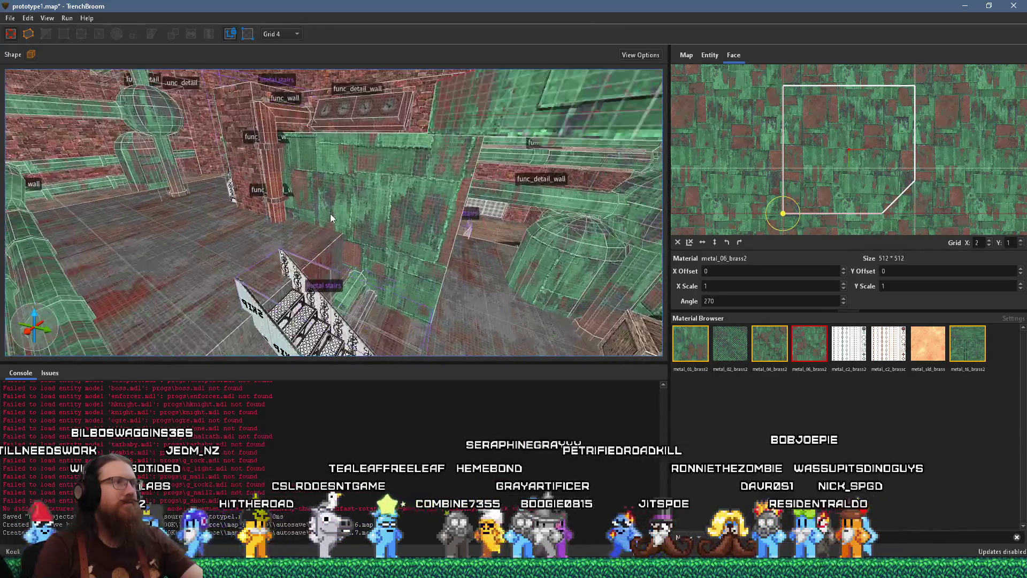
{"action": "mouse_move", "coordinate": [270, 218]}
{"action": "left_mouse_down"}
{"action": "mouse_move", "coordinate": [249, 269]}
{"action": "mouse_move", "coordinate": [257, 214]}
{"action": "mouse_move", "coordinate": [75, 227]}
{"action": "mouse_move", "coordinate": [257, 214]}
{"action": "left_mouse_up"}
{"action": "left_click_drag", "start_coordinate": [33, 133], "coordinate": [33, 122]}
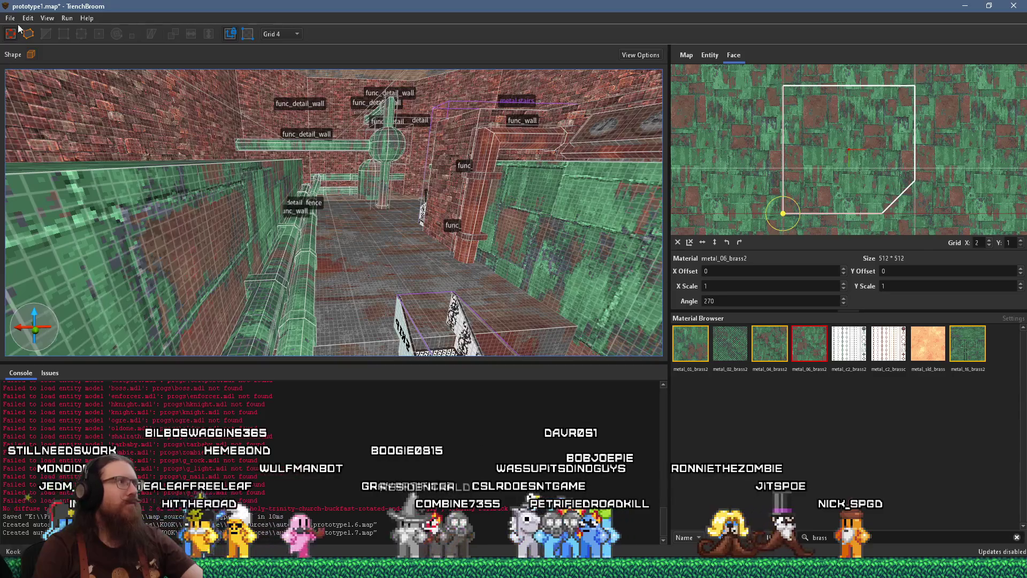
Save the map via File > Save and switch over to Godot
{"action": "left_click", "coordinate": [10, 18]}
{"action": "left_click", "coordinate": [32, 70]}
{"action": "mouse_move", "coordinate": [321, 220]}
{"action": "left_mouse_down"}
{"action": "mouse_move", "coordinate": [382, 217]}
{"action": "mouse_move", "coordinate": [259, 271]}
{"action": "mouse_move", "coordinate": [371, 242]}
{"action": "mouse_move", "coordinate": [208, 287]}
{"action": "mouse_move", "coordinate": [413, 311]}
{"action": "left_mouse_up"}
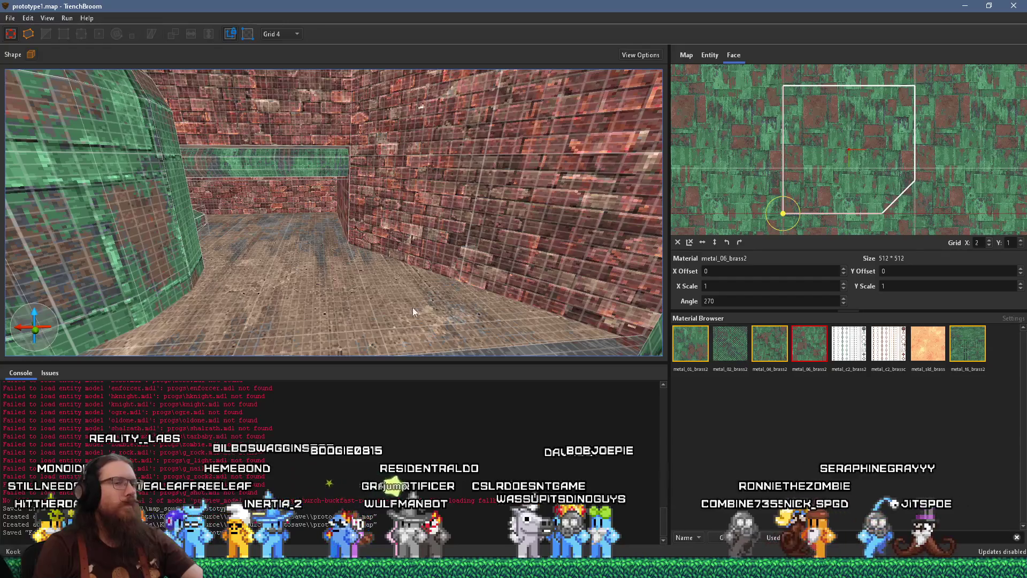
{"action": "key", "text": "alt+Tab"}
Filter the FileSystem by 'london1' and open the london1 level scene
{"action": "mouse_move", "coordinate": [630, 352]}
{"action": "left_mouse_down"}
{"action": "mouse_move", "coordinate": [586, 314]}
{"action": "mouse_move", "coordinate": [596, 343]}
{"action": "mouse_move", "coordinate": [551, 256]}
{"action": "left_mouse_up"}
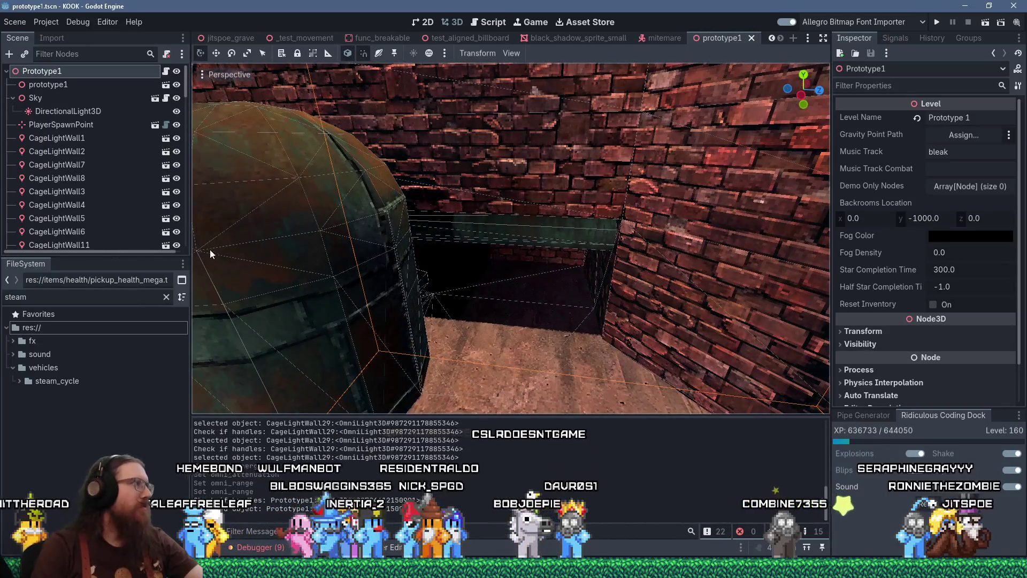
{"action": "double_click", "coordinate": [16, 296]}
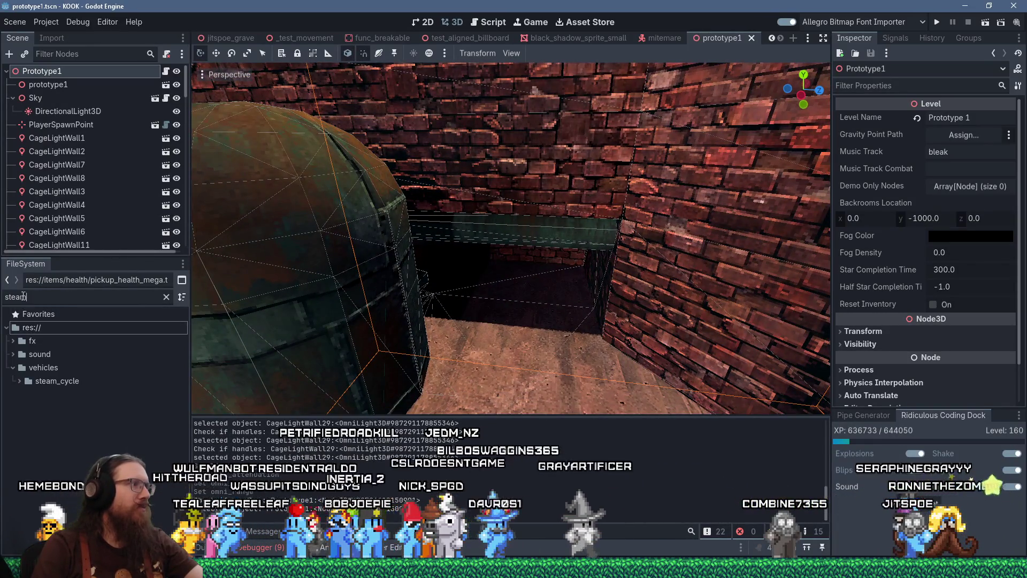
{"action": "type", "text": "lond"}
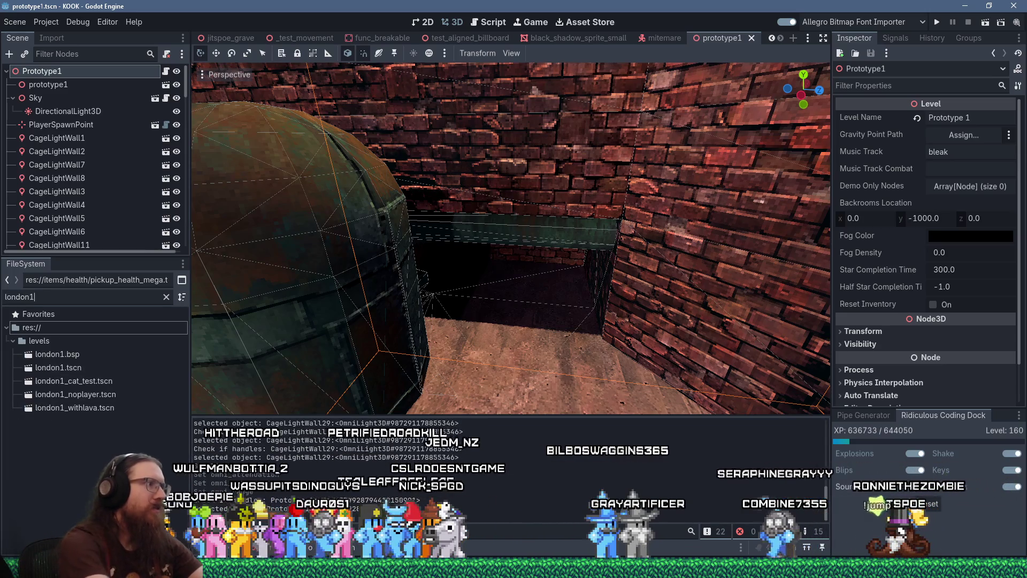
{"action": "type", "text": "on1"}
{"action": "left_click", "coordinate": [57, 368]}
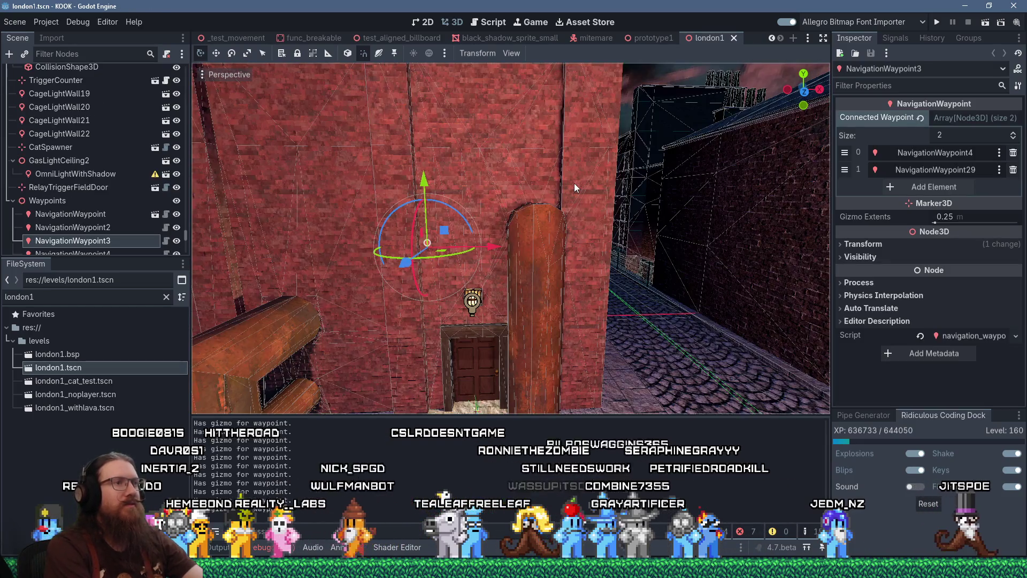
Select the SteamLeakBillboard by the big pipe, then return to the prototype1 scene
{"action": "left_click_drag", "start_coordinate": [576, 192], "coordinate": [549, 181]}
{"action": "scroll", "coordinate": [549, 181], "scroll_direction": "down", "scroll_amount": 10}
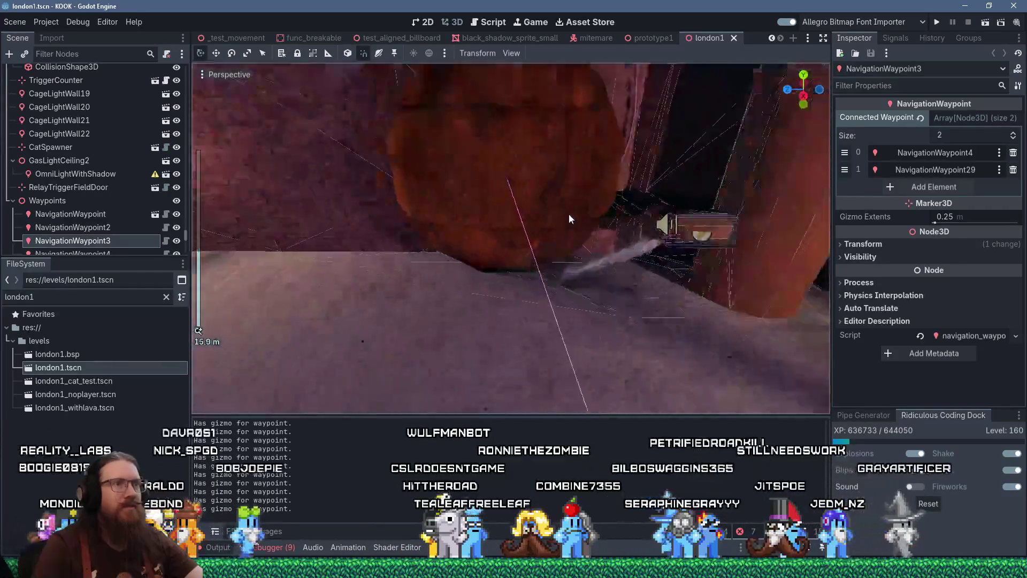
{"action": "scroll", "coordinate": [553, 203], "scroll_direction": "down", "scroll_amount": 5}
{"action": "left_click", "coordinate": [589, 241]}
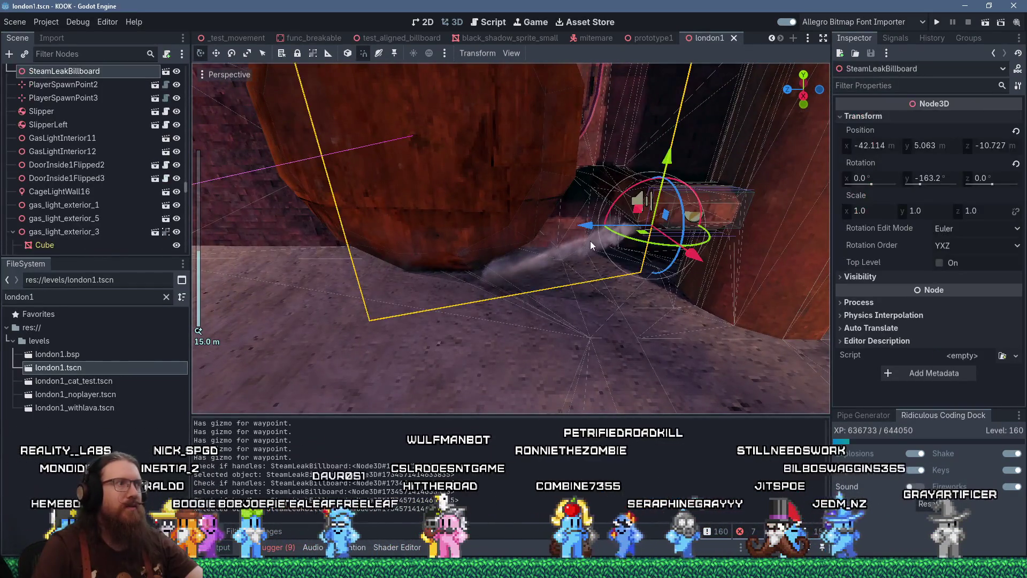
{"action": "scroll", "coordinate": [118, 139], "scroll_direction": "up", "scroll_amount": 2}
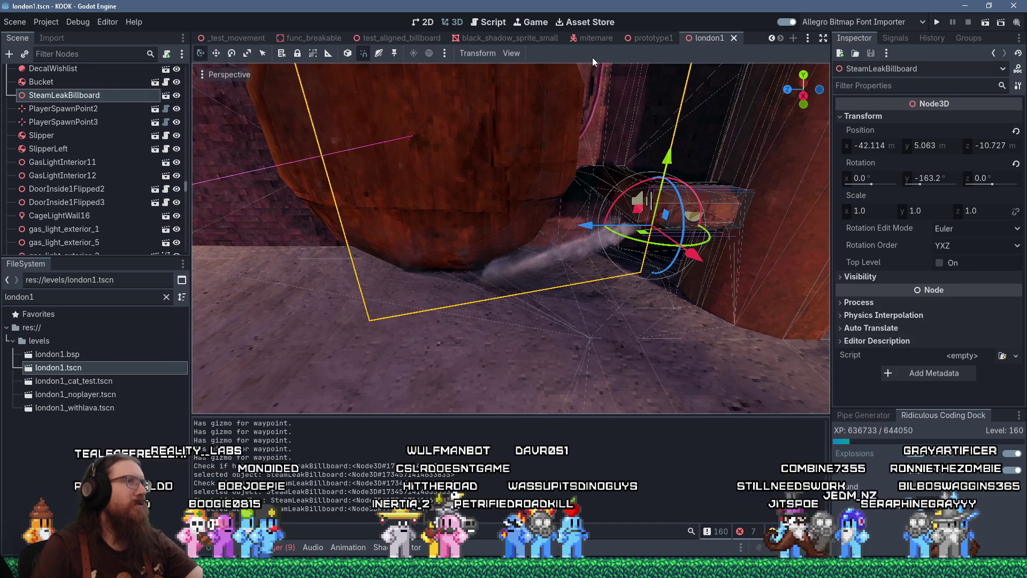
{"action": "left_click", "coordinate": [651, 34]}
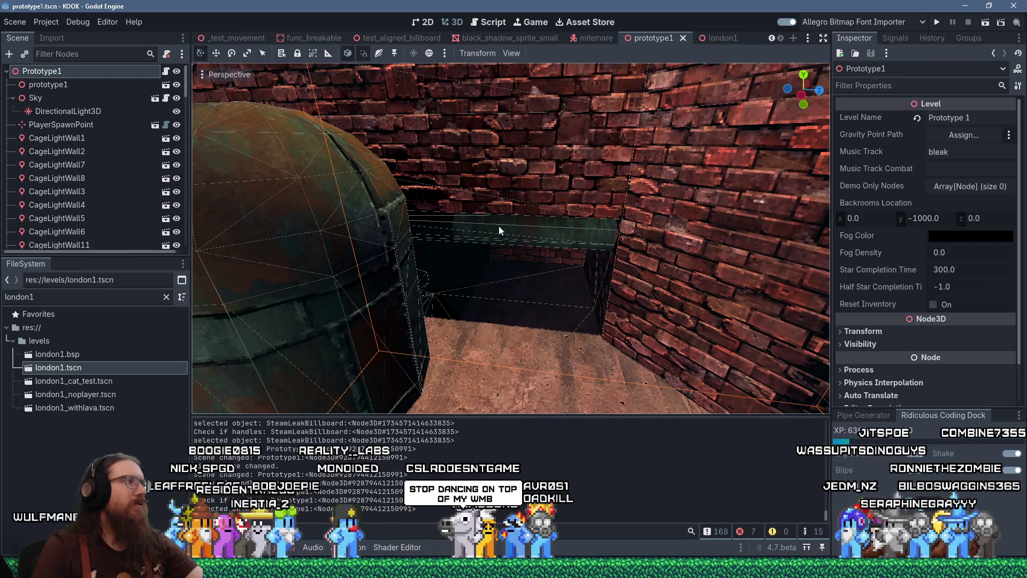
Filter the FileSystem by 'steam' and drop steam_leak_billboard.tscn near the brick wall corner
{"action": "double_click", "coordinate": [80, 294]}
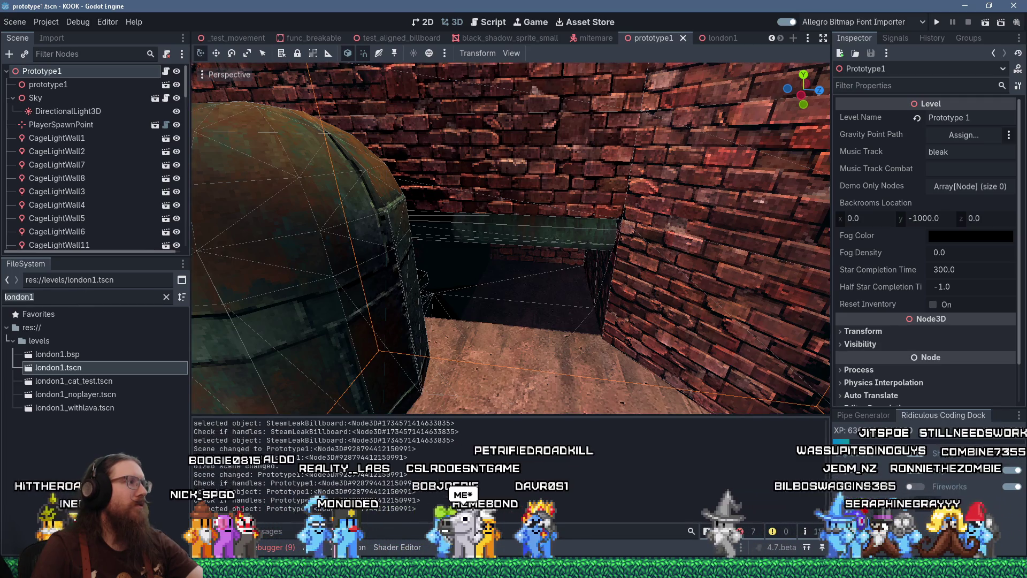
{"action": "type", "text": "steam"}
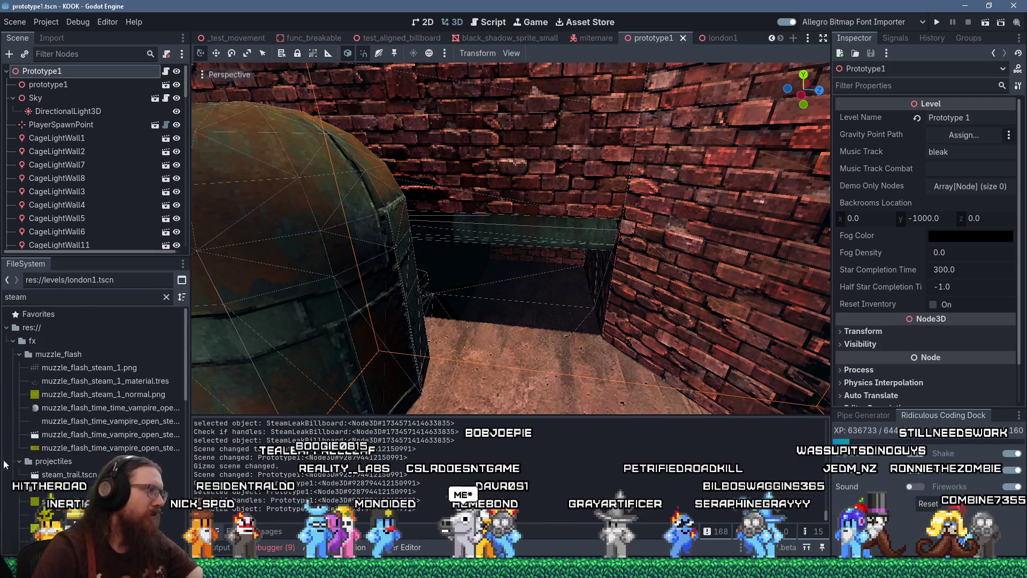
{"action": "scroll", "coordinate": [96, 375], "scroll_direction": "down", "scroll_amount": 3}
{"action": "scroll", "coordinate": [96, 375], "scroll_direction": "down", "scroll_amount": 5}
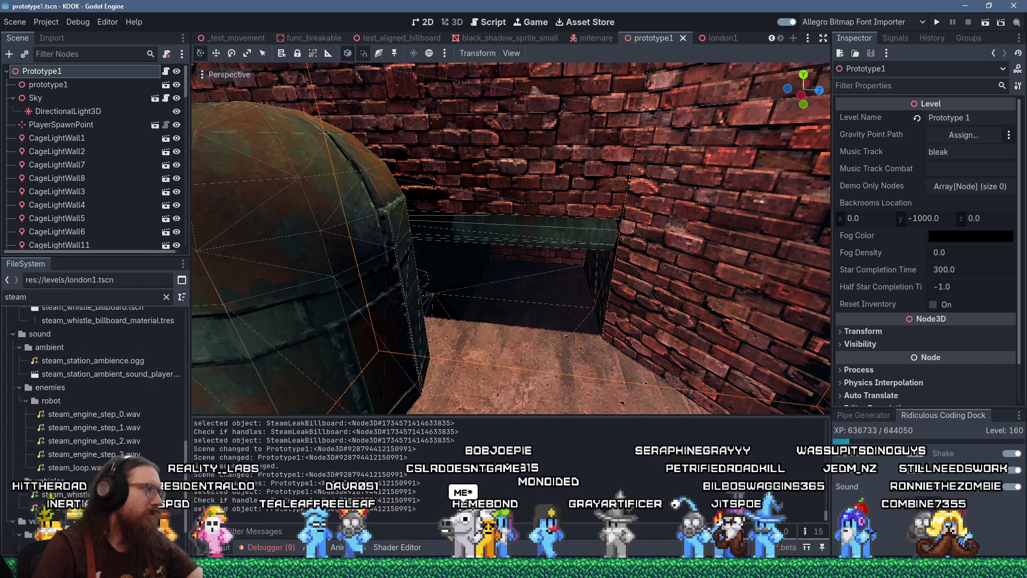
{"action": "scroll", "coordinate": [97, 375], "scroll_direction": "down", "scroll_amount": 5}
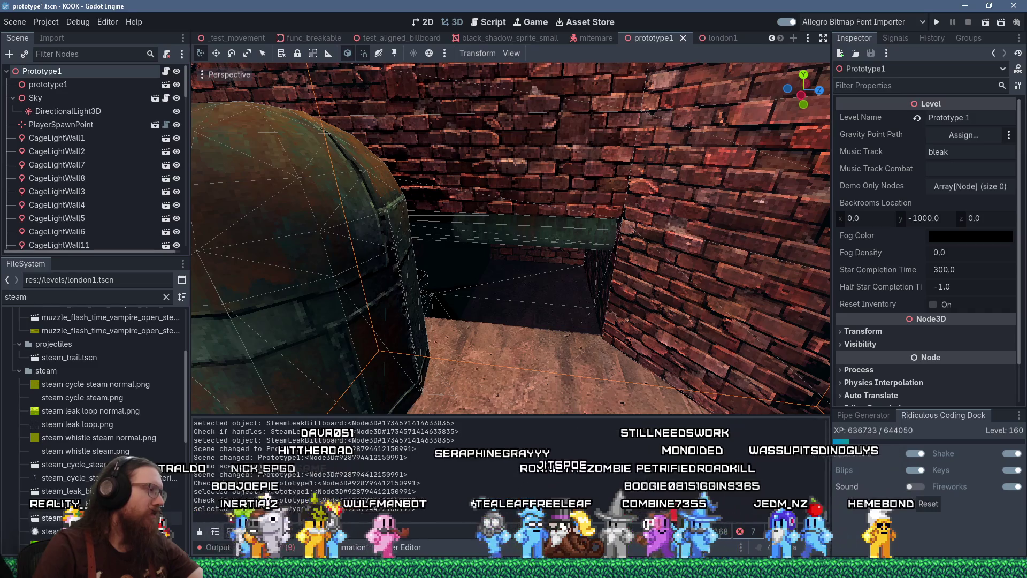
{"action": "left_click_drag", "start_coordinate": [62, 491], "coordinate": [450, 383]}
{"action": "left_click_drag", "start_coordinate": [587, 270], "coordinate": [601, 255]}
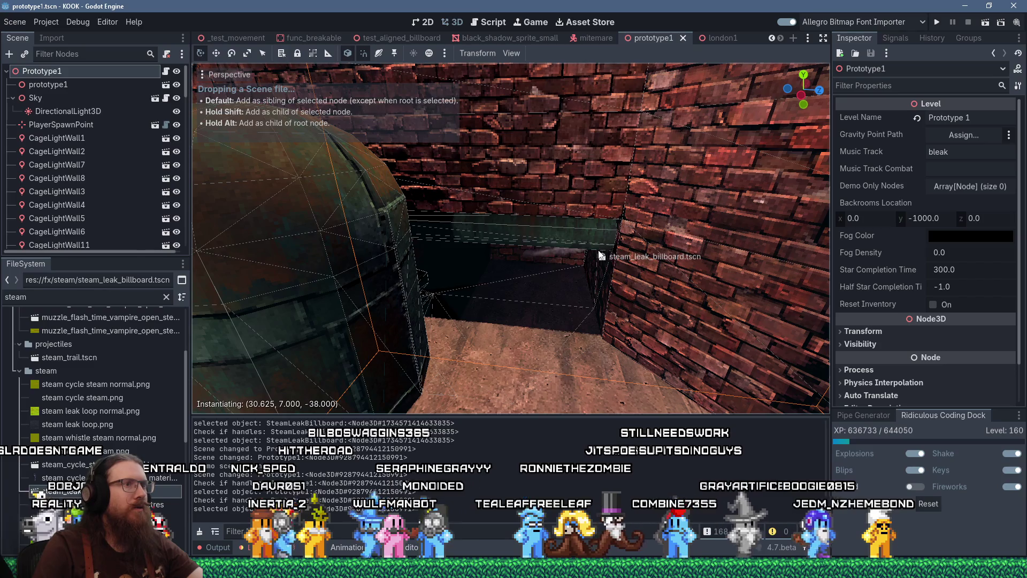
{"action": "left_click_drag", "start_coordinate": [598, 249], "coordinate": [601, 247]}
Rotate the SteamLeakBillboard to face out from the wall, then focus and orbit around it
{"action": "key", "text": "f"}
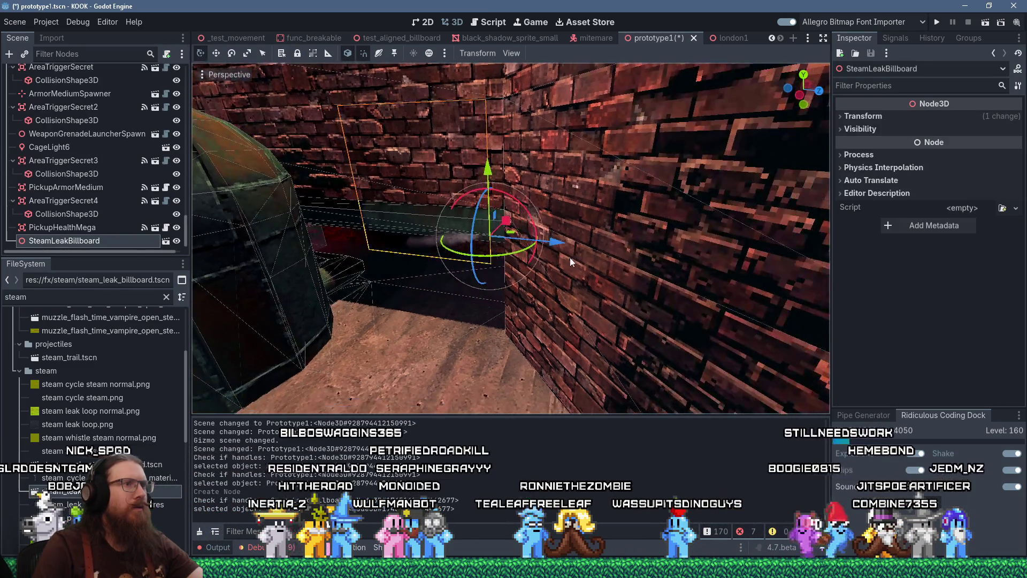
{"action": "mouse_move", "coordinate": [528, 254]}
{"action": "left_mouse_down"}
{"action": "mouse_move", "coordinate": [512, 256]}
{"action": "mouse_move", "coordinate": [543, 236]}
{"action": "left_mouse_up"}
{"action": "key", "text": "w"}
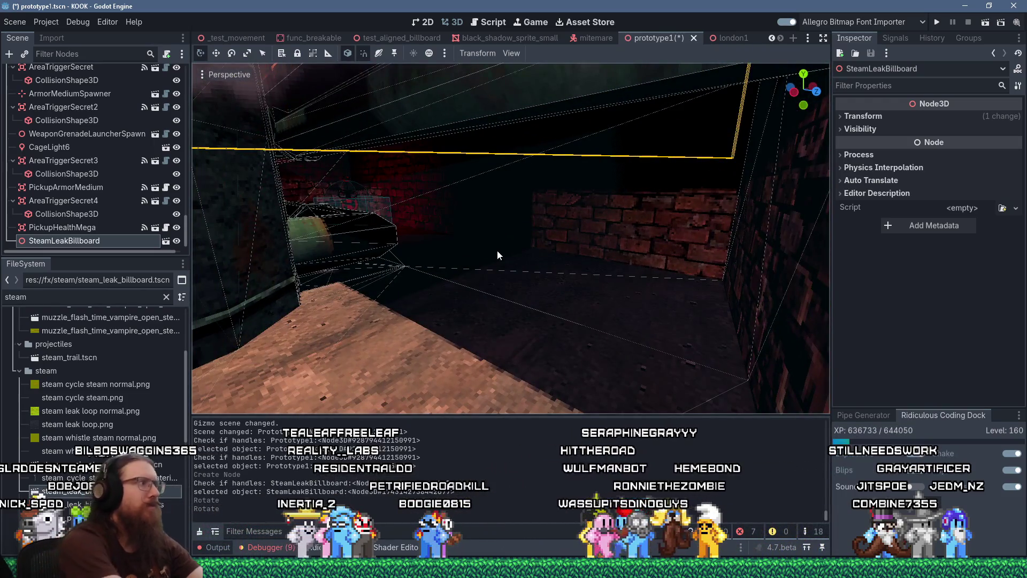
{"action": "key", "text": "f"}
{"action": "scroll", "coordinate": [452, 239], "scroll_direction": "up", "scroll_amount": 3}
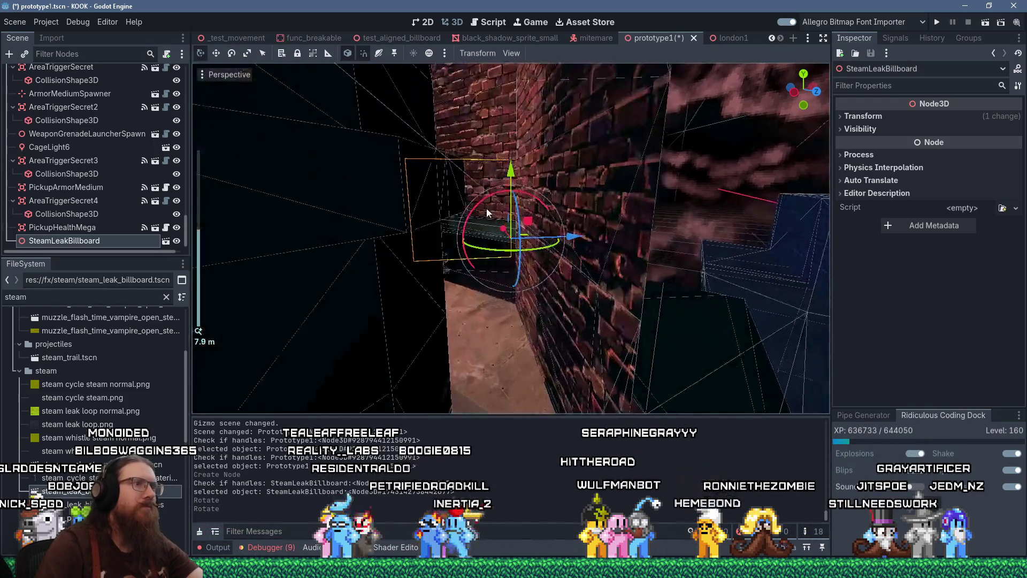
{"action": "scroll", "coordinate": [487, 212], "scroll_direction": "up", "scroll_amount": 6}
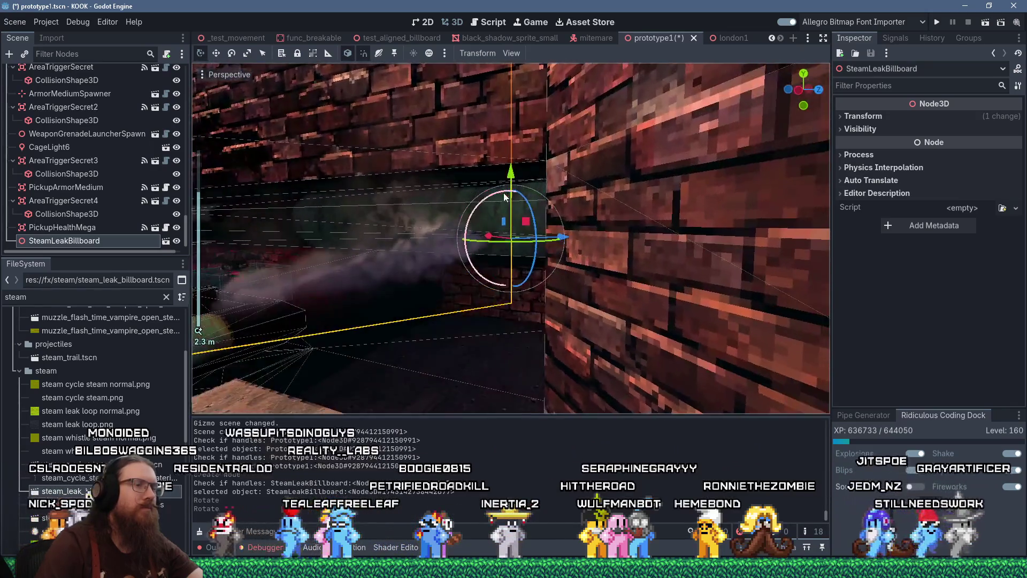
{"action": "scroll", "coordinate": [504, 197], "scroll_direction": "up", "scroll_amount": 3}
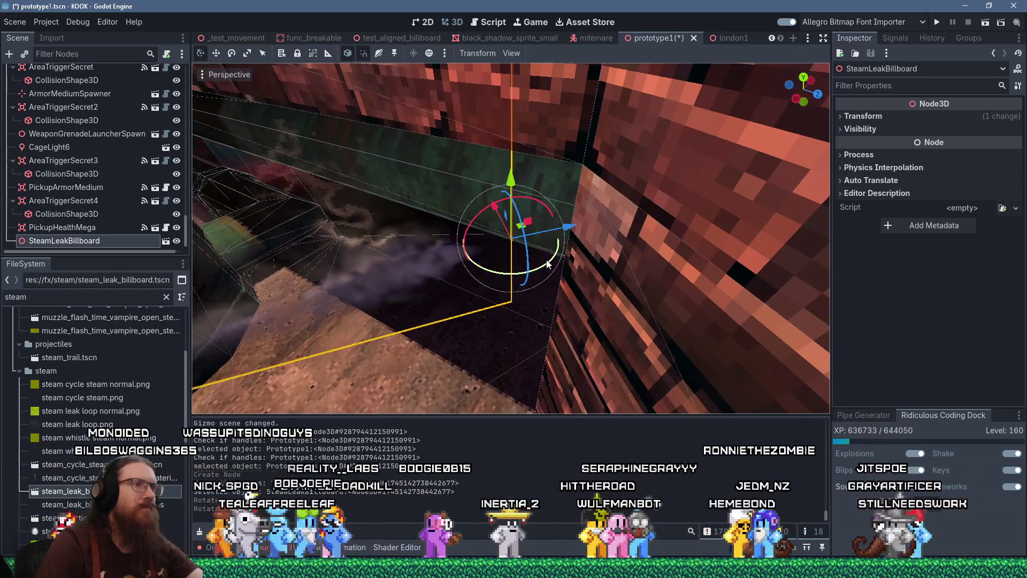
{"action": "mouse_move", "coordinate": [535, 202]}
{"action": "left_mouse_down"}
{"action": "mouse_move", "coordinate": [599, 248]}
{"action": "mouse_move", "coordinate": [479, 221]}
{"action": "mouse_move", "coordinate": [529, 288]}
{"action": "mouse_move", "coordinate": [561, 283]}
{"action": "mouse_move", "coordinate": [534, 274]}
{"action": "mouse_move", "coordinate": [588, 284]}
{"action": "mouse_move", "coordinate": [533, 271]}
{"action": "mouse_move", "coordinate": [510, 283]}
{"action": "mouse_move", "coordinate": [540, 275]}
{"action": "mouse_move", "coordinate": [561, 245]}
{"action": "mouse_move", "coordinate": [539, 256]}
{"action": "mouse_move", "coordinate": [611, 227]}
{"action": "mouse_move", "coordinate": [618, 187]}
{"action": "mouse_move", "coordinate": [590, 188]}
{"action": "mouse_move", "coordinate": [643, 194]}
{"action": "mouse_move", "coordinate": [587, 176]}
{"action": "mouse_move", "coordinate": [580, 183]}
{"action": "mouse_move", "coordinate": [603, 171]}
{"action": "mouse_move", "coordinate": [667, 166]}
{"action": "mouse_move", "coordinate": [696, 185]}
{"action": "mouse_move", "coordinate": [660, 187]}
{"action": "mouse_move", "coordinate": [689, 200]}
{"action": "mouse_move", "coordinate": [652, 244]}
{"action": "left_mouse_up"}
{"action": "scroll", "coordinate": [534, 274], "scroll_direction": "up", "scroll_amount": 2}
{"action": "scroll", "coordinate": [525, 258], "scroll_direction": "up", "scroll_amount": 2}
Raise the billboard, slide it left against the wall, and rotate it a few degrees
{"action": "mouse_move", "coordinate": [638, 310]}
{"action": "left_mouse_down"}
{"action": "mouse_move", "coordinate": [551, 347]}
{"action": "mouse_move", "coordinate": [679, 347]}
{"action": "mouse_move", "coordinate": [622, 300]}
{"action": "mouse_move", "coordinate": [599, 235]}
{"action": "left_mouse_up"}
{"action": "left_click_drag", "start_coordinate": [575, 194], "coordinate": [576, 188]}
{"action": "mouse_move", "coordinate": [655, 238]}
{"action": "left_mouse_down"}
{"action": "mouse_move", "coordinate": [610, 238]}
{"action": "mouse_move", "coordinate": [697, 236]}
{"action": "mouse_move", "coordinate": [664, 225]}
{"action": "mouse_move", "coordinate": [595, 266]}
{"action": "mouse_move", "coordinate": [589, 252]}
{"action": "mouse_move", "coordinate": [618, 223]}
{"action": "mouse_move", "coordinate": [519, 190]}
{"action": "mouse_move", "coordinate": [574, 202]}
{"action": "mouse_move", "coordinate": [572, 221]}
{"action": "left_mouse_up"}
{"action": "scroll", "coordinate": [609, 236], "scroll_direction": "up", "scroll_amount": 3}
{"action": "scroll", "coordinate": [663, 225], "scroll_direction": "down", "scroll_amount": 5}
{"action": "scroll", "coordinate": [603, 218], "scroll_direction": "up", "scroll_amount": 2}
{"action": "scroll", "coordinate": [520, 190], "scroll_direction": "down", "scroll_amount": 3}
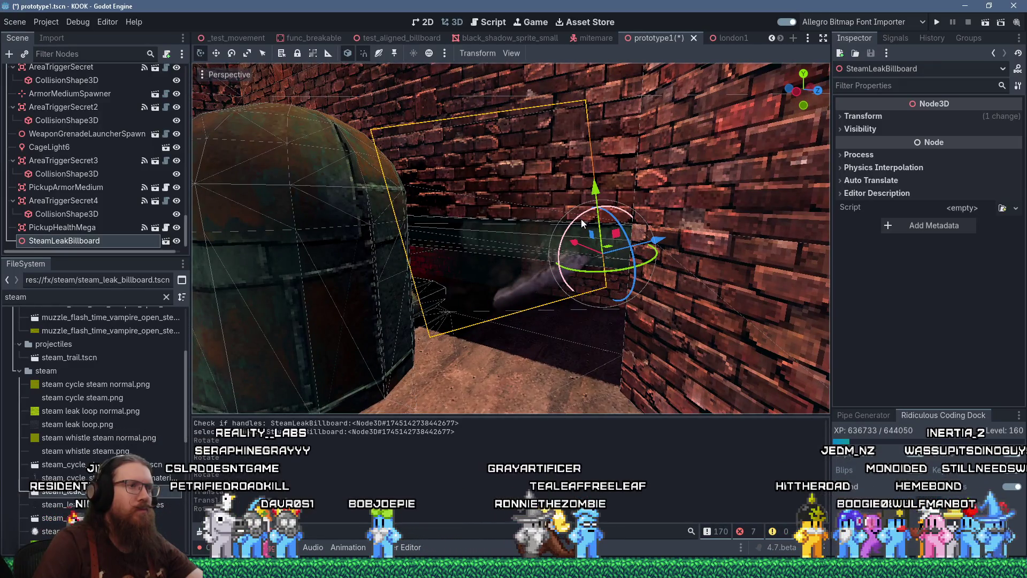
{"action": "mouse_move", "coordinate": [582, 214]}
{"action": "left_mouse_down"}
{"action": "mouse_move", "coordinate": [573, 215]}
{"action": "mouse_move", "coordinate": [605, 193]}
{"action": "mouse_move", "coordinate": [606, 309]}
{"action": "left_mouse_up"}
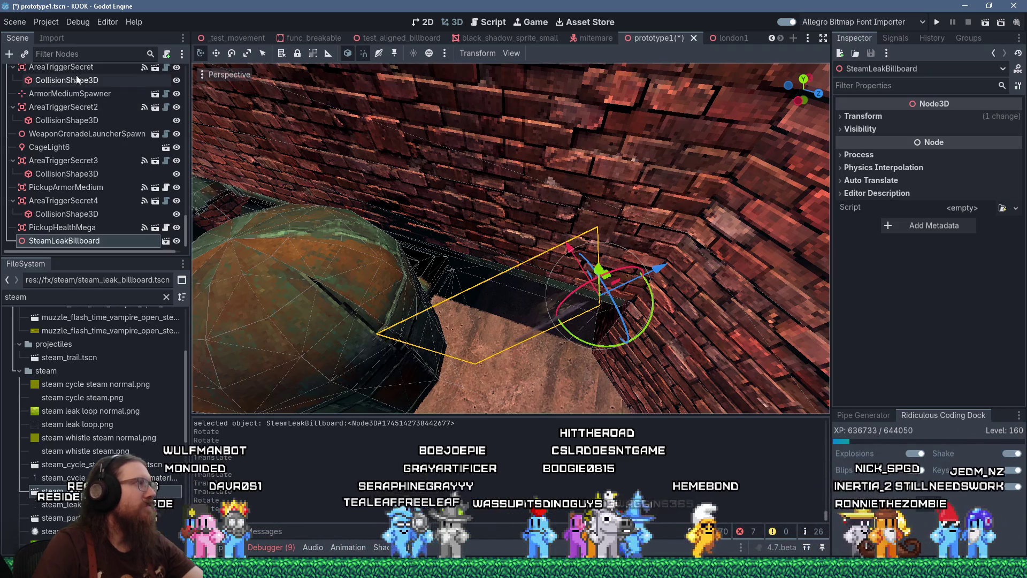
Save the prototype1 scene via Scene > Save Scene and orbit to view the billboard
{"action": "left_click", "coordinate": [11, 22]}
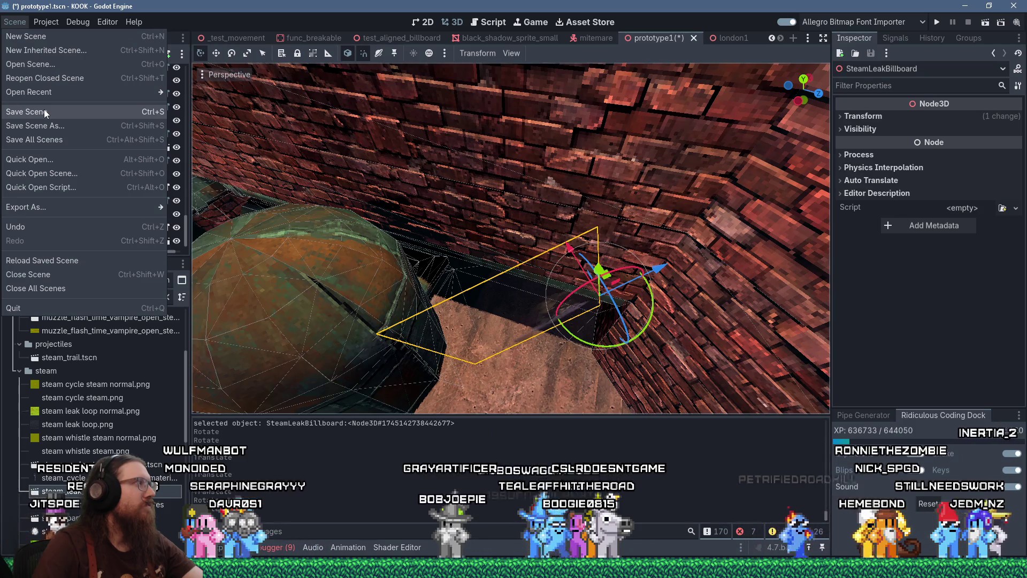
{"action": "left_click", "coordinate": [48, 112]}
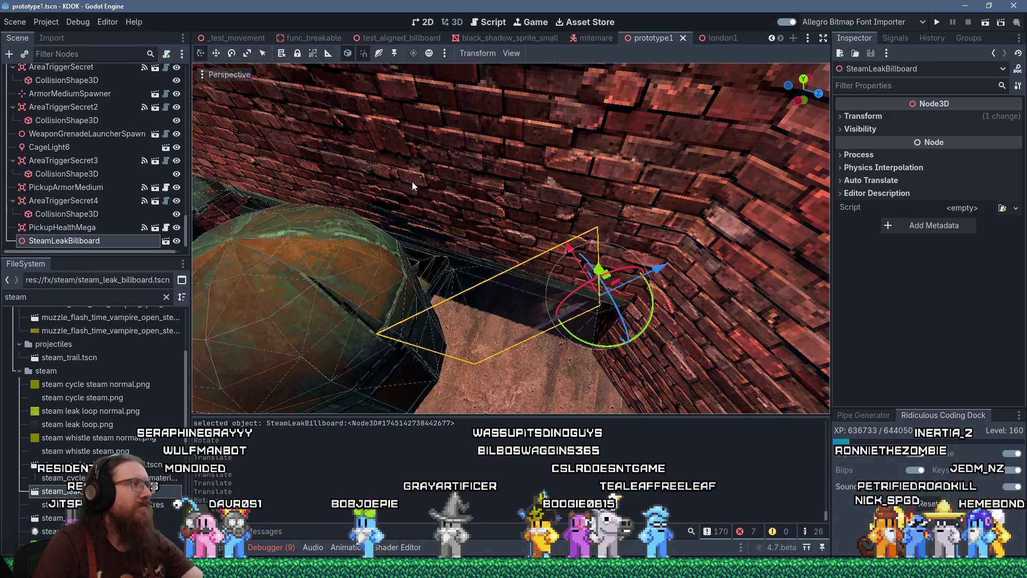
{"action": "scroll", "coordinate": [490, 246], "scroll_direction": "up", "scroll_amount": 3}
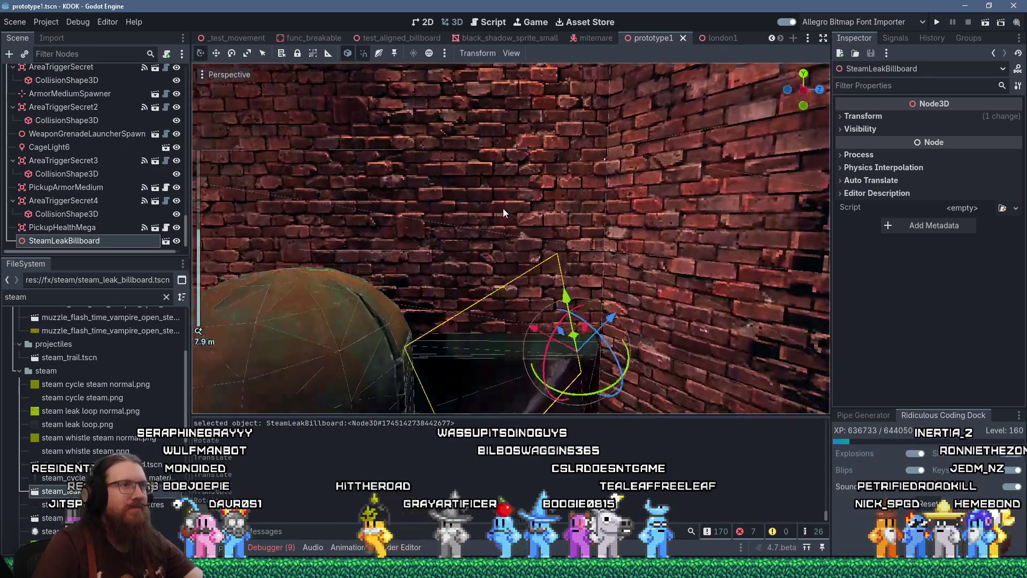
{"action": "scroll", "coordinate": [496, 130], "scroll_direction": "up", "scroll_amount": 5}
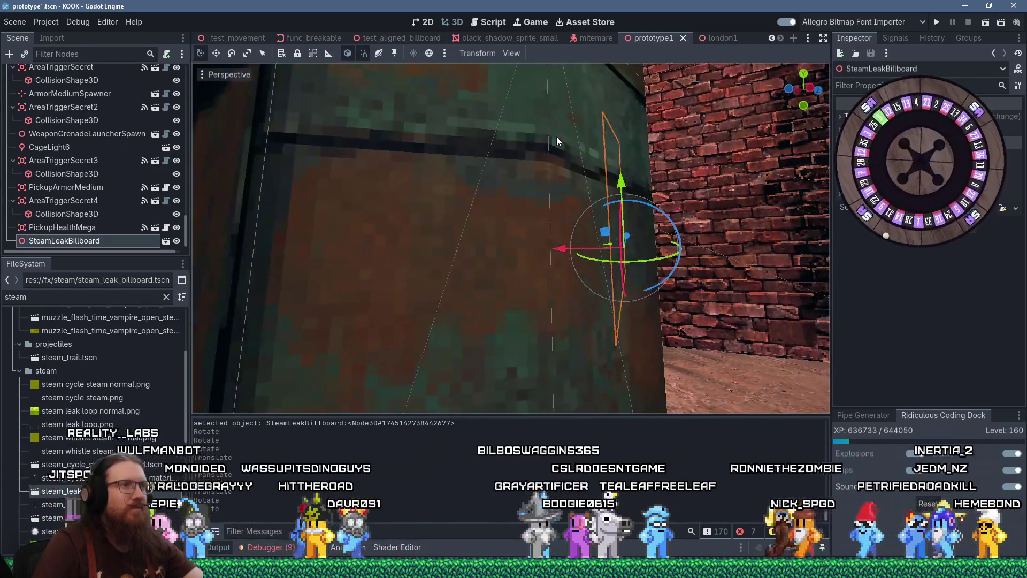
{"action": "mouse_move", "coordinate": [556, 140]}
{"action": "left_mouse_down"}
{"action": "mouse_move", "coordinate": [495, 126]}
{"action": "mouse_move", "coordinate": [474, 146]}
{"action": "left_mouse_up"}
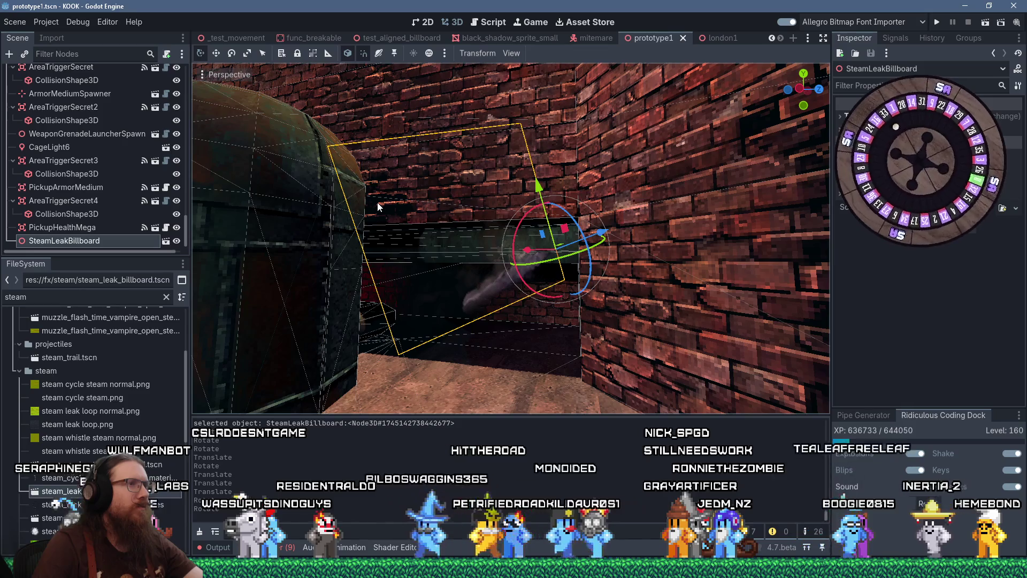
{"action": "scroll", "coordinate": [377, 202], "scroll_direction": "down", "scroll_amount": 3}
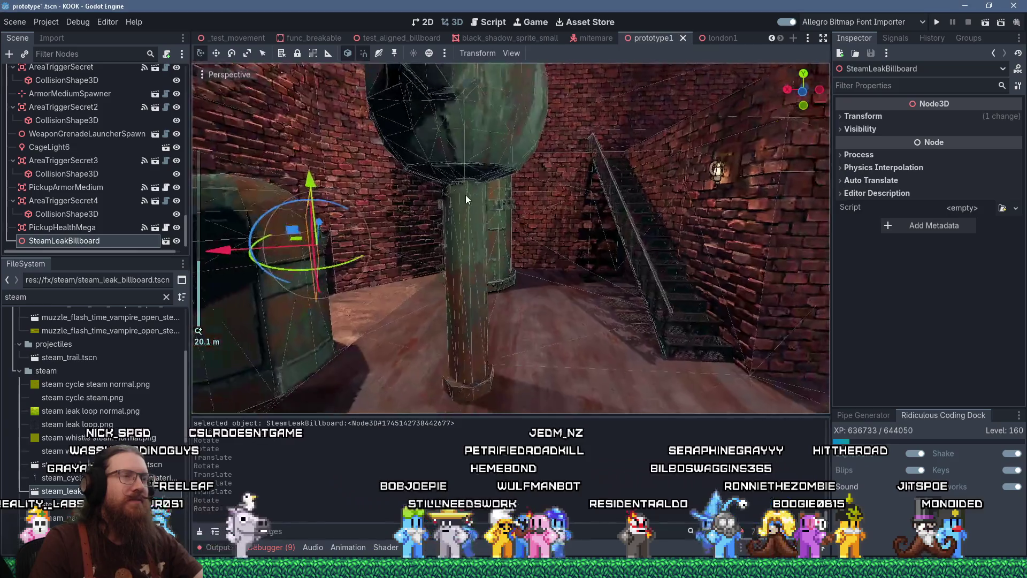
Open Task View with Win+Tab, then close it to reach the Notepad windows
{"action": "scroll", "coordinate": [465, 195], "scroll_direction": "up", "scroll_amount": 3}
{"action": "scroll", "coordinate": [485, 223], "scroll_direction": "down", "scroll_amount": 5}
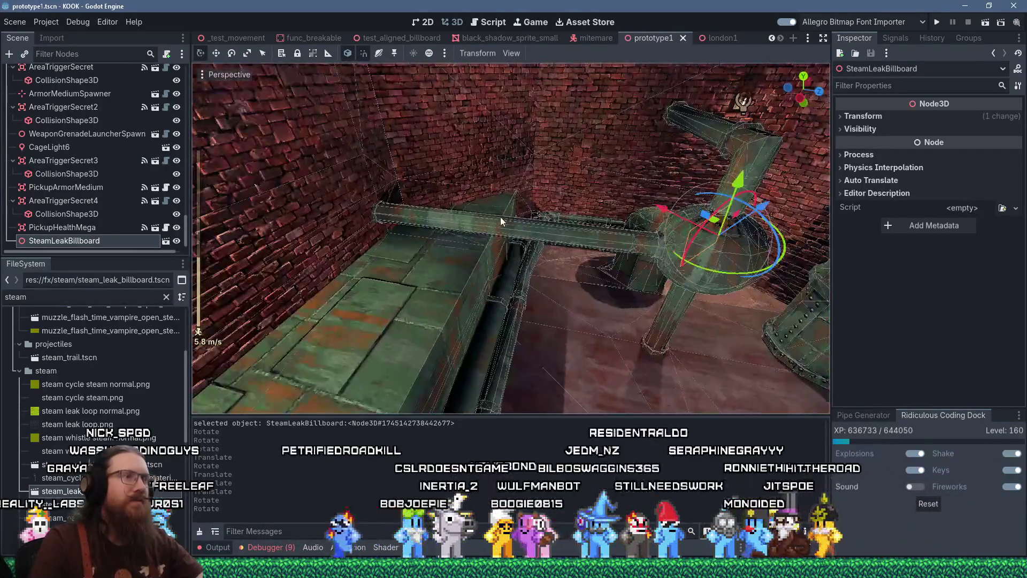
{"action": "key", "text": "super+Tab"}
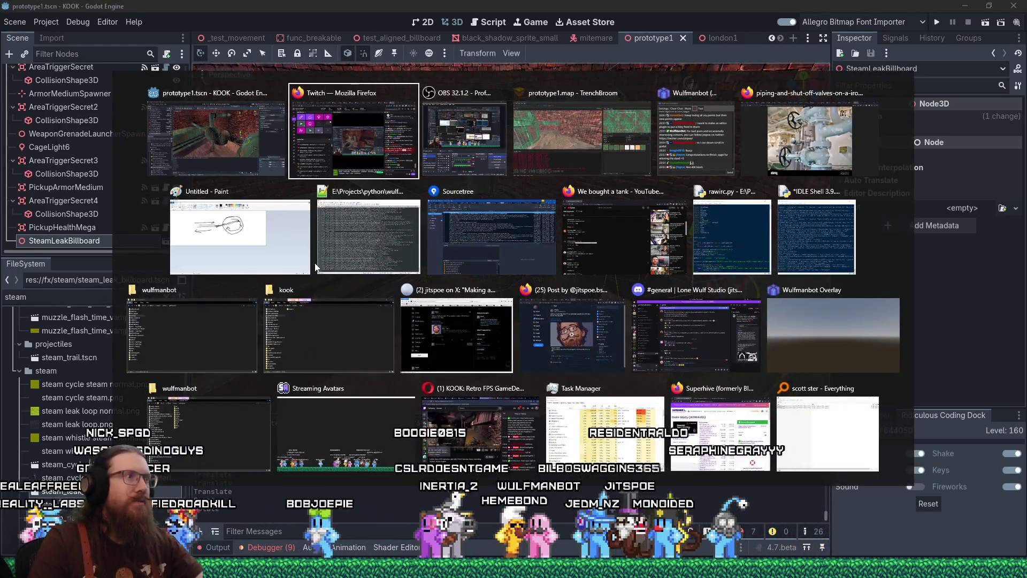
{"action": "key", "text": "Escape"}
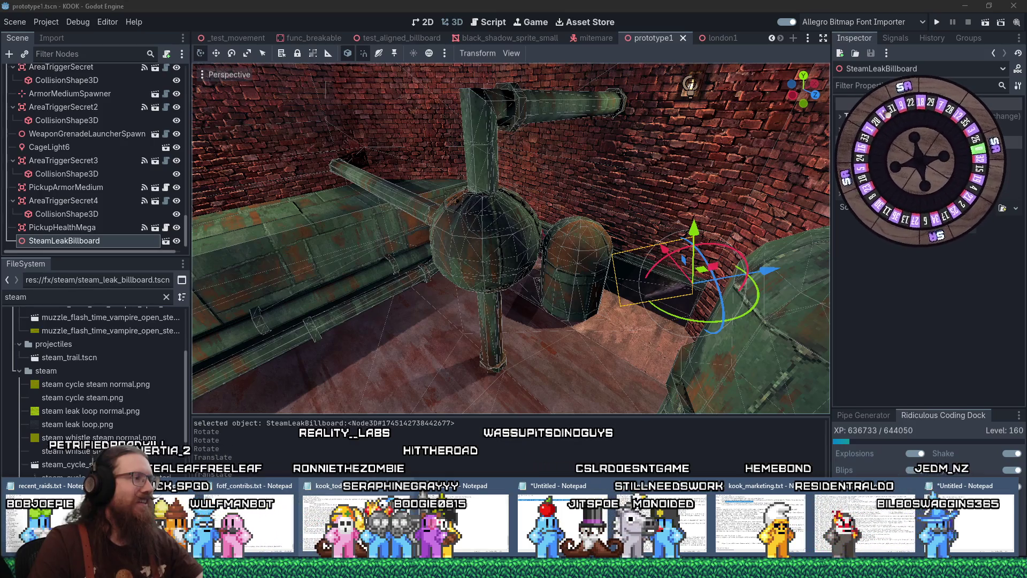
Add 'Add steam leak damage + push + disable trigger for prototype1 secret.' under the heading and save kook_todo.txt
{"action": "left_click", "coordinate": [375, 524]}
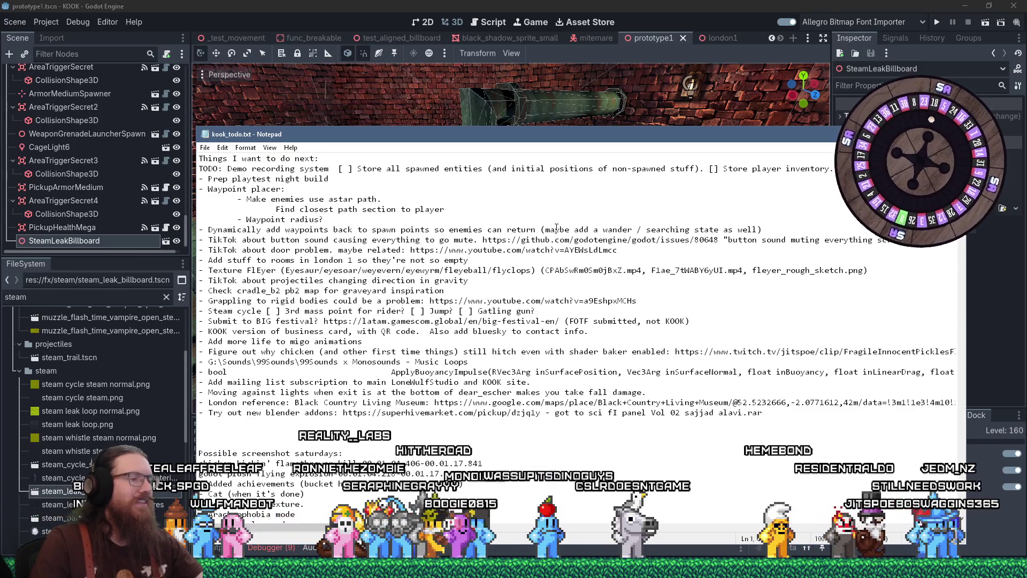
{"action": "left_click", "coordinate": [321, 159]}
{"action": "key", "text": "Return"}
{"action": "type", "text": "- Add "}
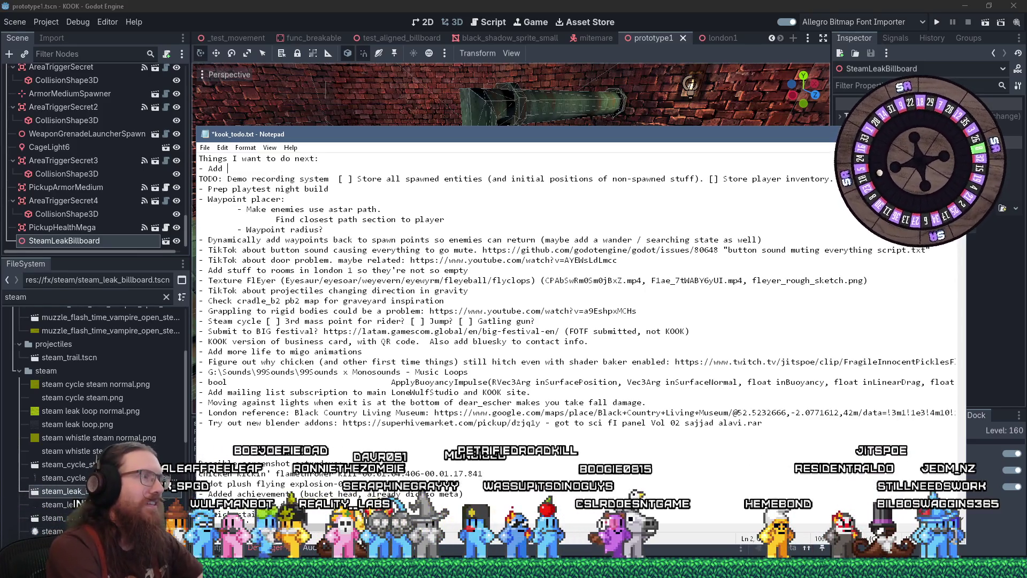
{"action": "type", "text": "steam"}
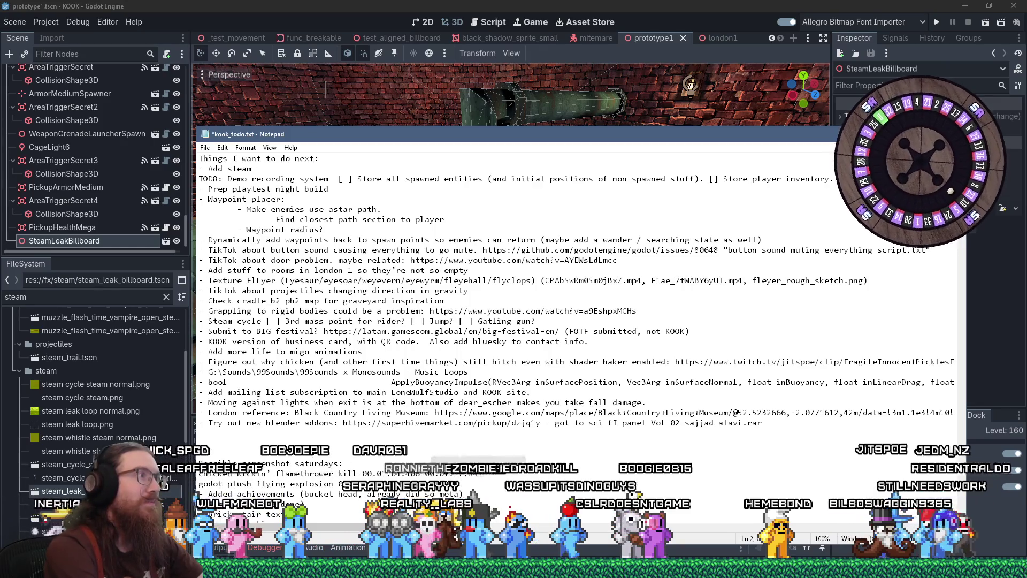
{"action": "type", "text": " damage + push"}
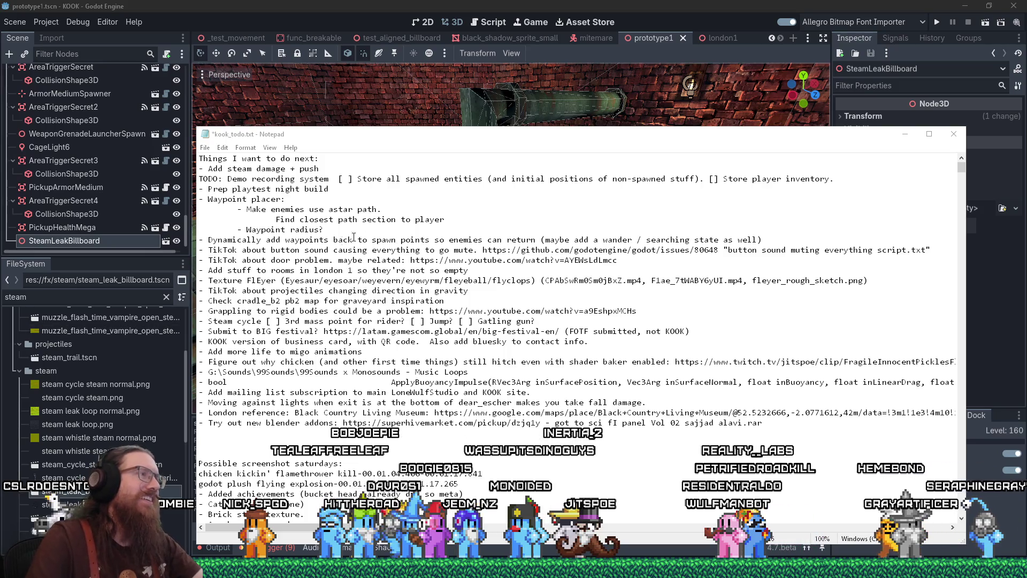
{"action": "left_click", "coordinate": [252, 168]}
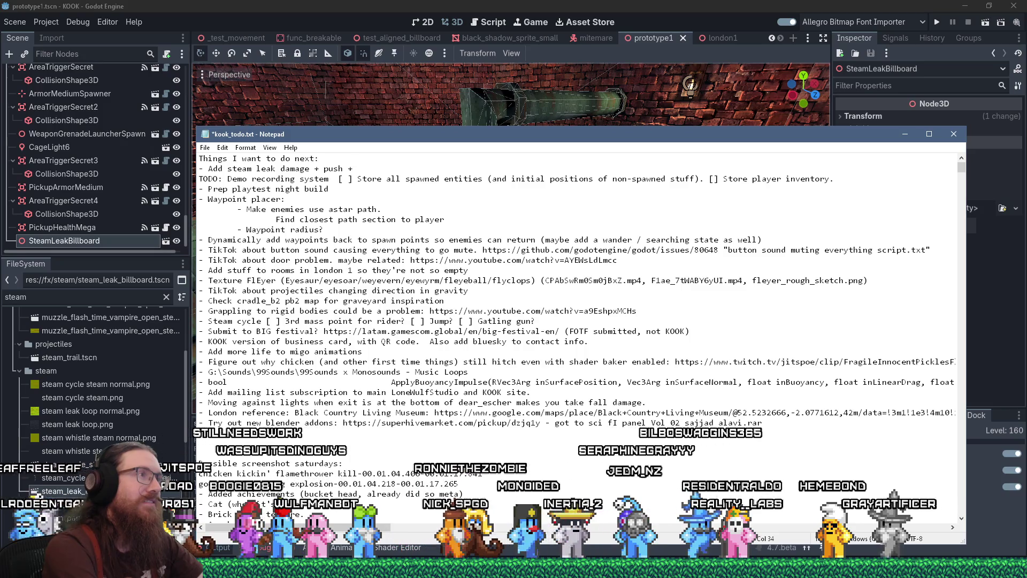
{"action": "type", "text": "disable t"}
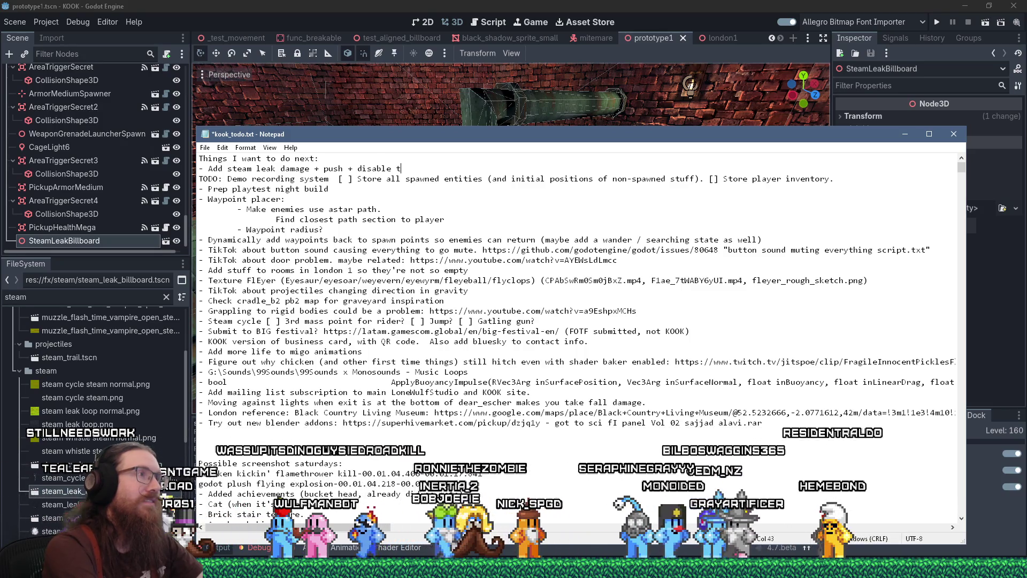
{"action": "type", "text": "rigger"}
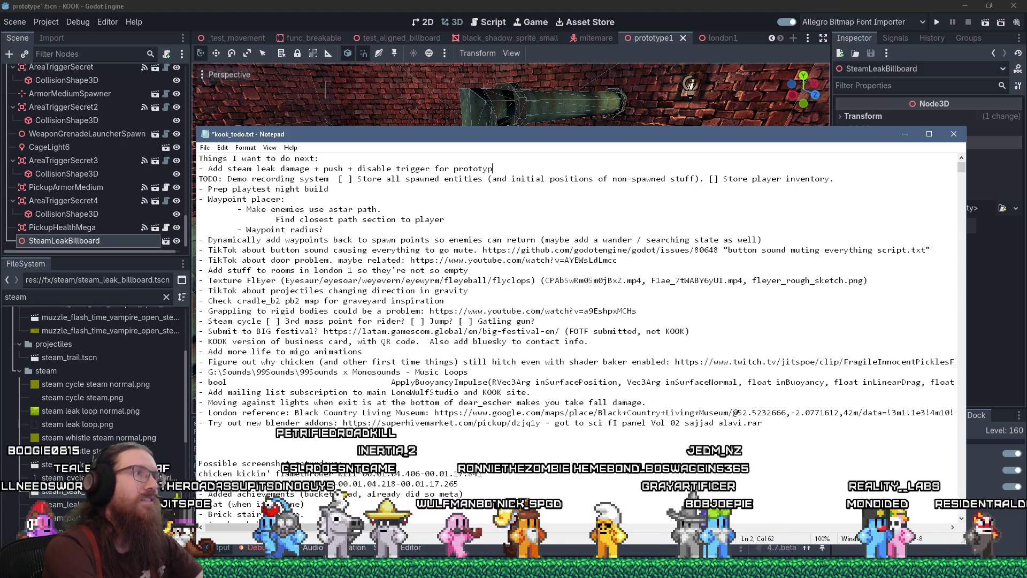
{"action": "type", "text": "secret."}
{"action": "key", "text": "ctrl+s"}
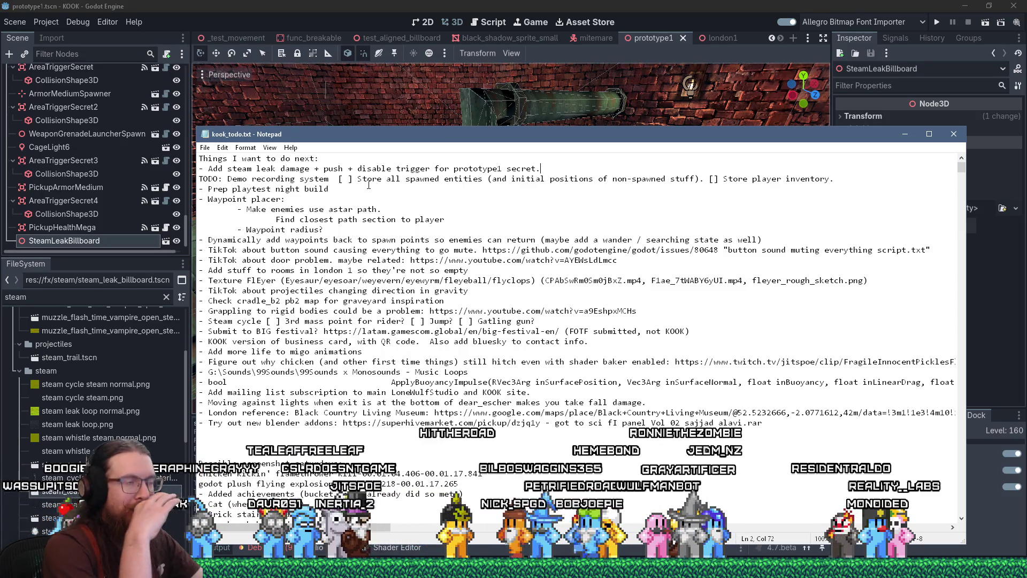
{"action": "left_click", "coordinate": [507, 5]}
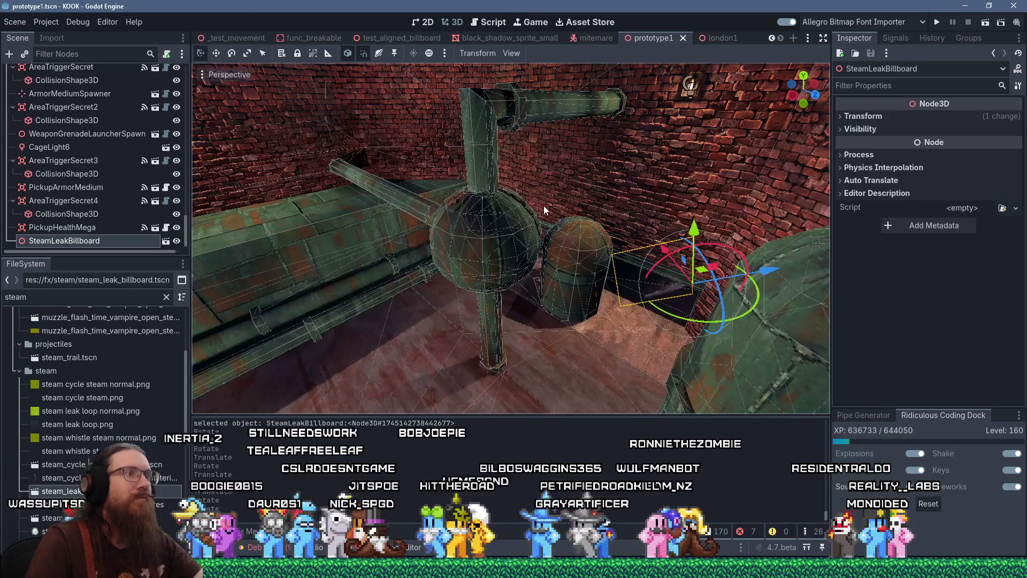
Orbit around the steam billboard and check the Debugger Errors tab before returning to Output
{"action": "scroll", "coordinate": [535, 227], "scroll_direction": "up", "scroll_amount": 2}
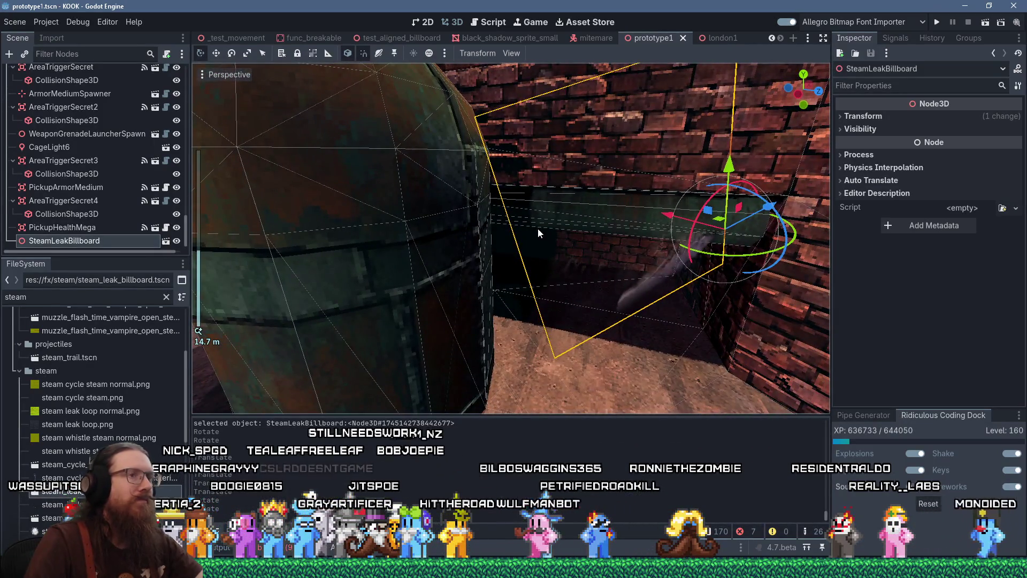
{"action": "left_click_drag", "start_coordinate": [538, 228], "coordinate": [518, 181]}
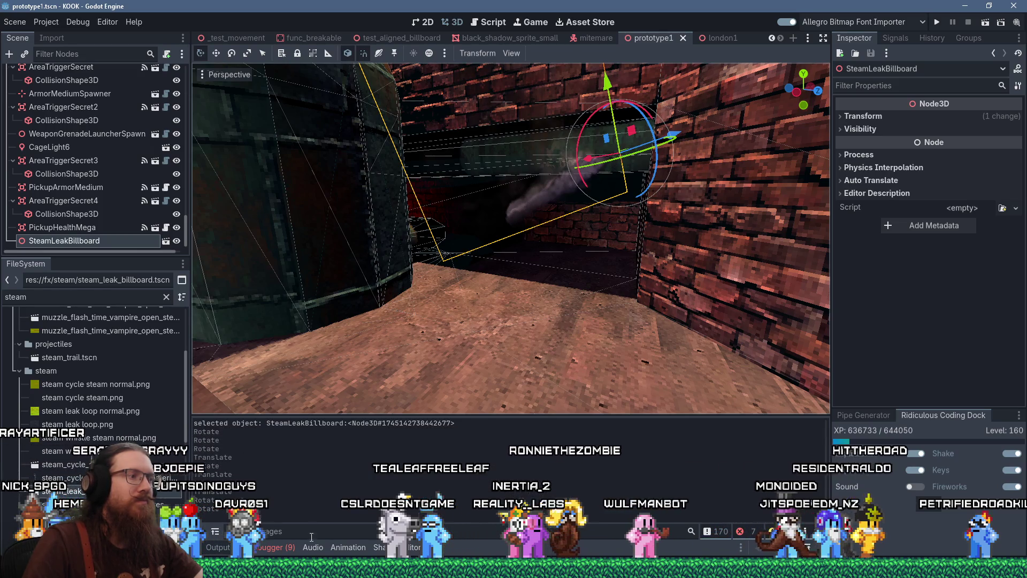
{"action": "left_click", "coordinate": [281, 548]}
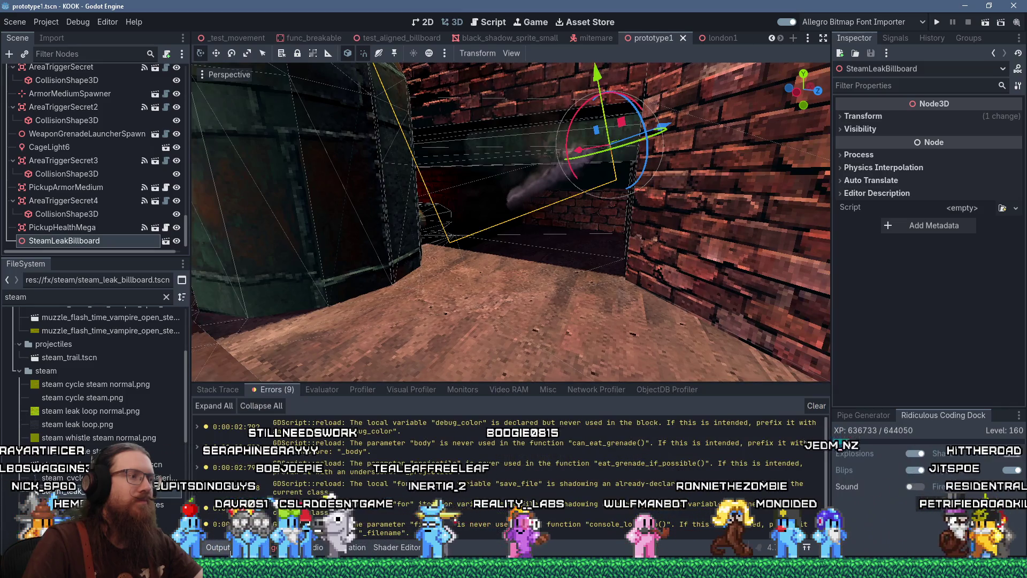
{"action": "left_click", "coordinate": [231, 549]}
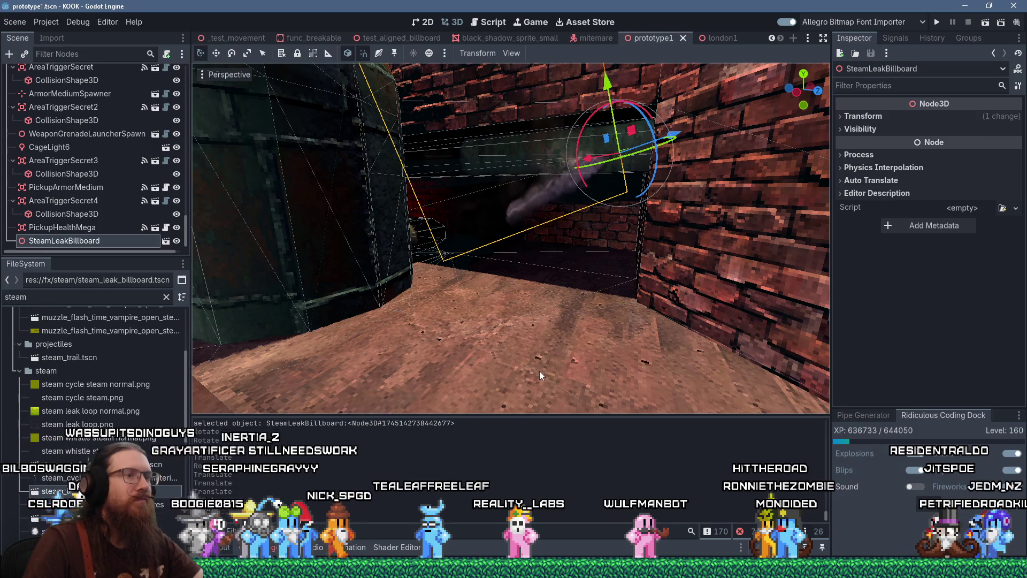
Look over the brick corner, pipe and floor until the steam billboard is back in view
{"action": "right_click", "coordinate": [579, 386]}
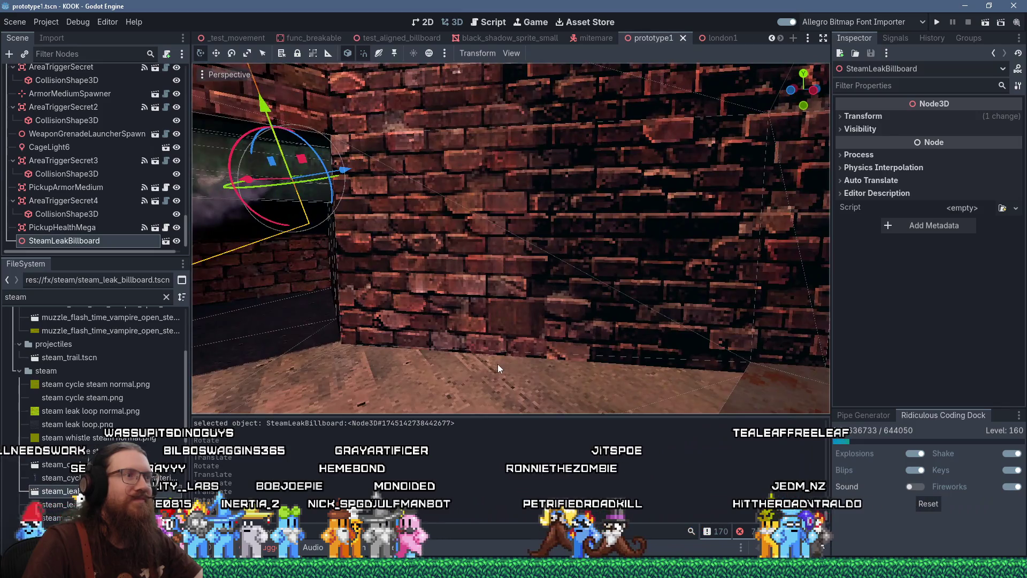
{"action": "scroll", "coordinate": [498, 364], "scroll_direction": "down", "scroll_amount": 3}
{"action": "scroll", "coordinate": [483, 361], "scroll_direction": "up", "scroll_amount": 2}
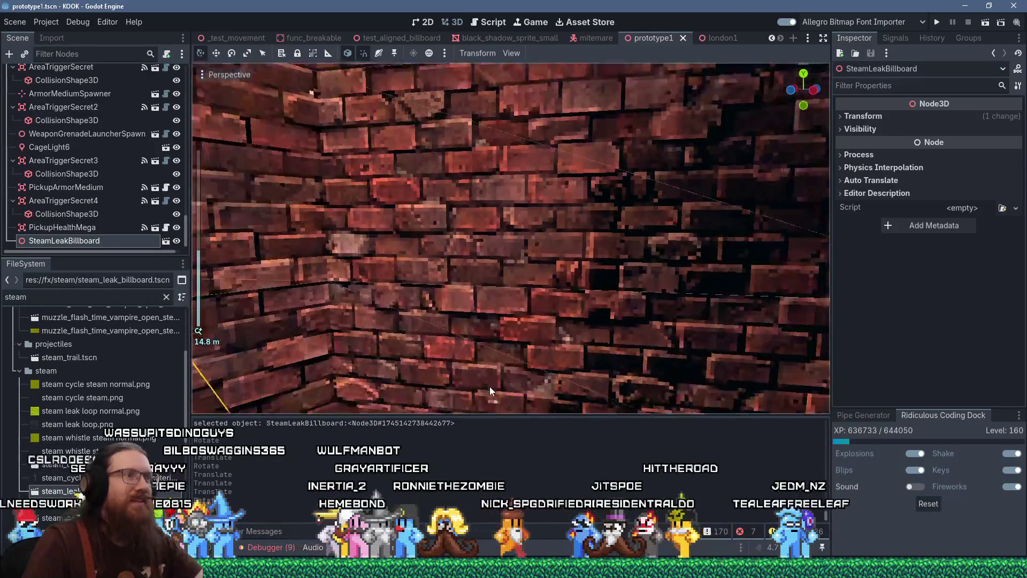
{"action": "right_click", "coordinate": [490, 387]}
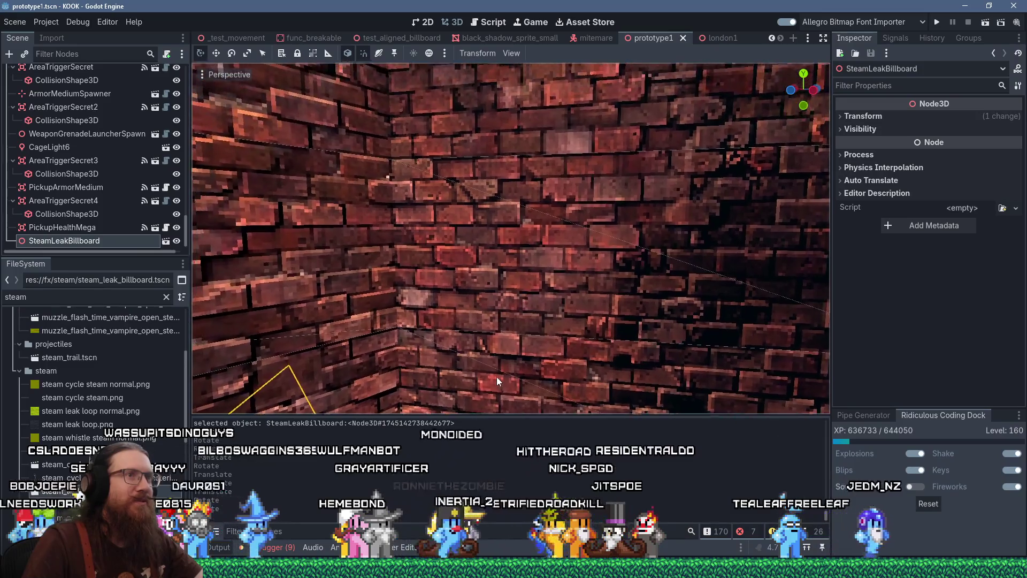
{"action": "key", "text": "w"}
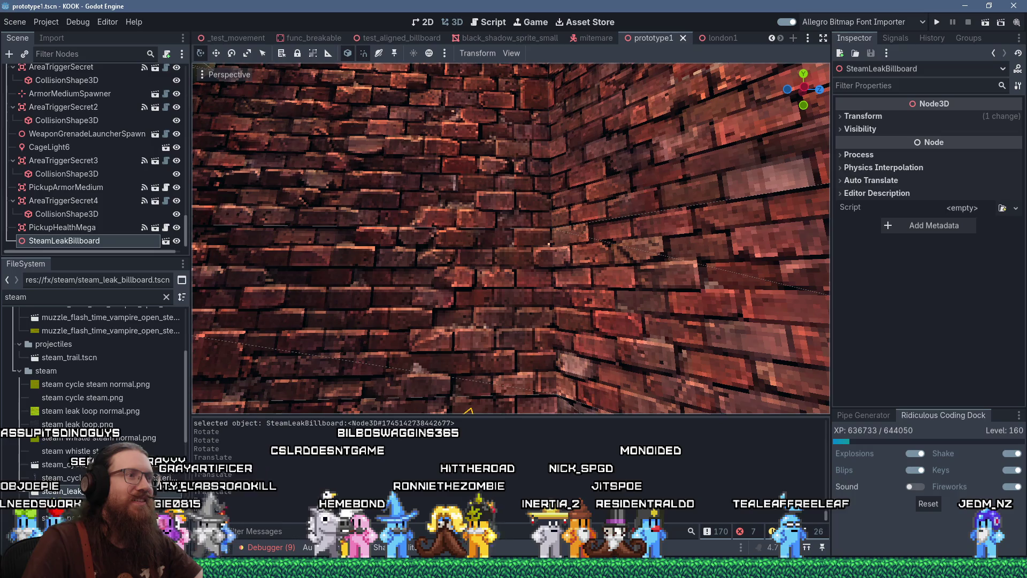
{"action": "right_click", "coordinate": [496, 376]}
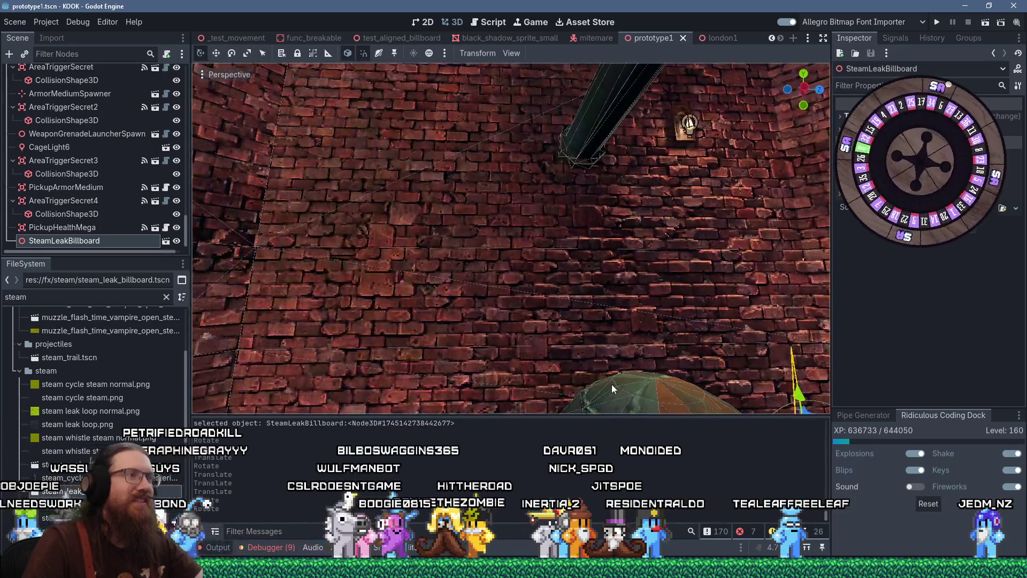
{"action": "right_click", "coordinate": [612, 384]}
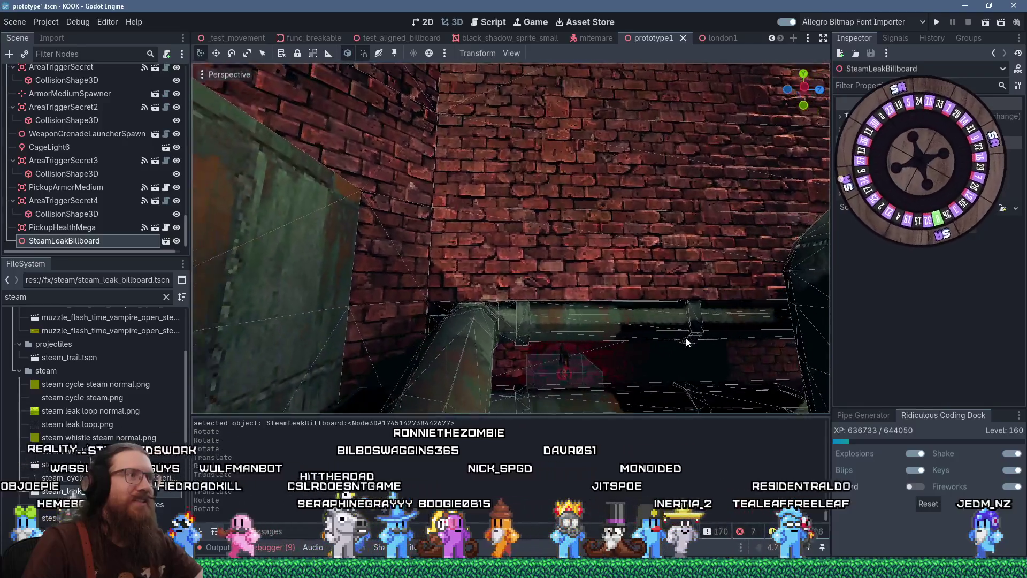
{"action": "right_click", "coordinate": [687, 341]}
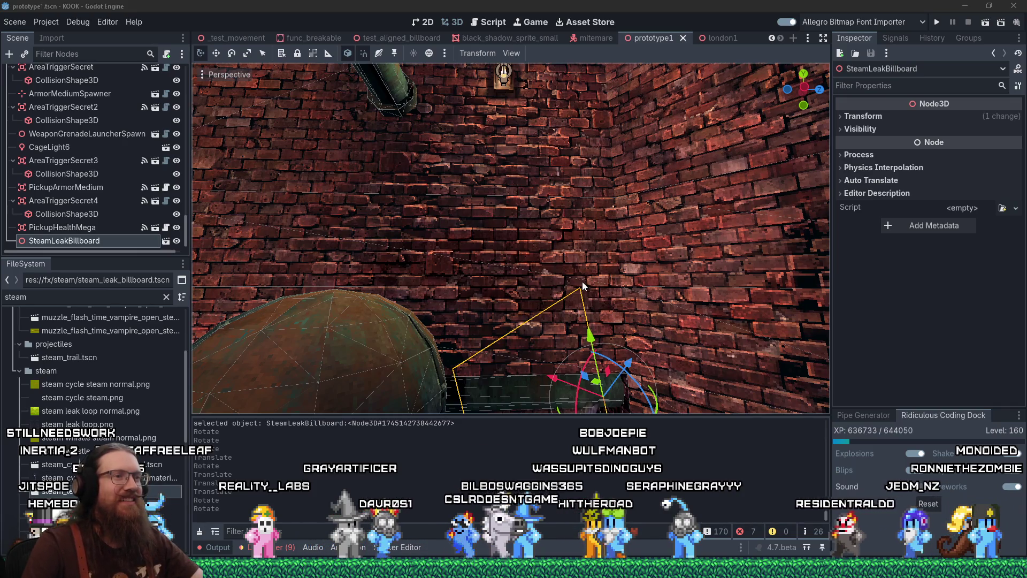
Focus on the steam billboard and orbit outside the room to face the gauge panel
{"action": "scroll", "coordinate": [584, 287], "scroll_direction": "down", "scroll_amount": 5}
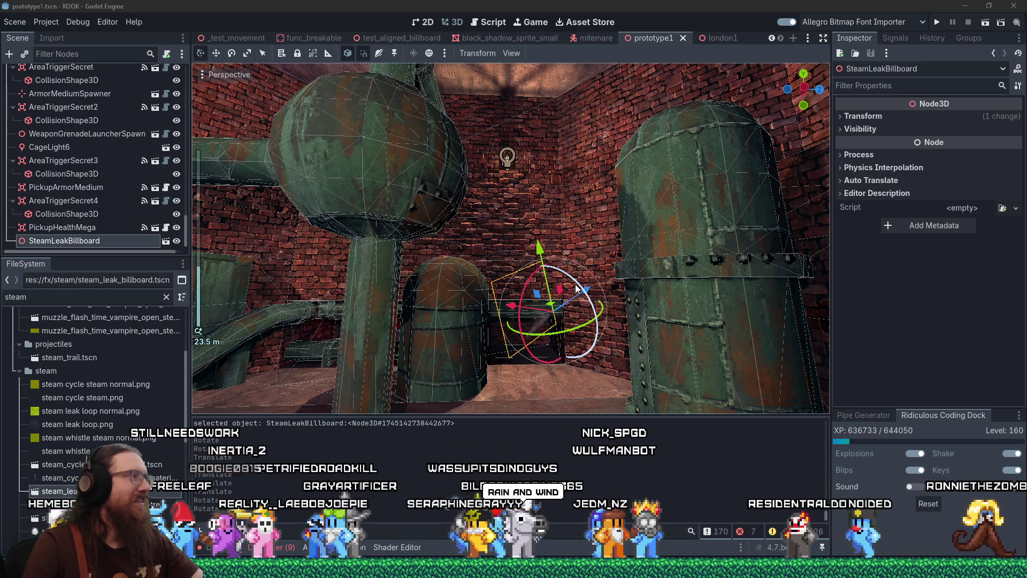
{"action": "key", "text": "f"}
{"action": "mouse_move", "coordinate": [563, 298]}
{"action": "left_mouse_down"}
{"action": "mouse_move", "coordinate": [692, 313]}
{"action": "mouse_move", "coordinate": [756, 334]}
{"action": "mouse_move", "coordinate": [454, 267]}
{"action": "mouse_move", "coordinate": [509, 274]}
{"action": "mouse_move", "coordinate": [377, 256]}
{"action": "mouse_move", "coordinate": [464, 226]}
{"action": "mouse_move", "coordinate": [482, 231]}
{"action": "mouse_move", "coordinate": [435, 237]}
{"action": "mouse_move", "coordinate": [481, 233]}
{"action": "left_mouse_up"}
{"action": "scroll", "coordinate": [481, 232], "scroll_direction": "down", "scroll_amount": 5}
{"action": "scroll", "coordinate": [477, 240], "scroll_direction": "up", "scroll_amount": 2}
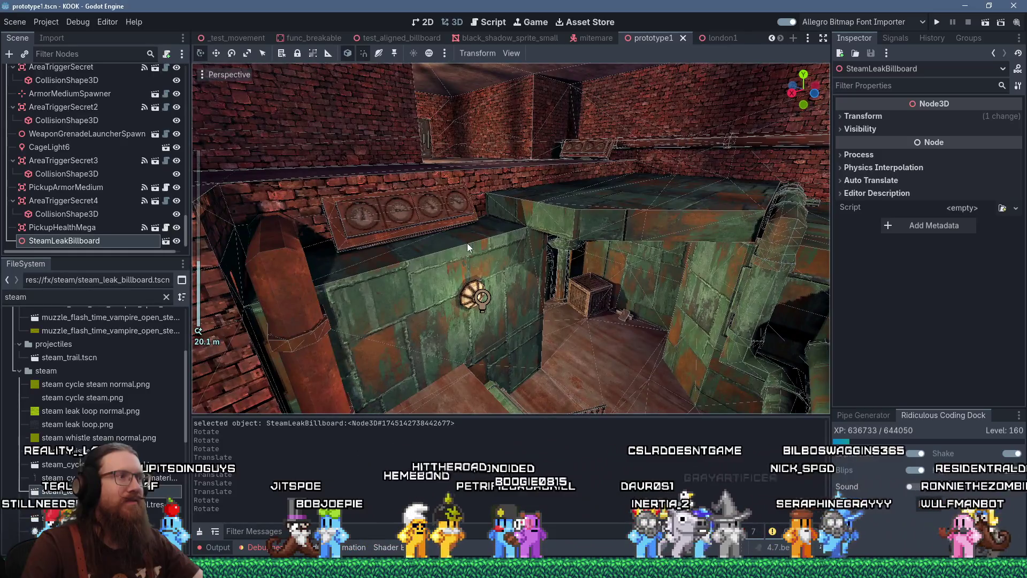
{"action": "mouse_move", "coordinate": [469, 247]}
{"action": "left_mouse_down"}
{"action": "mouse_move", "coordinate": [496, 255]}
{"action": "mouse_move", "coordinate": [467, 255]}
{"action": "mouse_move", "coordinate": [493, 249]}
{"action": "left_mouse_up"}
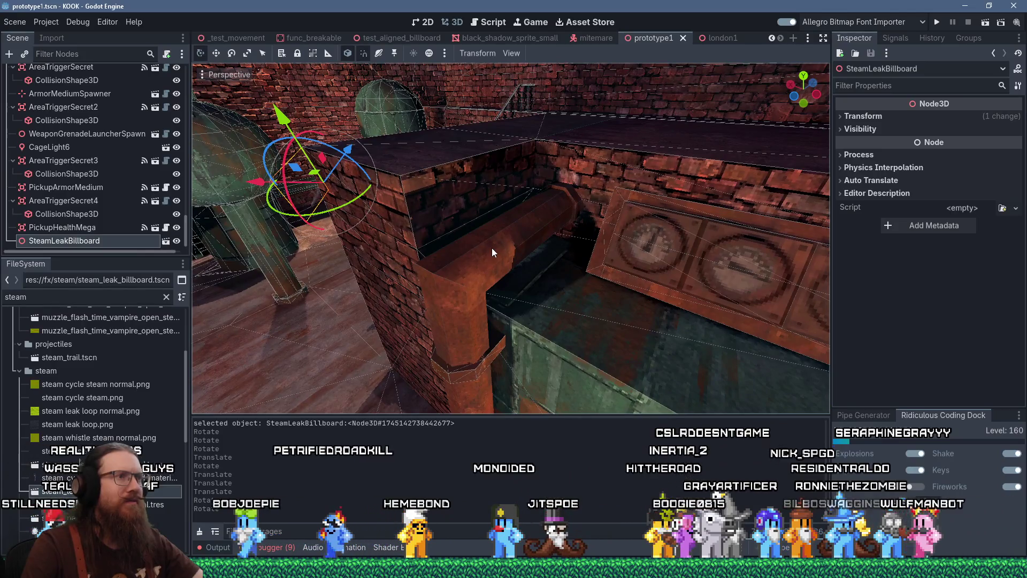
Switch to the TrenchBroom window with Win+Tab and fly toward the pipe
{"action": "key", "text": "super+Tab"}
{"action": "key", "text": "Right"}
{"action": "key", "text": "Right"}
{"action": "key", "text": "Right"}
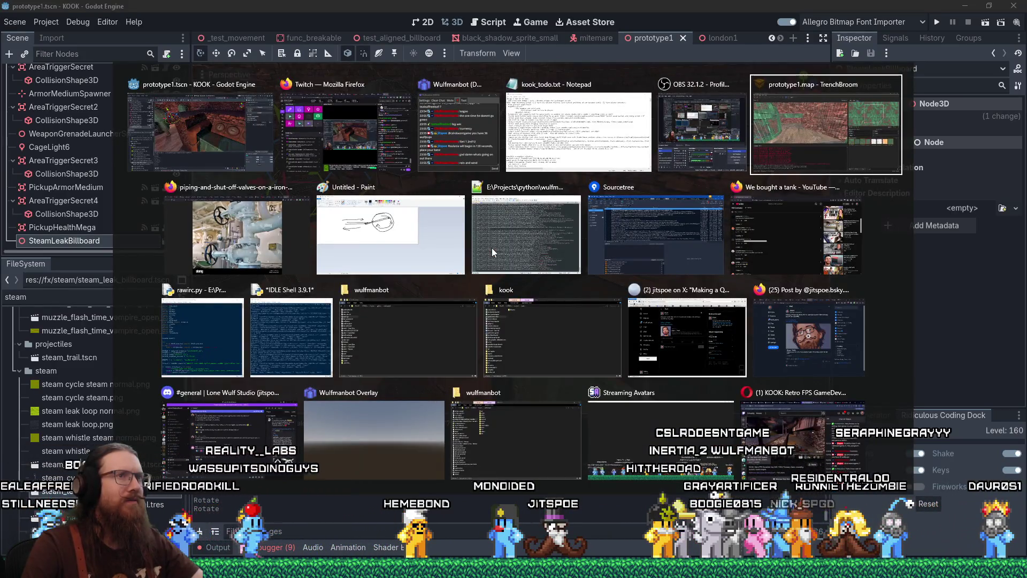
{"action": "key", "text": "Return"}
{"action": "mouse_move", "coordinate": [493, 248]}
{"action": "left_mouse_down"}
{"action": "mouse_move", "coordinate": [515, 246]}
{"action": "mouse_move", "coordinate": [498, 282]}
{"action": "mouse_move", "coordinate": [539, 266]}
{"action": "mouse_move", "coordinate": [349, 313]}
{"action": "mouse_move", "coordinate": [345, 267]}
{"action": "mouse_move", "coordinate": [406, 249]}
{"action": "mouse_move", "coordinate": [303, 220]}
{"action": "left_mouse_up"}
Change the red pipe brush's classname from func_wall to func_detail_wall
{"action": "left_click", "coordinate": [345, 267]}
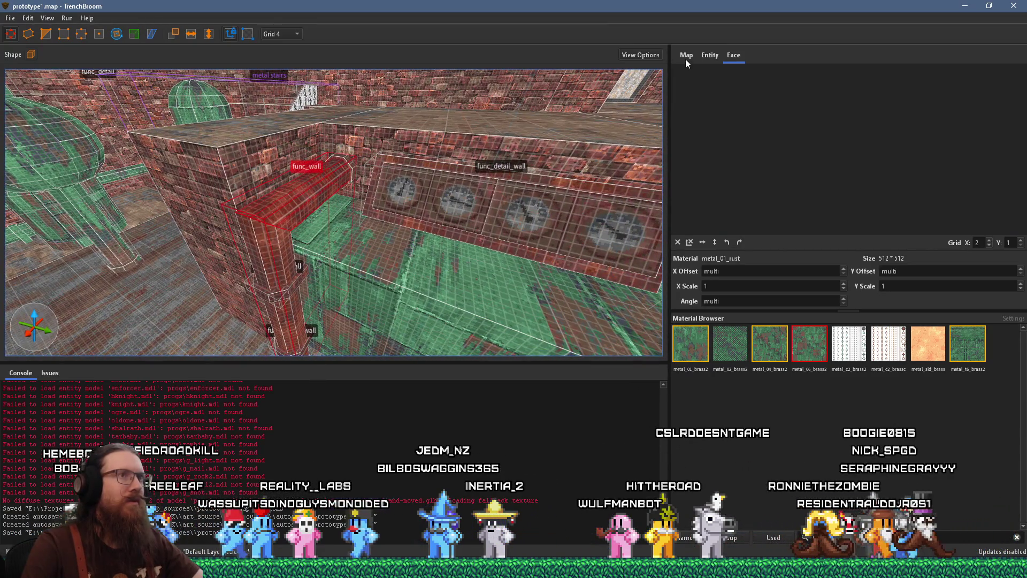
{"action": "left_click", "coordinate": [710, 55]}
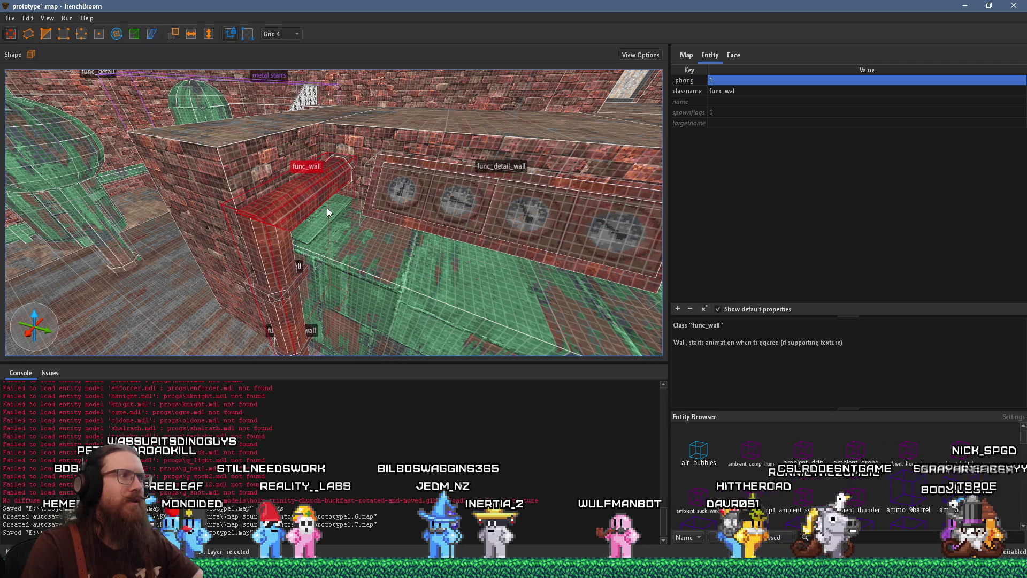
{"action": "left_click_drag", "start_coordinate": [326, 208], "coordinate": [417, 185]}
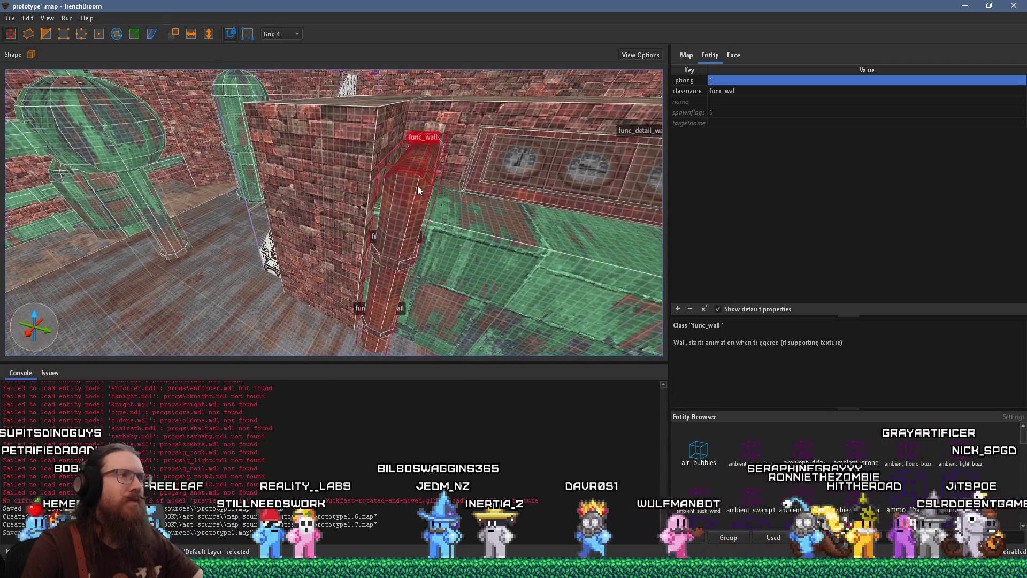
{"action": "double_click", "coordinate": [729, 91]}
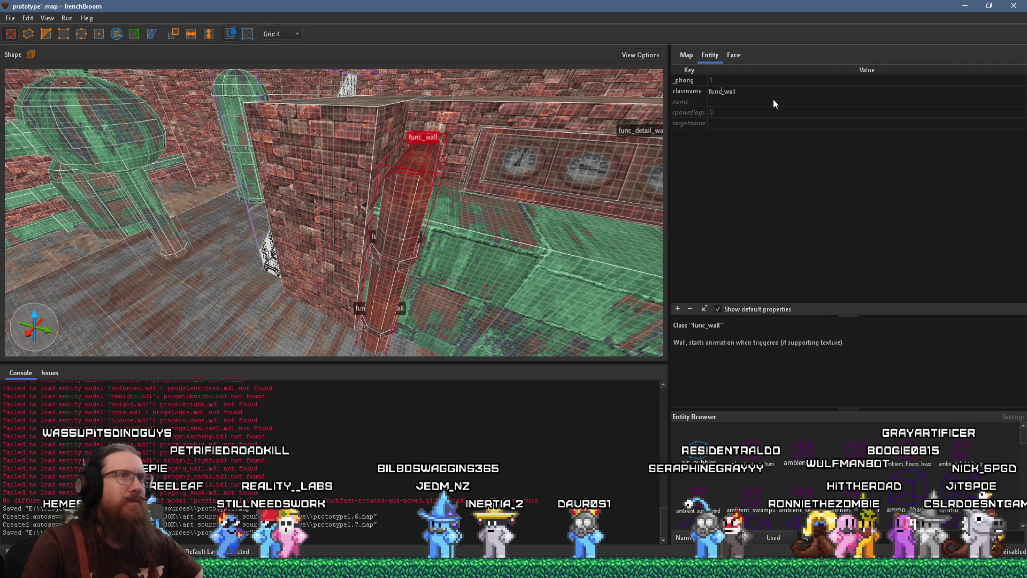
{"action": "type", "text": "de_tail_"}
{"action": "key", "text": "Return"}
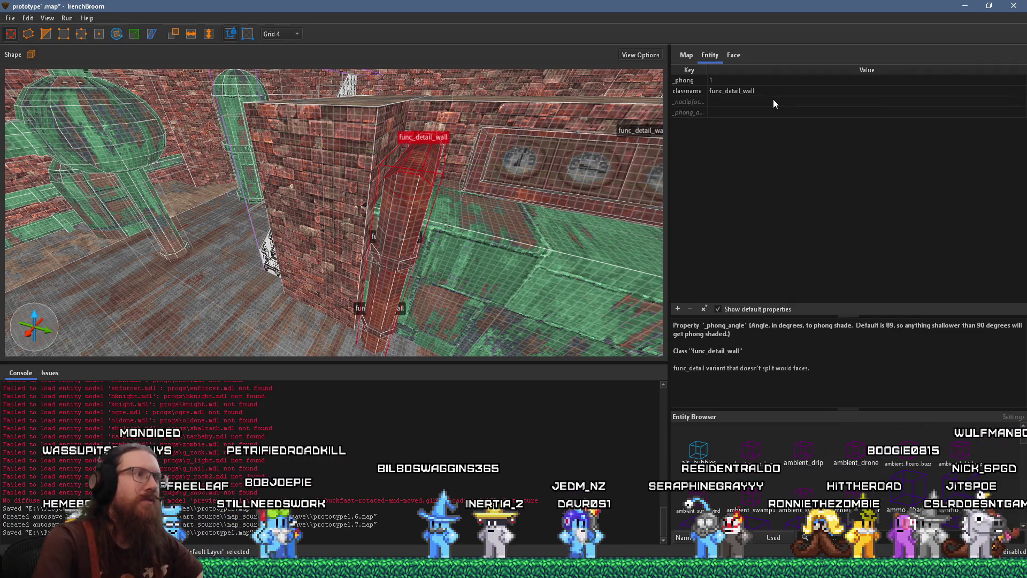
Deselect the changed brush and save prototype1.map
{"action": "left_click_drag", "start_coordinate": [407, 181], "coordinate": [361, 174]}
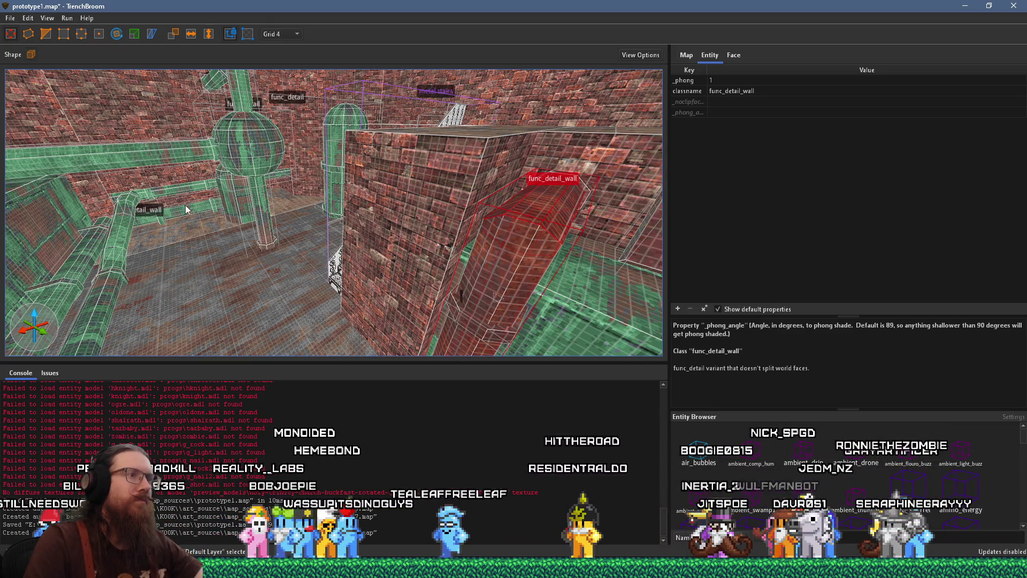
{"action": "key", "text": "Escape"}
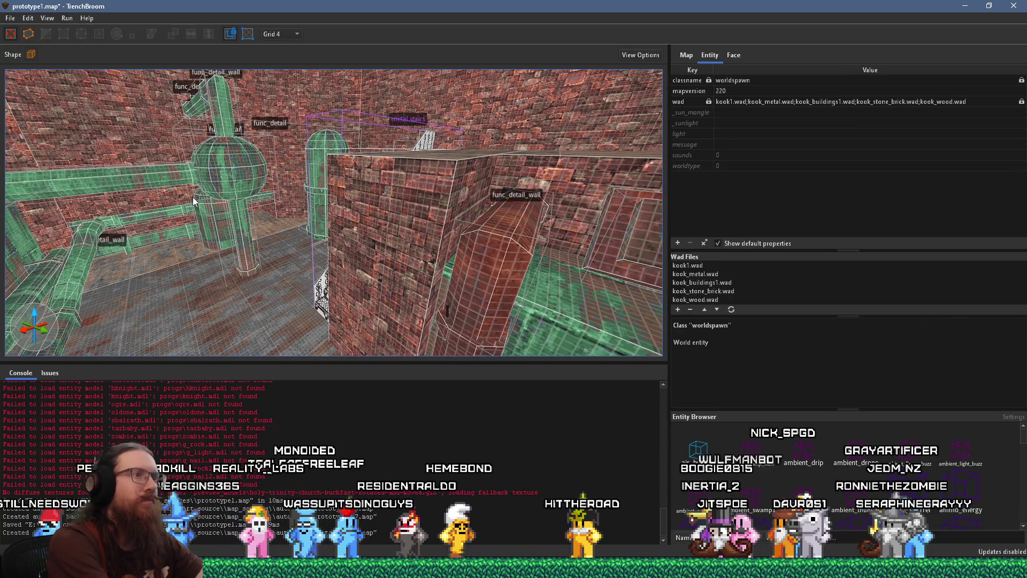
{"action": "key", "text": "ctrl+s"}
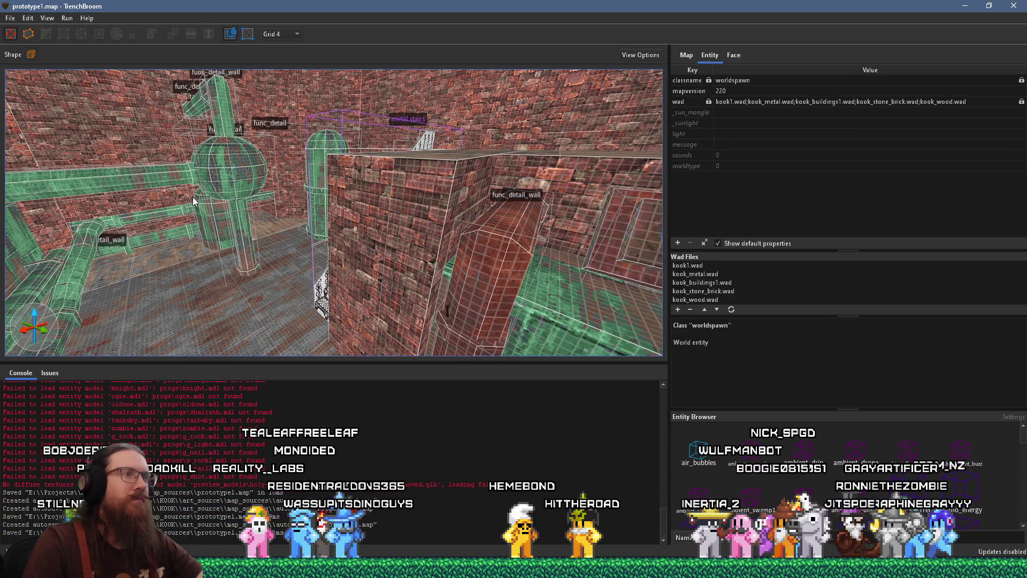
Orbit the view toward the doors, the second detail wall and the far wall
{"action": "left_click_drag", "start_coordinate": [194, 204], "coordinate": [236, 207]}
{"action": "mouse_move", "coordinate": [304, 191]}
{"action": "left_mouse_down"}
{"action": "mouse_move", "coordinate": [194, 262]}
{"action": "mouse_move", "coordinate": [104, 254]}
{"action": "left_mouse_up"}
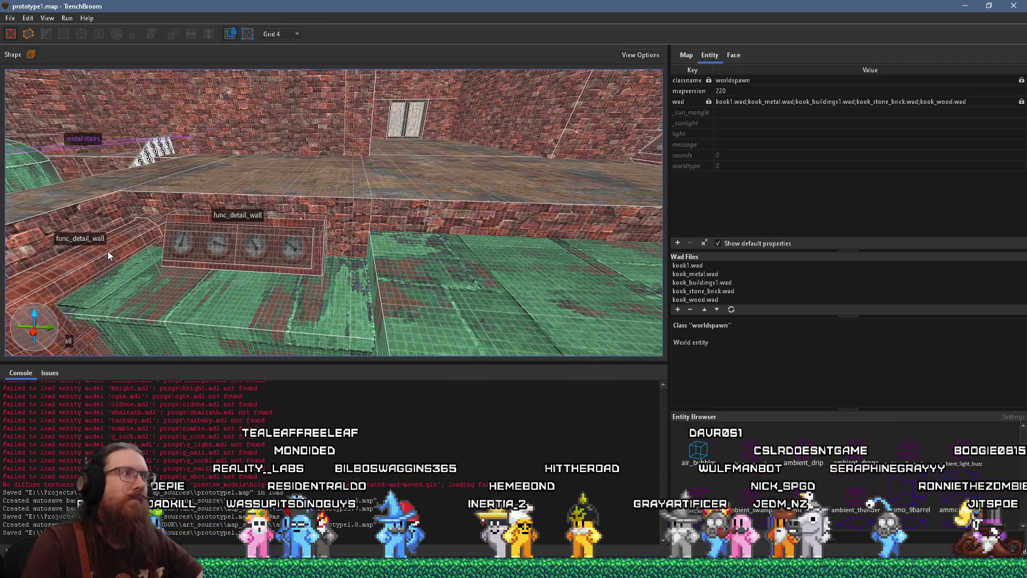
{"action": "mouse_move", "coordinate": [183, 230]}
{"action": "left_mouse_down"}
{"action": "mouse_move", "coordinate": [289, 201]}
{"action": "mouse_move", "coordinate": [285, 190]}
{"action": "mouse_move", "coordinate": [304, 230]}
{"action": "left_mouse_up"}
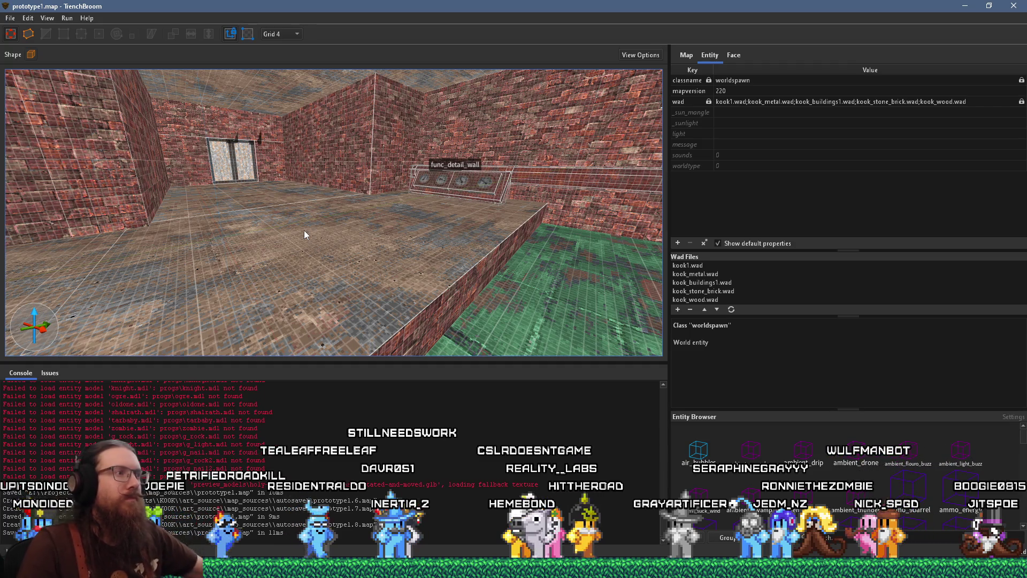
{"action": "mouse_move", "coordinate": [317, 222]}
{"action": "left_mouse_down"}
{"action": "mouse_move", "coordinate": [384, 210]}
{"action": "mouse_move", "coordinate": [255, 205]}
{"action": "left_mouse_up"}
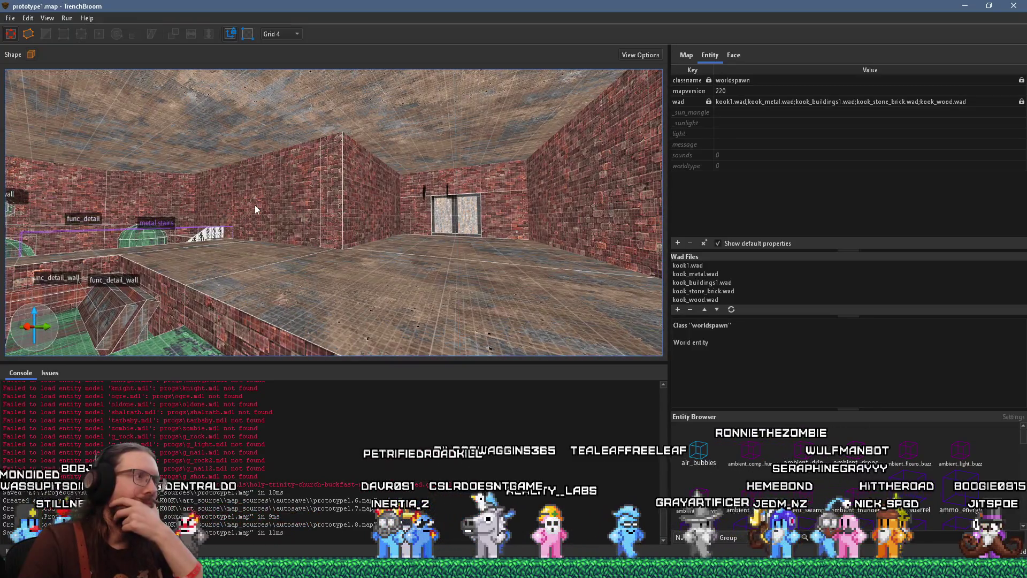
{"action": "key", "text": "alt+Tab"}
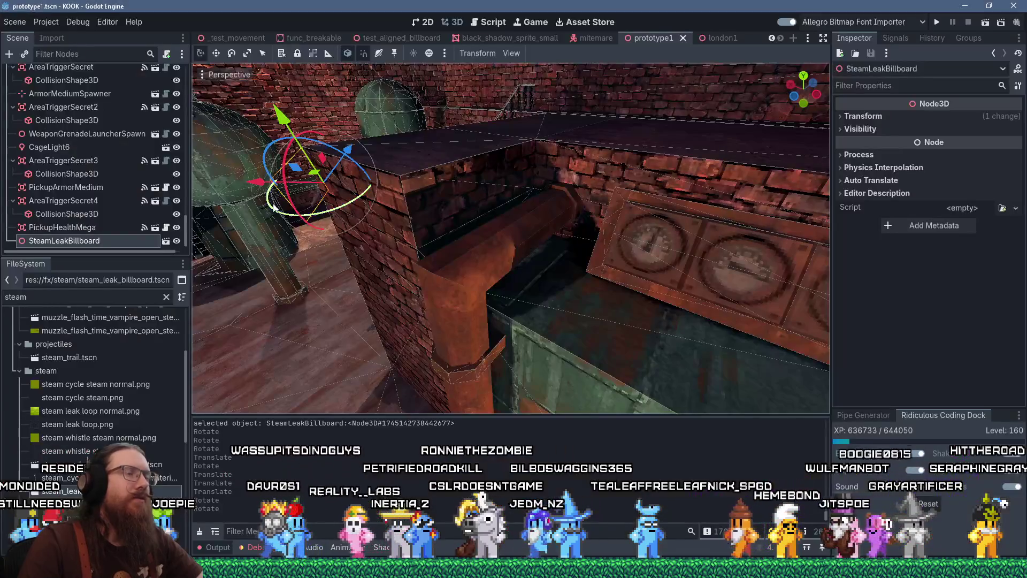
In Godot, view the updated pipe wall and select the root node prototype1
{"action": "mouse_move", "coordinate": [555, 232]}
{"action": "left_mouse_down"}
{"action": "mouse_move", "coordinate": [605, 226]}
{"action": "mouse_move", "coordinate": [389, 201]}
{"action": "left_mouse_up"}
{"action": "scroll", "coordinate": [388, 201], "scroll_direction": "up", "scroll_amount": 3}
{"action": "scroll", "coordinate": [388, 201], "scroll_direction": "down", "scroll_amount": 2}
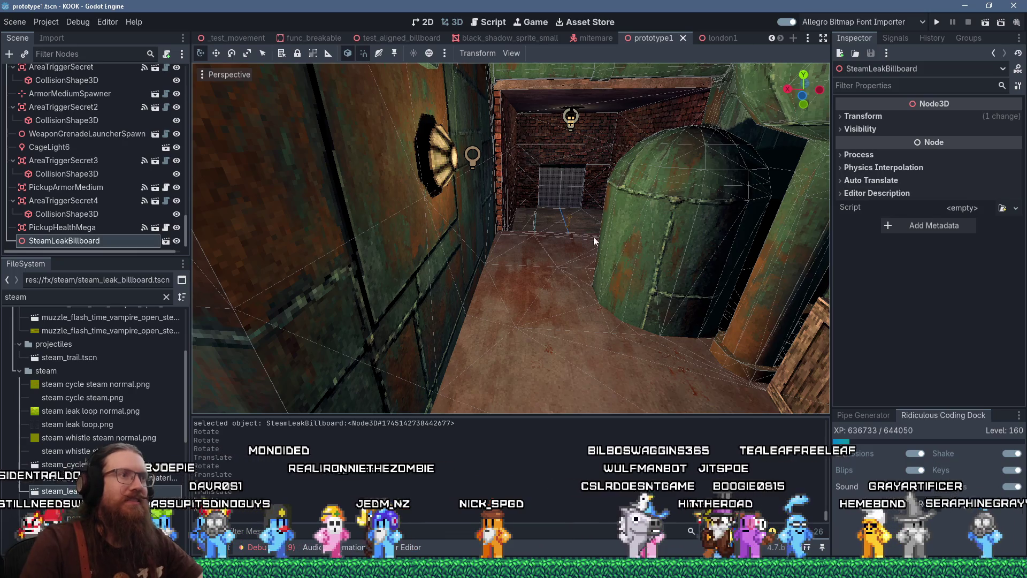
{"action": "left_click", "coordinate": [570, 220]}
Clear the selection, fly toward the pipe and stairs, and select the GoldKeySpawner
{"action": "scroll", "coordinate": [580, 220], "scroll_direction": "up", "scroll_amount": 5}
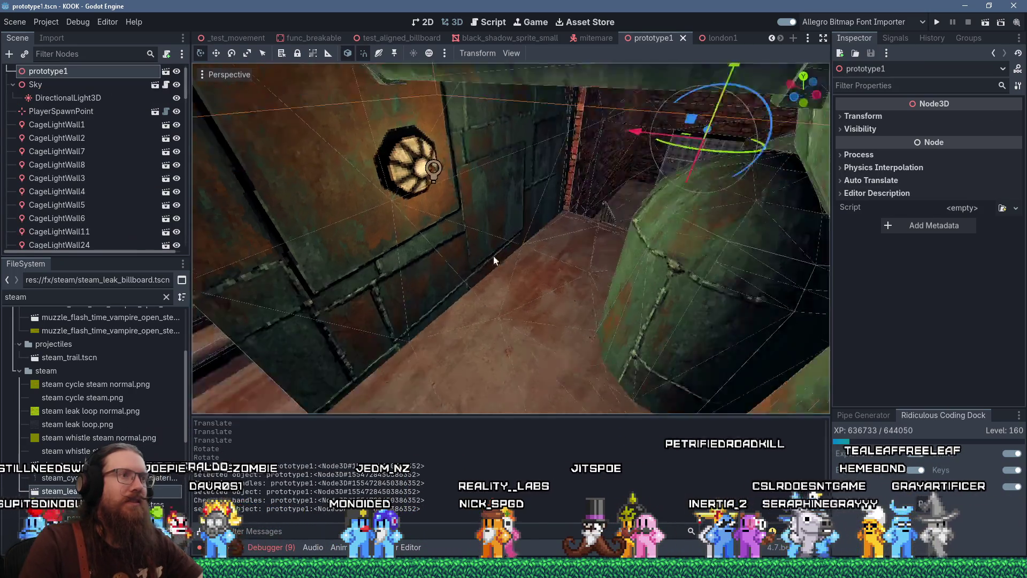
{"action": "scroll", "coordinate": [461, 246], "scroll_direction": "down", "scroll_amount": 10}
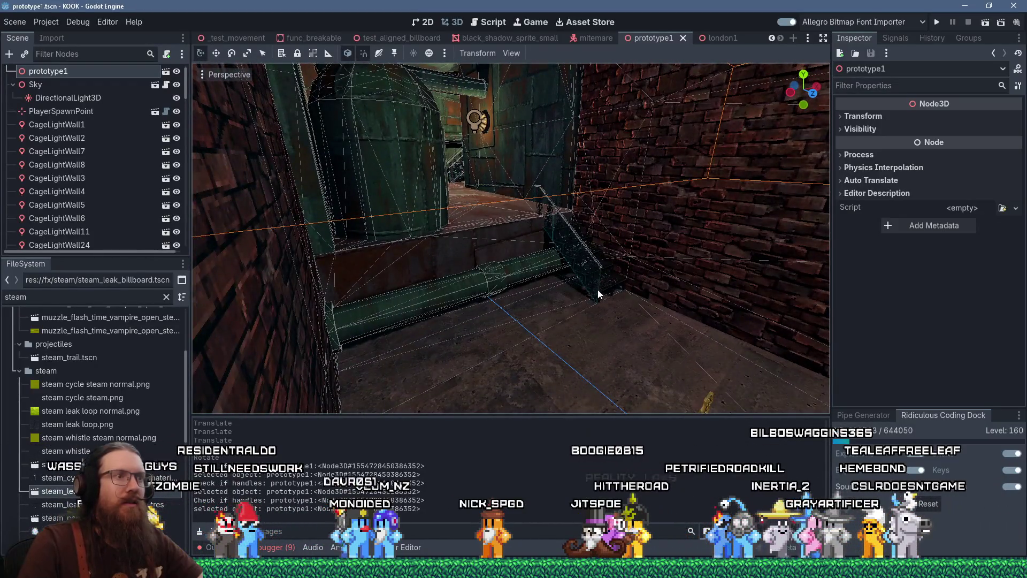
{"action": "scroll", "coordinate": [599, 290], "scroll_direction": "up", "scroll_amount": 3}
{"action": "left_click", "coordinate": [598, 303]}
{"action": "mouse_move", "coordinate": [592, 295]}
{"action": "left_mouse_down"}
{"action": "mouse_move", "coordinate": [540, 285]}
{"action": "mouse_move", "coordinate": [525, 300]}
{"action": "mouse_move", "coordinate": [574, 314]}
{"action": "mouse_move", "coordinate": [545, 274]}
{"action": "mouse_move", "coordinate": [499, 252]}
{"action": "mouse_move", "coordinate": [519, 143]}
{"action": "mouse_move", "coordinate": [436, 343]}
{"action": "mouse_move", "coordinate": [546, 339]}
{"action": "mouse_move", "coordinate": [534, 187]}
{"action": "mouse_move", "coordinate": [472, 350]}
{"action": "mouse_move", "coordinate": [517, 233]}
{"action": "mouse_move", "coordinate": [435, 242]}
{"action": "left_mouse_up"}
{"action": "left_click", "coordinate": [498, 252]}
{"action": "scroll", "coordinate": [436, 242], "scroll_direction": "up", "scroll_amount": 2}
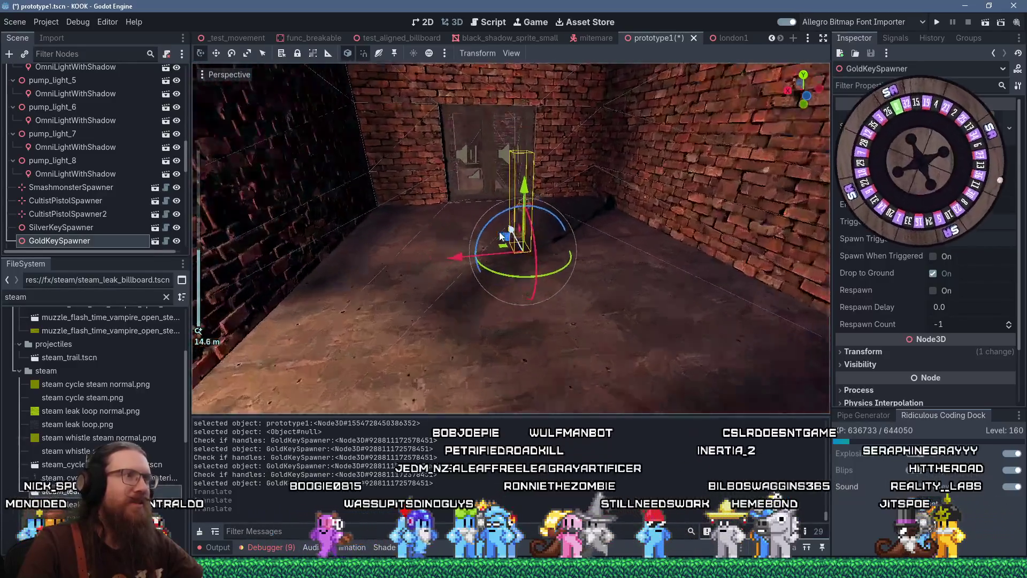
Drag the GoldKeySpawner to a new spot on the floor and frame the view on it
{"action": "mouse_move", "coordinate": [561, 235]}
{"action": "left_mouse_down"}
{"action": "mouse_move", "coordinate": [558, 259]}
{"action": "mouse_move", "coordinate": [585, 289]}
{"action": "mouse_move", "coordinate": [574, 314]}
{"action": "mouse_move", "coordinate": [512, 181]}
{"action": "mouse_move", "coordinate": [519, 252]}
{"action": "left_mouse_up"}
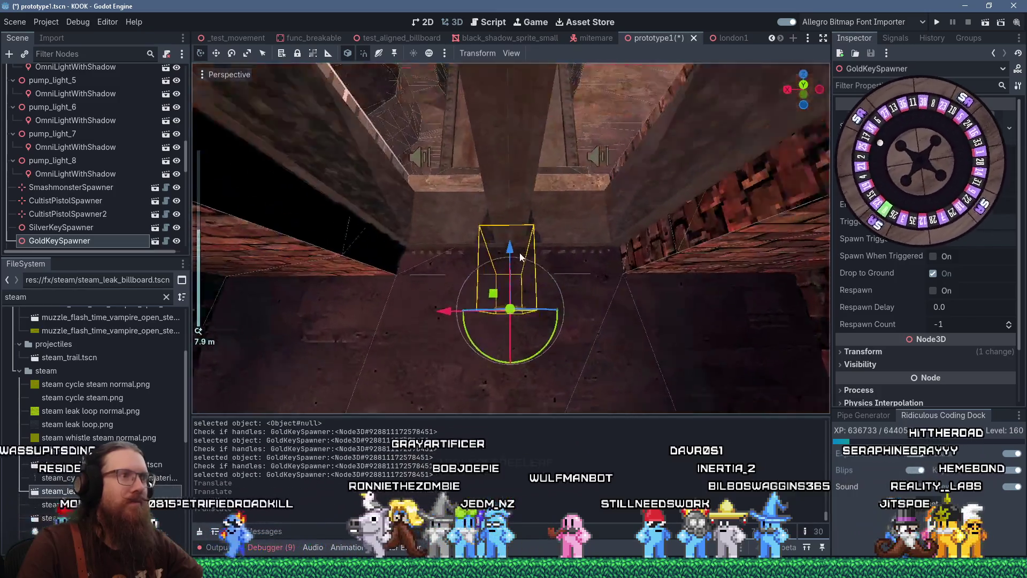
{"action": "scroll", "coordinate": [519, 252], "scroll_direction": "up", "scroll_amount": 3}
{"action": "mouse_move", "coordinate": [518, 291]}
{"action": "left_mouse_down"}
{"action": "mouse_move", "coordinate": [488, 298]}
{"action": "mouse_move", "coordinate": [534, 439]}
{"action": "left_mouse_up"}
{"action": "key", "text": "f"}
{"action": "mouse_move", "coordinate": [553, 377]}
{"action": "left_mouse_down"}
{"action": "mouse_move", "coordinate": [537, 259]}
{"action": "mouse_move", "coordinate": [593, 316]}
{"action": "mouse_move", "coordinate": [279, 268]}
{"action": "mouse_move", "coordinate": [561, 288]}
{"action": "mouse_move", "coordinate": [509, 281]}
{"action": "mouse_move", "coordinate": [528, 298]}
{"action": "left_mouse_up"}
{"action": "scroll", "coordinate": [553, 294], "scroll_direction": "down", "scroll_amount": 3}
{"action": "scroll", "coordinate": [553, 295], "scroll_direction": "down", "scroll_amount": 4}
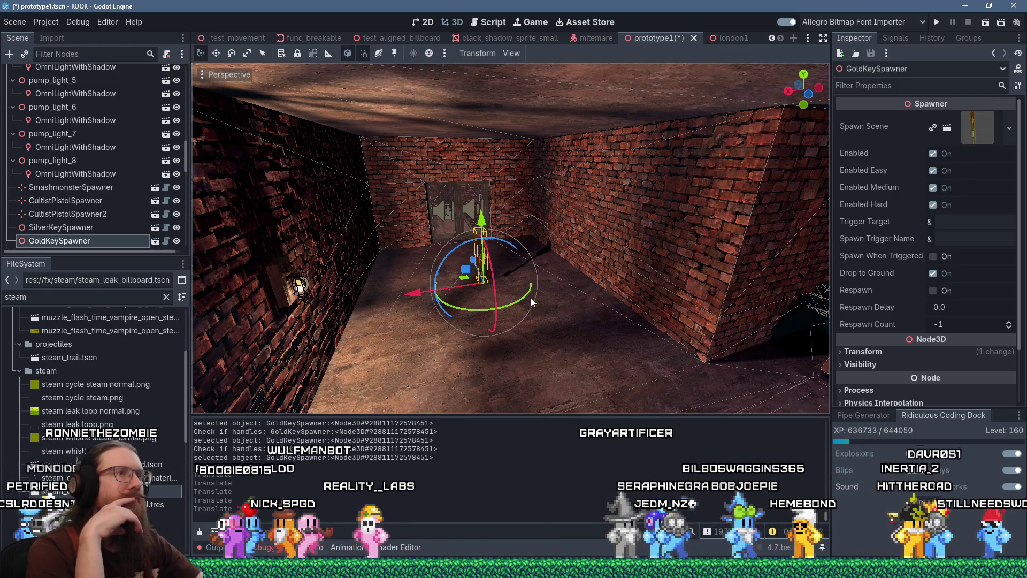
{"action": "key", "text": "alt+Tab"}
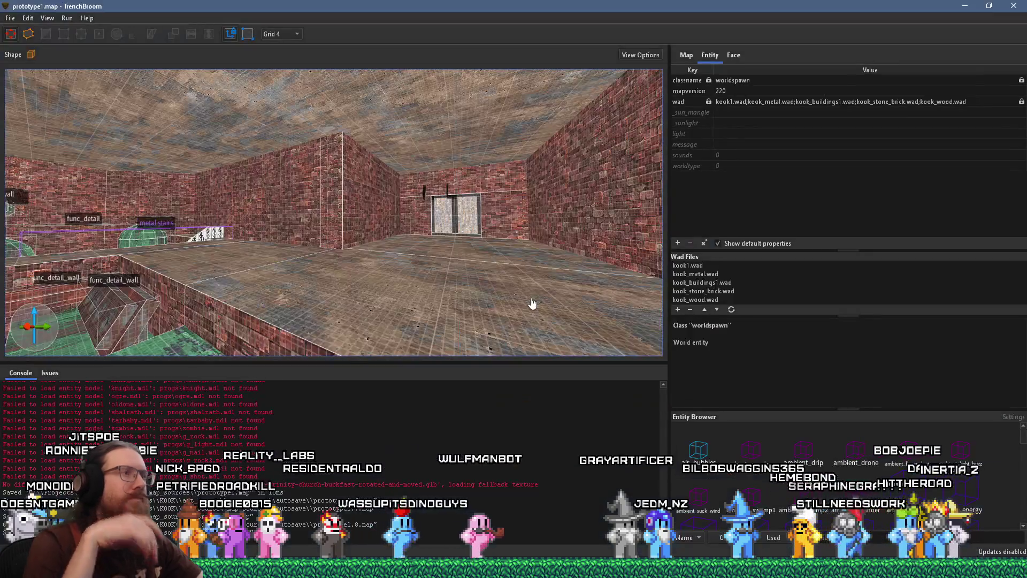
Switch to Grid 8 and block out a 32×56×88 box brush beside the double doors
{"action": "mouse_move", "coordinate": [393, 277]}
{"action": "left_mouse_down"}
{"action": "mouse_move", "coordinate": [489, 223]}
{"action": "mouse_move", "coordinate": [460, 288]}
{"action": "mouse_move", "coordinate": [411, 226]}
{"action": "left_mouse_up"}
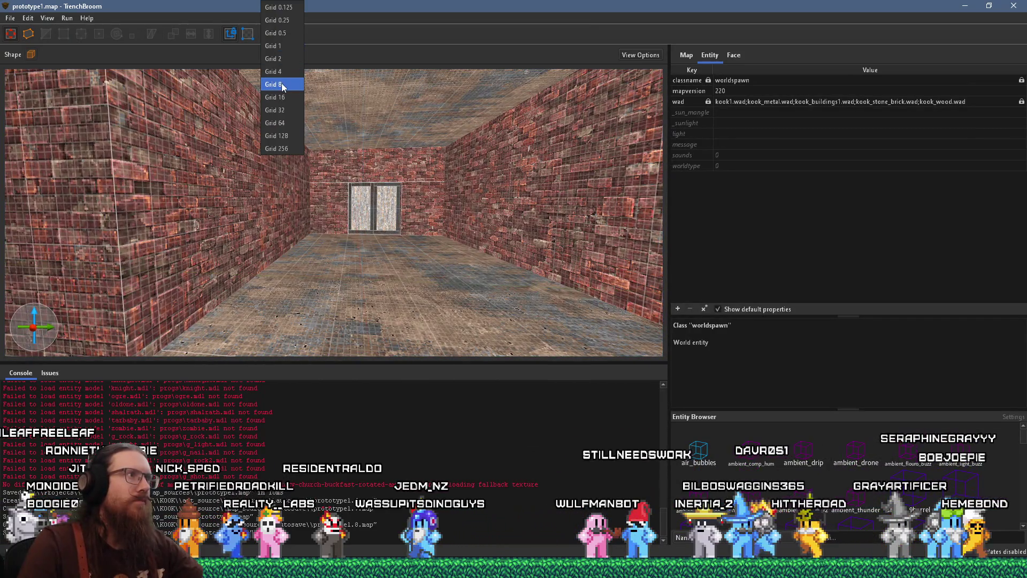
{"action": "left_click", "coordinate": [281, 84]}
{"action": "mouse_move", "coordinate": [344, 149]}
{"action": "left_mouse_down"}
{"action": "mouse_move", "coordinate": [336, 259]}
{"action": "mouse_move", "coordinate": [377, 88]}
{"action": "mouse_move", "coordinate": [402, 198]}
{"action": "mouse_move", "coordinate": [430, 257]}
{"action": "mouse_move", "coordinate": [379, 262]}
{"action": "mouse_move", "coordinate": [347, 214]}
{"action": "mouse_move", "coordinate": [331, 214]}
{"action": "left_mouse_up"}
{"action": "scroll", "coordinate": [345, 205], "scroll_direction": "up", "scroll_amount": 2}
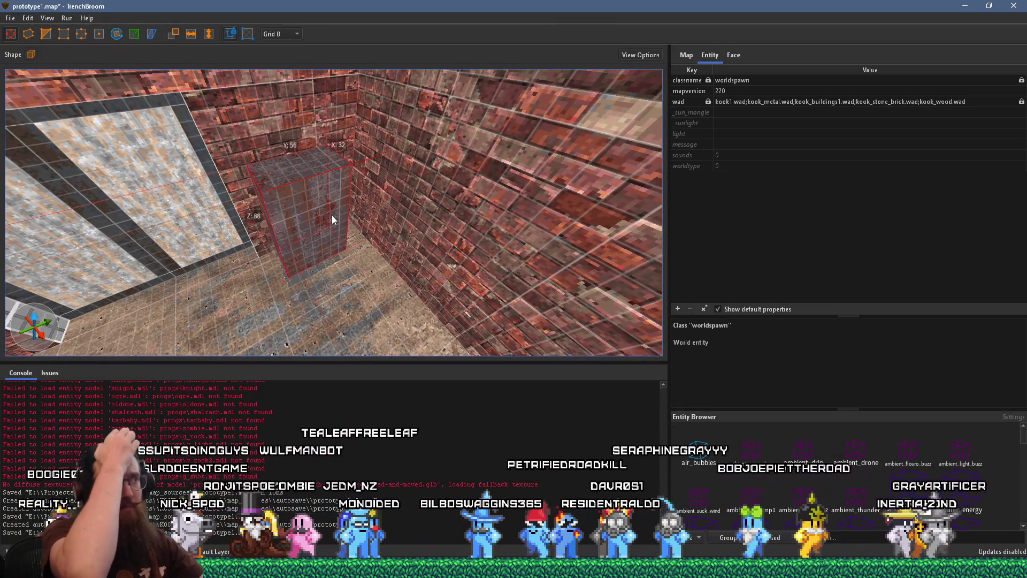
{"action": "mouse_move", "coordinate": [339, 212]}
{"action": "left_mouse_down"}
{"action": "mouse_move", "coordinate": [258, 144]}
{"action": "mouse_move", "coordinate": [316, 162]}
{"action": "mouse_move", "coordinate": [408, 218]}
{"action": "mouse_move", "coordinate": [439, 216]}
{"action": "mouse_move", "coordinate": [370, 215]}
{"action": "left_mouse_up"}
Select a box face and shift its rusty iron texture offset in the UV editor
{"action": "key", "text": "Escape"}
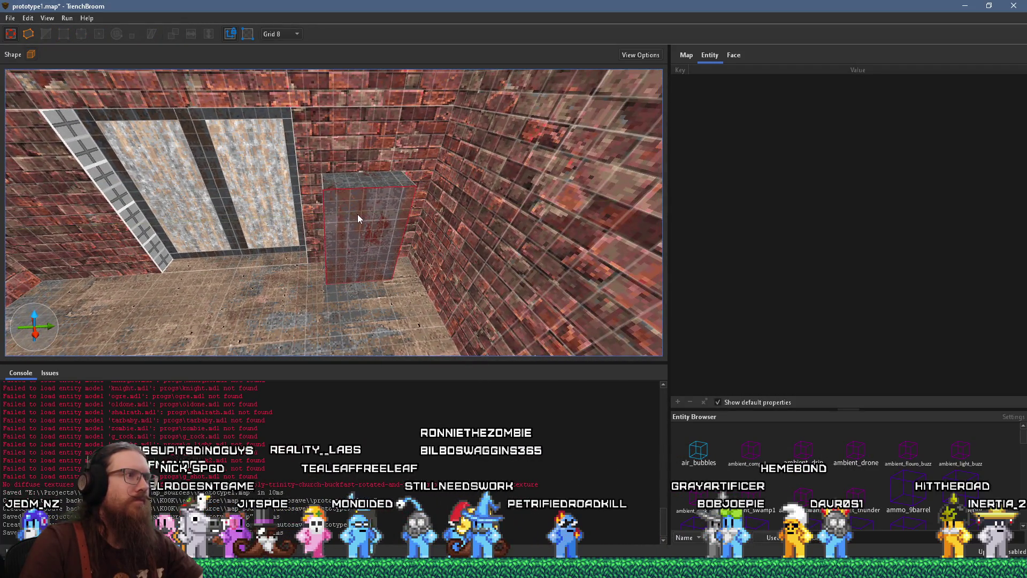
{"action": "left_click", "coordinate": [733, 54]}
{"action": "mouse_move", "coordinate": [776, 141]}
{"action": "left_mouse_down"}
{"action": "mouse_move", "coordinate": [957, 171]}
{"action": "mouse_move", "coordinate": [804, 146]}
{"action": "left_mouse_up"}
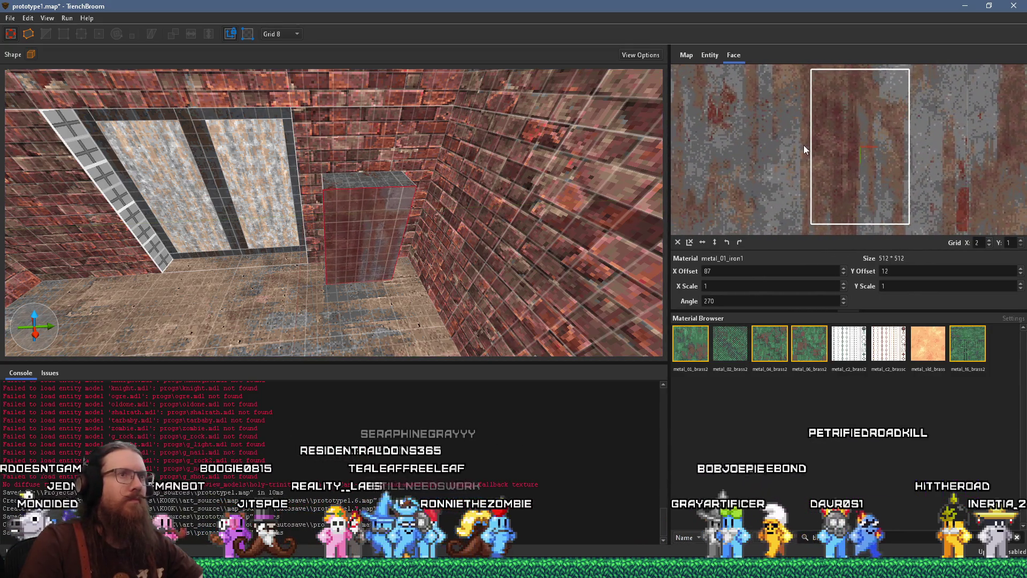
{"action": "scroll", "coordinate": [499, 191], "scroll_direction": "up", "scroll_amount": 3}
Reselect the face, view the room corner, then select and deselect the whole box brush
{"action": "left_click", "coordinate": [368, 224]}
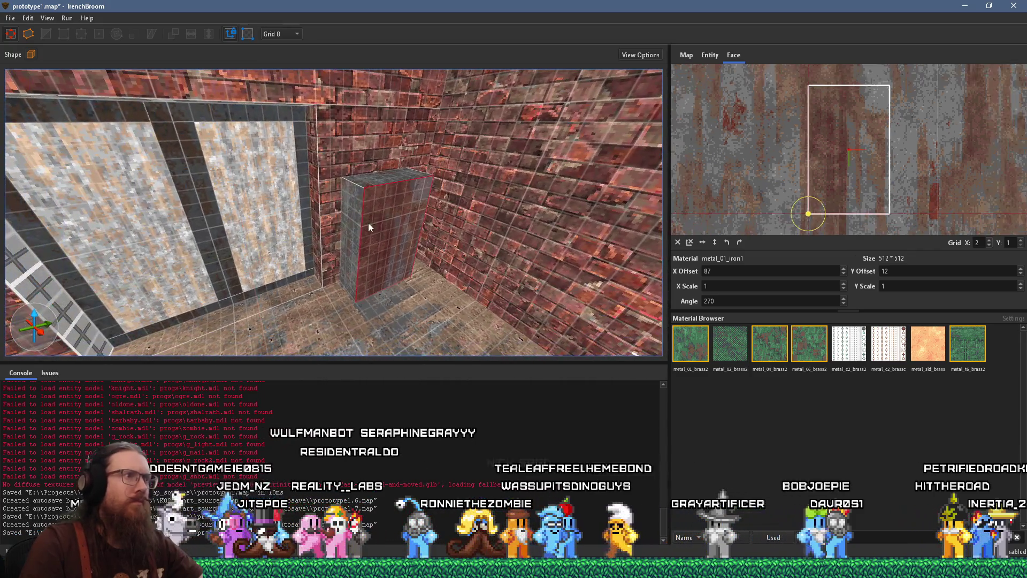
{"action": "mouse_move", "coordinate": [384, 215]}
{"action": "left_mouse_down"}
{"action": "mouse_move", "coordinate": [448, 205]}
{"action": "mouse_move", "coordinate": [406, 236]}
{"action": "mouse_move", "coordinate": [519, 203]}
{"action": "left_mouse_up"}
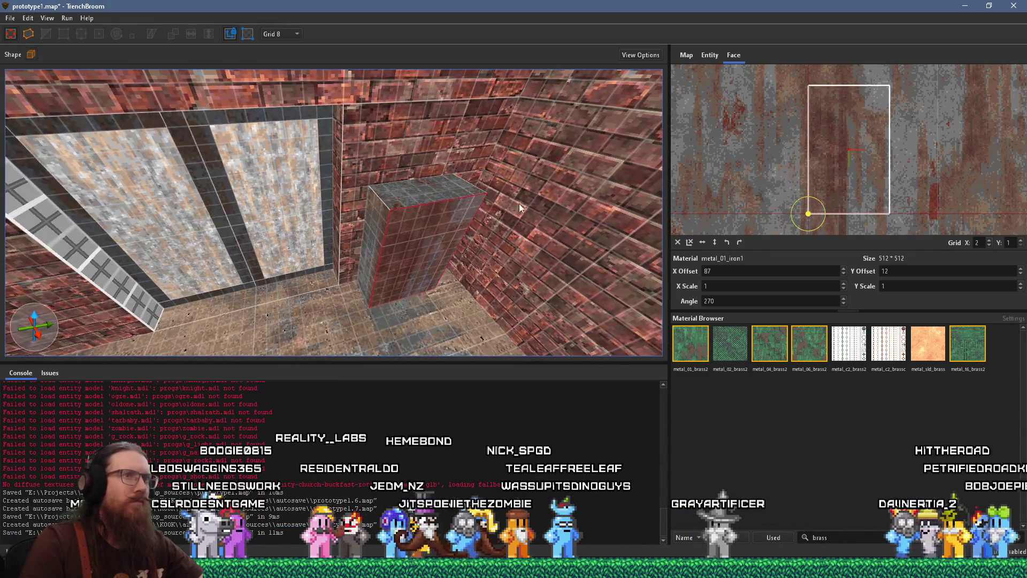
{"action": "mouse_move", "coordinate": [448, 201]}
{"action": "left_mouse_down"}
{"action": "mouse_move", "coordinate": [277, 181]}
{"action": "mouse_move", "coordinate": [400, 229]}
{"action": "mouse_move", "coordinate": [487, 175]}
{"action": "mouse_move", "coordinate": [470, 136]}
{"action": "mouse_move", "coordinate": [373, 213]}
{"action": "left_mouse_up"}
{"action": "left_click", "coordinate": [383, 175]}
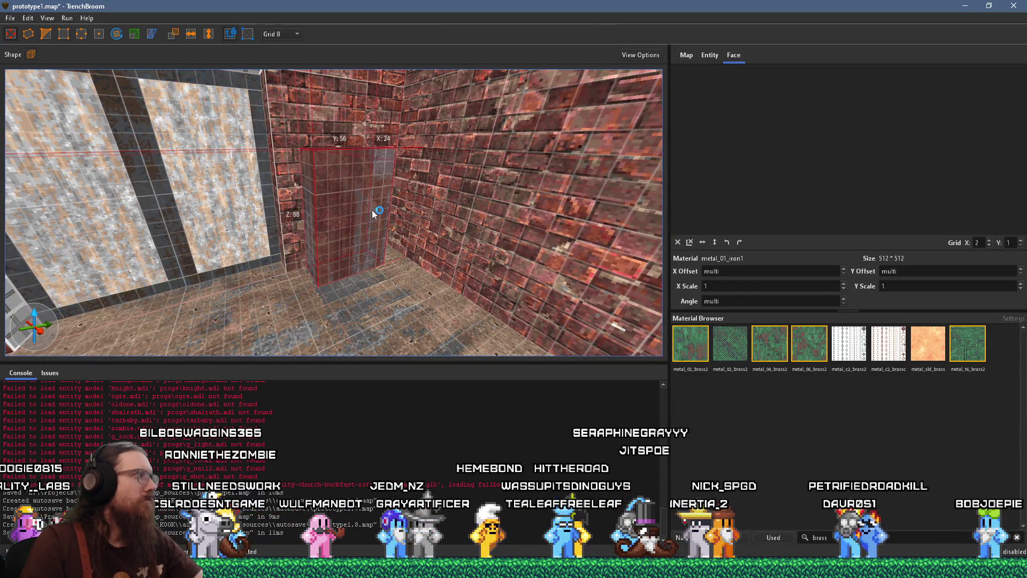
{"action": "key", "text": "Escape"}
{"action": "mouse_move", "coordinate": [368, 211]}
{"action": "left_mouse_down"}
{"action": "mouse_move", "coordinate": [412, 236]}
{"action": "mouse_move", "coordinate": [278, 214]}
{"action": "mouse_move", "coordinate": [230, 239]}
{"action": "mouse_move", "coordinate": [261, 235]}
{"action": "mouse_move", "coordinate": [310, 140]}
{"action": "mouse_move", "coordinate": [395, 209]}
{"action": "mouse_move", "coordinate": [267, 154]}
{"action": "mouse_move", "coordinate": [485, 243]}
{"action": "left_mouse_up"}
Orbit to the rusty iron block by the brick wall and select it for edge editing
{"action": "left_click", "coordinate": [244, 220]}
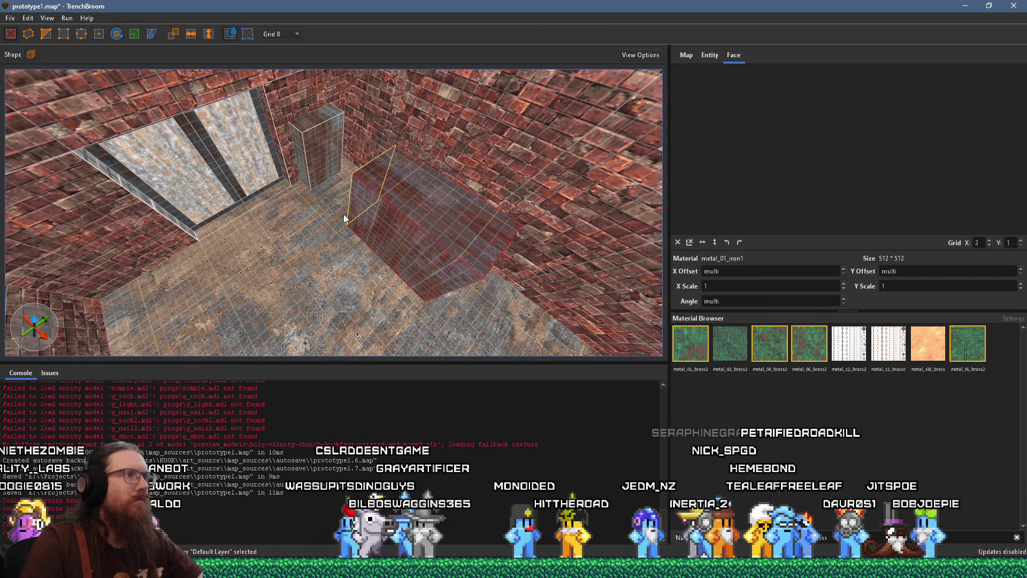
{"action": "mouse_move", "coordinate": [400, 219]}
{"action": "left_mouse_down"}
{"action": "mouse_move", "coordinate": [412, 206]}
{"action": "mouse_move", "coordinate": [384, 181]}
{"action": "mouse_move", "coordinate": [455, 143]}
{"action": "left_mouse_up"}
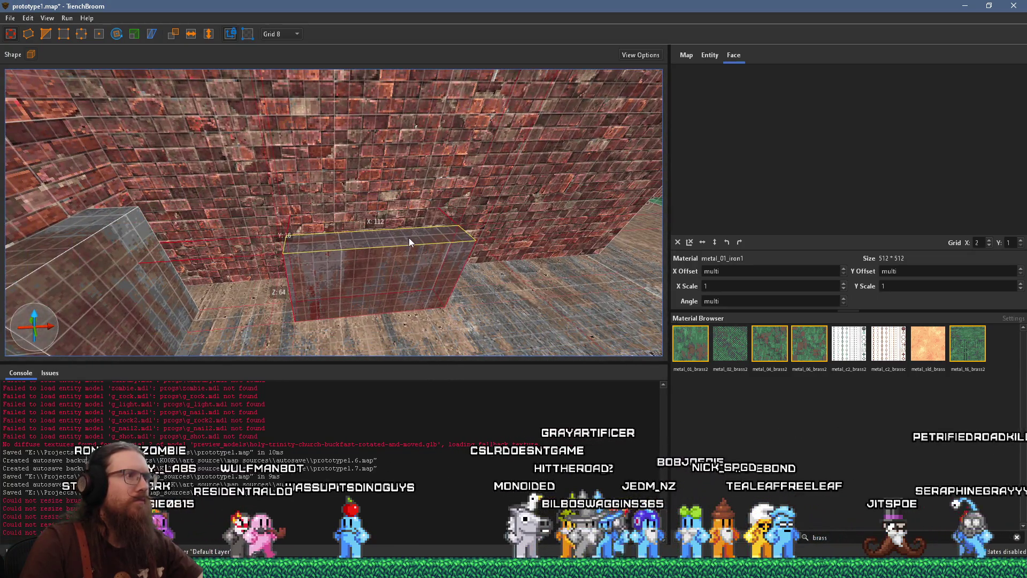
{"action": "left_click_drag", "start_coordinate": [397, 246], "coordinate": [338, 169]}
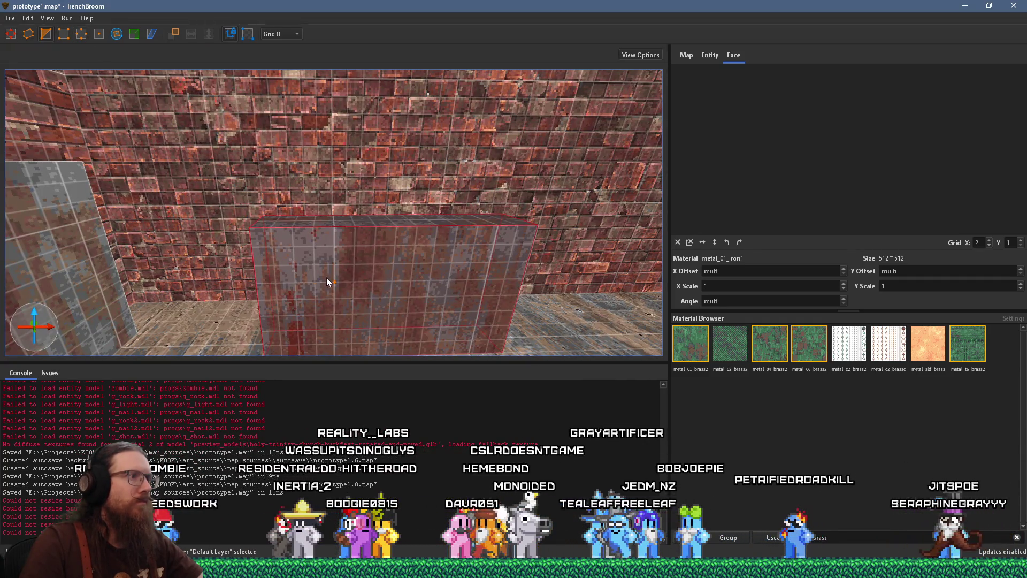
{"action": "mouse_move", "coordinate": [330, 282]}
{"action": "left_mouse_down"}
{"action": "mouse_move", "coordinate": [358, 264]}
{"action": "mouse_move", "coordinate": [374, 279]}
{"action": "mouse_move", "coordinate": [194, 269]}
{"action": "mouse_move", "coordinate": [274, 268]}
{"action": "left_mouse_up"}
{"action": "left_click", "coordinate": [374, 234]}
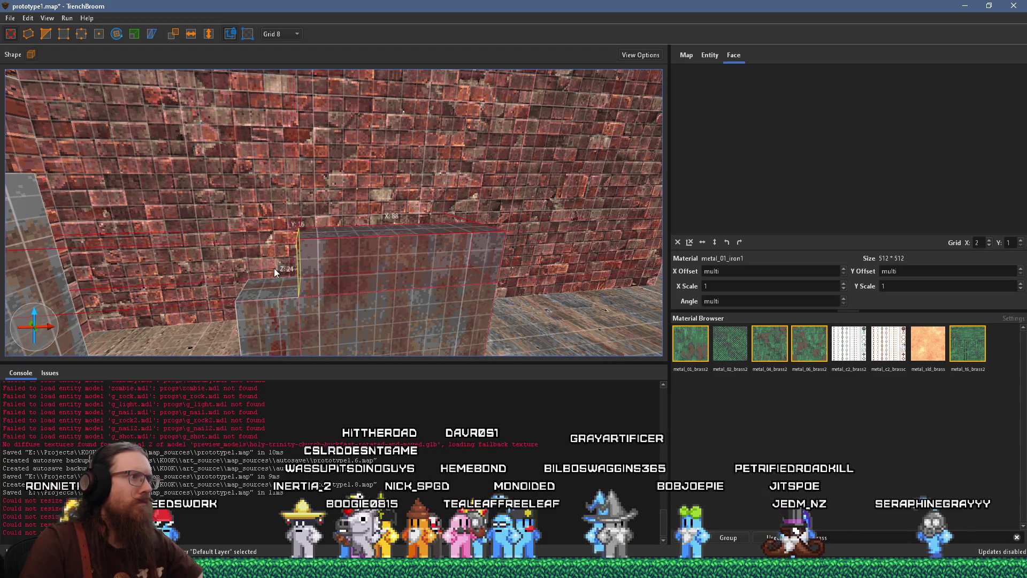
{"action": "left_click", "coordinate": [77, 37]}
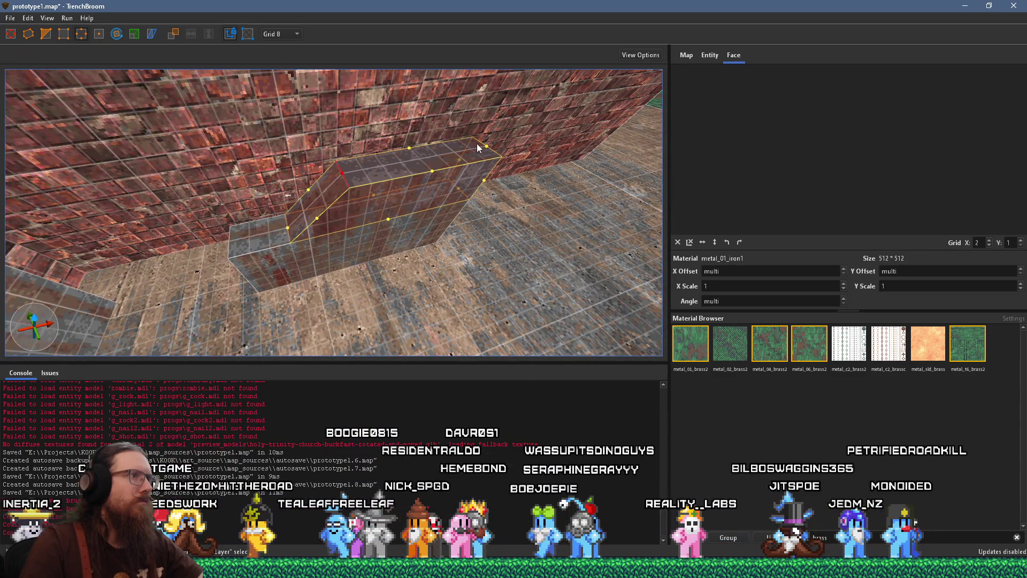
Drag the iron block's top edge down into a slope
{"action": "left_click_drag", "start_coordinate": [417, 165], "coordinate": [279, 111]}
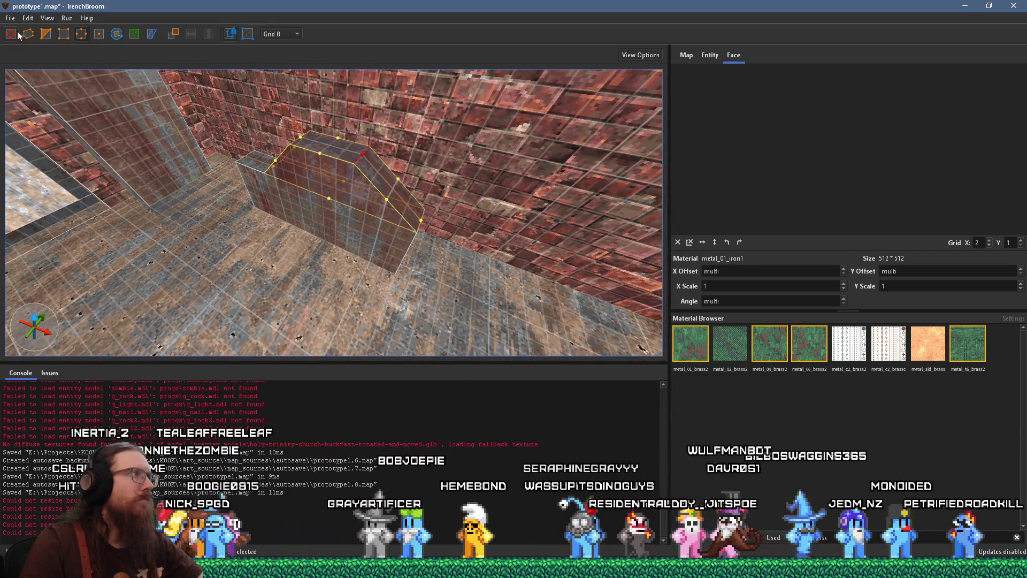
{"action": "left_click_drag", "start_coordinate": [356, 176], "coordinate": [396, 238]}
{"action": "mouse_move", "coordinate": [412, 204]}
{"action": "left_mouse_down"}
{"action": "mouse_move", "coordinate": [377, 188]}
{"action": "mouse_move", "coordinate": [367, 133]}
{"action": "mouse_move", "coordinate": [344, 198]}
{"action": "mouse_move", "coordinate": [320, 207]}
{"action": "left_mouse_up"}
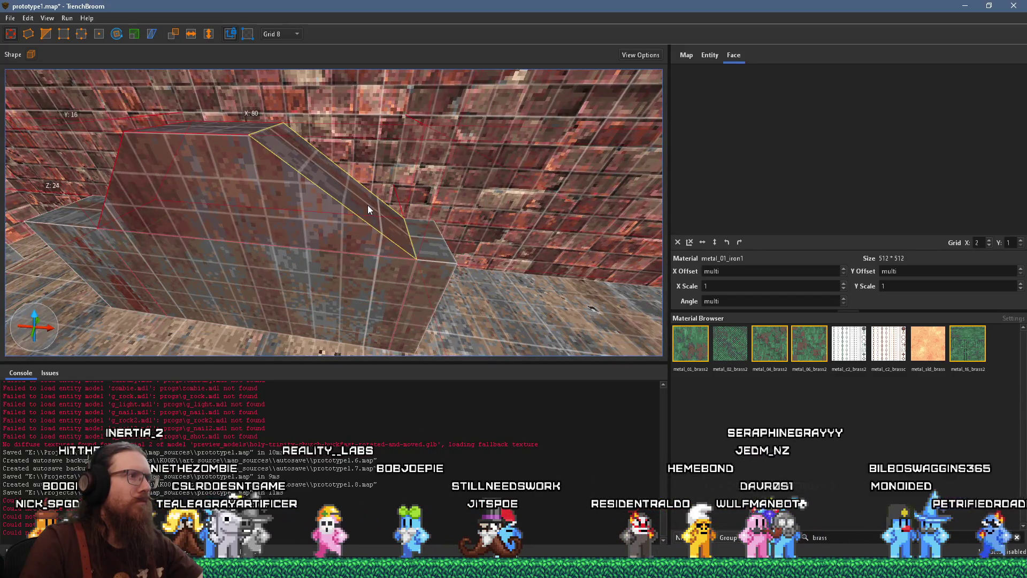
{"action": "mouse_move", "coordinate": [391, 208]}
{"action": "left_mouse_down"}
{"action": "mouse_move", "coordinate": [403, 184]}
{"action": "mouse_move", "coordinate": [333, 124]}
{"action": "mouse_move", "coordinate": [377, 118]}
{"action": "mouse_move", "coordinate": [352, 132]}
{"action": "mouse_move", "coordinate": [310, 194]}
{"action": "mouse_move", "coordinate": [222, 229]}
{"action": "mouse_move", "coordinate": [201, 183]}
{"action": "mouse_move", "coordinate": [110, 175]}
{"action": "left_mouse_up"}
{"action": "mouse_move", "coordinate": [258, 239]}
{"action": "left_mouse_down"}
{"action": "mouse_move", "coordinate": [257, 204]}
{"action": "mouse_move", "coordinate": [317, 226]}
{"action": "left_mouse_up"}
{"action": "mouse_move", "coordinate": [352, 261]}
{"action": "left_mouse_down"}
{"action": "mouse_move", "coordinate": [291, 233]}
{"action": "mouse_move", "coordinate": [482, 197]}
{"action": "mouse_move", "coordinate": [360, 262]}
{"action": "left_mouse_up"}
Push a block face outward, then inspect the front, slanted side and top faces
{"action": "mouse_move", "coordinate": [475, 248]}
{"action": "left_mouse_down"}
{"action": "mouse_move", "coordinate": [541, 240]}
{"action": "mouse_move", "coordinate": [426, 248]}
{"action": "mouse_move", "coordinate": [496, 148]}
{"action": "mouse_move", "coordinate": [463, 190]}
{"action": "mouse_move", "coordinate": [444, 259]}
{"action": "mouse_move", "coordinate": [481, 219]}
{"action": "mouse_move", "coordinate": [470, 211]}
{"action": "mouse_move", "coordinate": [415, 281]}
{"action": "mouse_move", "coordinate": [378, 246]}
{"action": "mouse_move", "coordinate": [312, 233]}
{"action": "mouse_move", "coordinate": [442, 232]}
{"action": "mouse_move", "coordinate": [518, 175]}
{"action": "mouse_move", "coordinate": [462, 223]}
{"action": "left_mouse_up"}
{"action": "left_click", "coordinate": [408, 304], "text": "shift"}
{"action": "left_click", "coordinate": [354, 274], "text": "shift"}
{"action": "left_click", "coordinate": [178, 206], "text": "shift"}
{"action": "left_click", "coordinate": [508, 175], "text": "shift"}
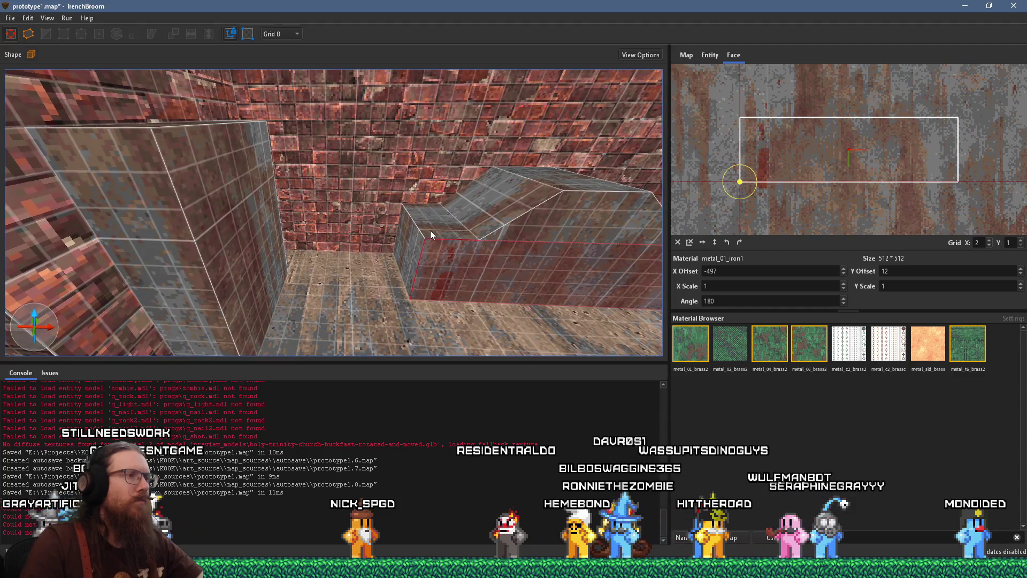
Trim the ramp block's depth from 40 to 24 units
{"action": "left_click", "coordinate": [430, 230], "text": "shift"}
{"action": "mouse_move", "coordinate": [406, 249]}
{"action": "left_mouse_down"}
{"action": "mouse_move", "coordinate": [193, 233]}
{"action": "mouse_move", "coordinate": [254, 211]}
{"action": "left_mouse_up"}
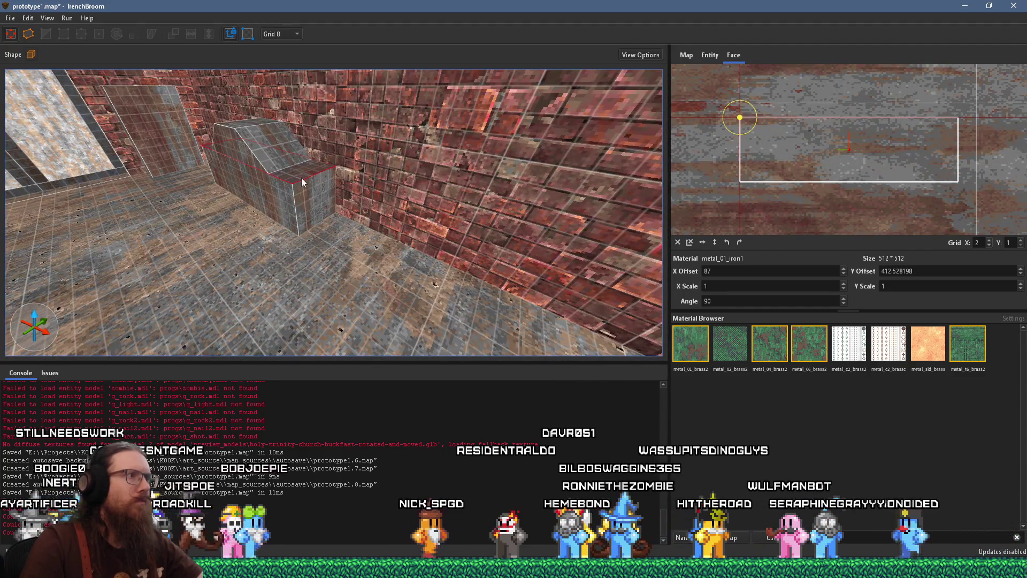
{"action": "key", "text": "Escape"}
{"action": "left_click_drag", "start_coordinate": [317, 195], "coordinate": [480, 197]}
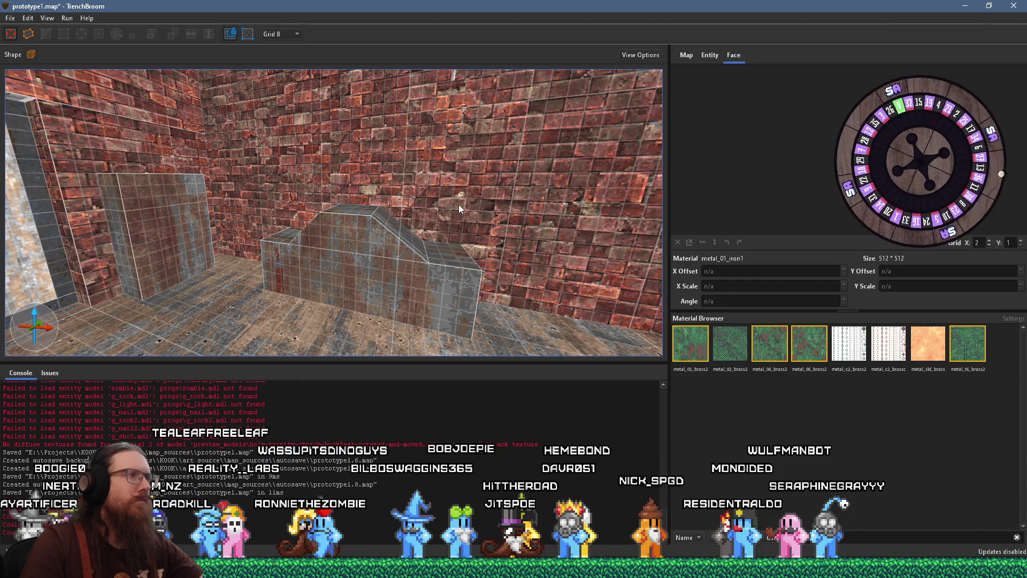
{"action": "mouse_move", "coordinate": [459, 208]}
{"action": "left_mouse_down"}
{"action": "mouse_move", "coordinate": [414, 218]}
{"action": "mouse_move", "coordinate": [406, 203]}
{"action": "mouse_move", "coordinate": [362, 202]}
{"action": "mouse_move", "coordinate": [387, 212]}
{"action": "left_mouse_up"}
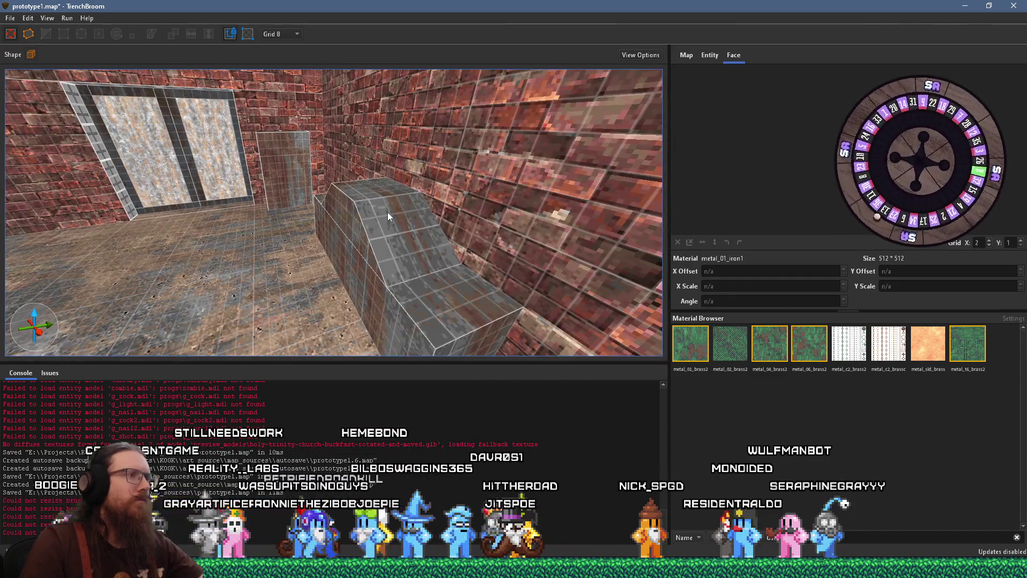
{"action": "left_click", "coordinate": [387, 212]}
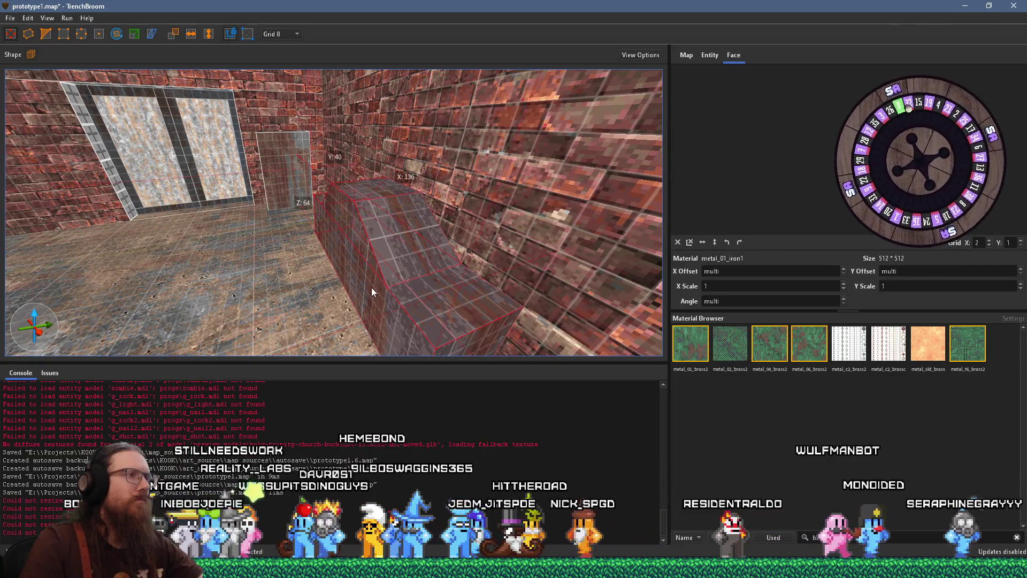
{"action": "mouse_move", "coordinate": [371, 287]}
{"action": "left_mouse_down"}
{"action": "mouse_move", "coordinate": [466, 272]}
{"action": "mouse_move", "coordinate": [242, 250]}
{"action": "mouse_move", "coordinate": [400, 250]}
{"action": "mouse_move", "coordinate": [376, 237]}
{"action": "mouse_move", "coordinate": [242, 224]}
{"action": "mouse_move", "coordinate": [545, 237]}
{"action": "mouse_move", "coordinate": [271, 189]}
{"action": "mouse_move", "coordinate": [283, 171]}
{"action": "mouse_move", "coordinate": [426, 182]}
{"action": "left_mouse_up"}
{"action": "key", "text": "Escape"}
Select the func_detail_wall block and inspect its front face's metal_01_iron1 texture
{"action": "left_click", "coordinate": [428, 244]}
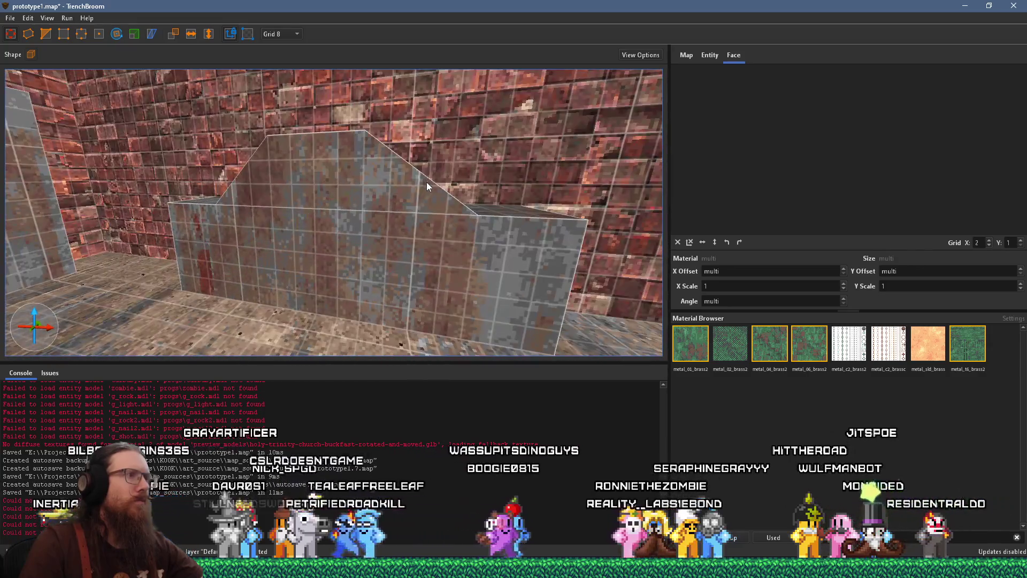
{"action": "left_click", "coordinate": [326, 244], "text": "shift"}
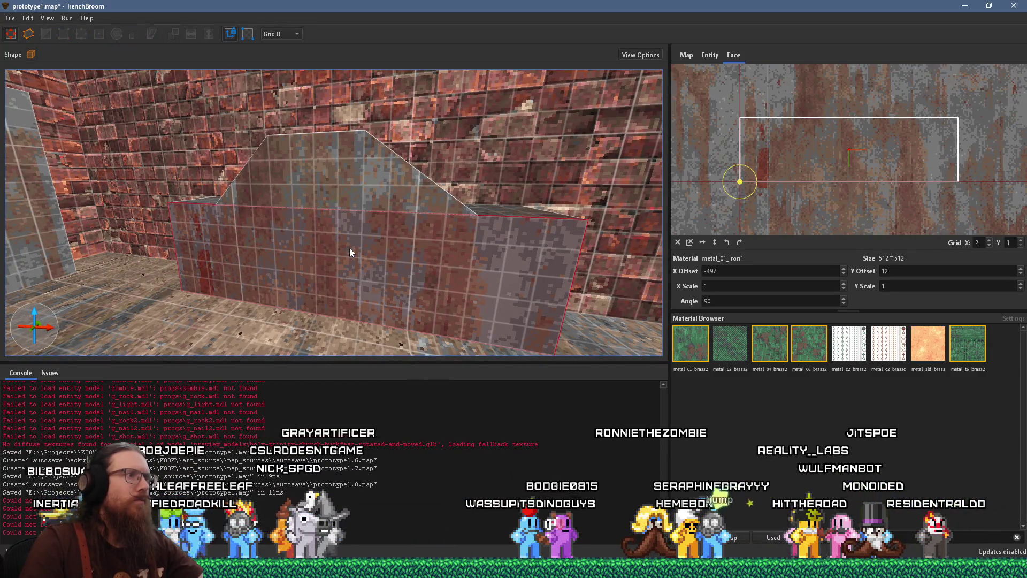
{"action": "left_click", "coordinate": [378, 256]}
{"action": "left_click_drag", "start_coordinate": [382, 260], "coordinate": [420, 253]}
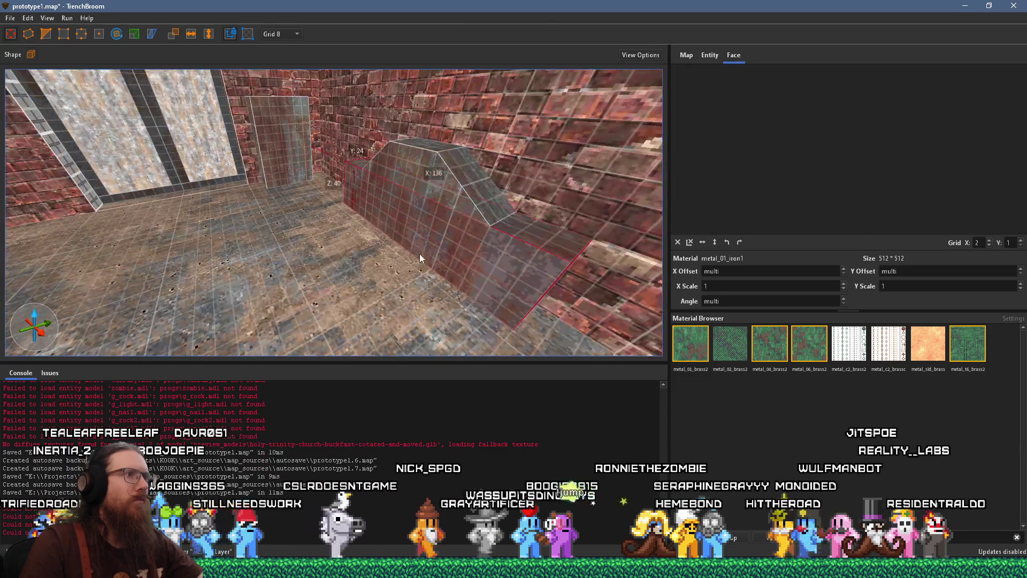
{"action": "left_click", "coordinate": [428, 257], "text": "shift"}
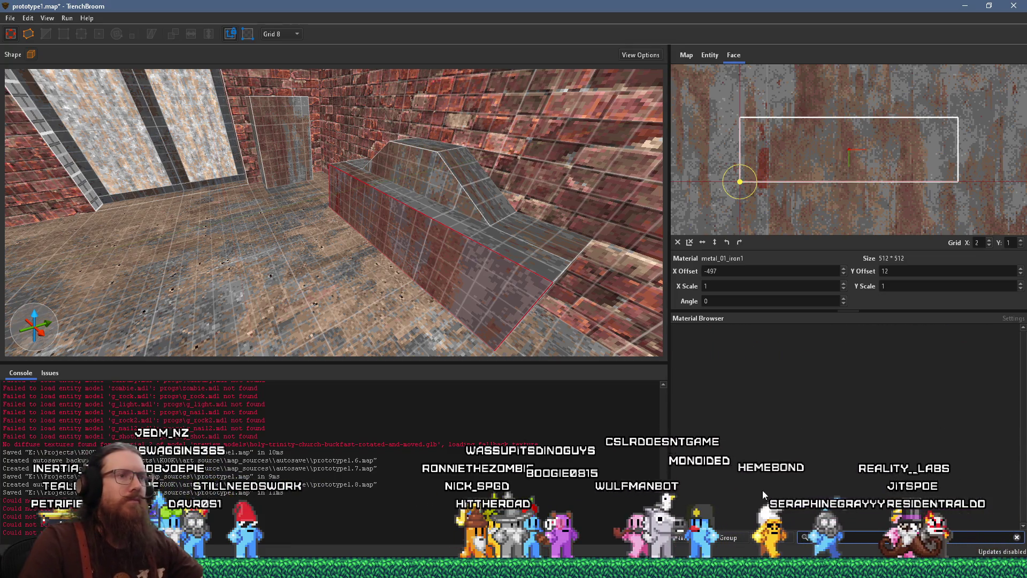
{"action": "scroll", "coordinate": [413, 310], "scroll_direction": "up", "scroll_amount": 2}
{"action": "key", "text": "Escape"}
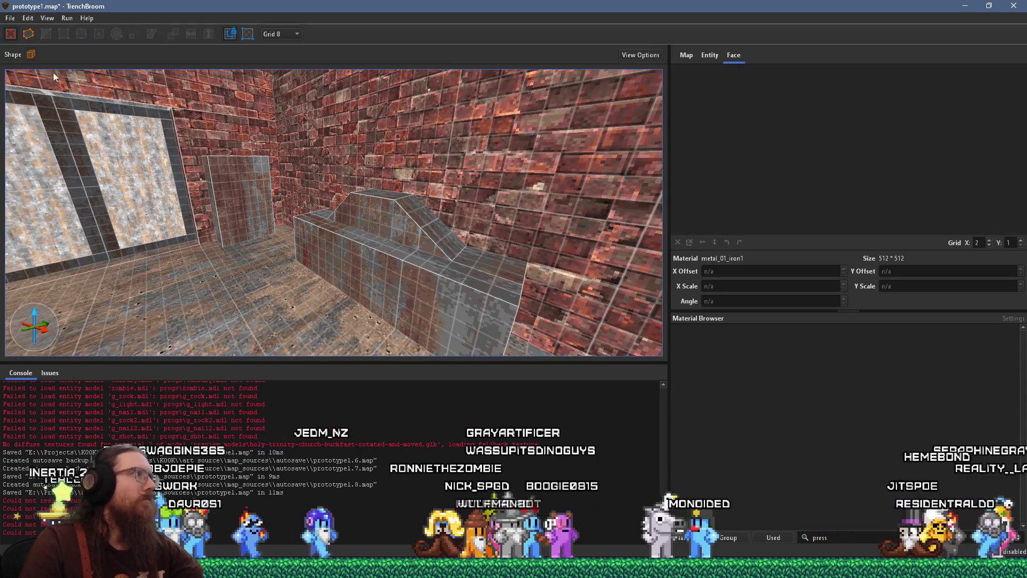
Draw a small 8-sided cylinder brush on the iron block's face
{"action": "left_click", "coordinate": [31, 54]}
{"action": "left_click", "coordinate": [77, 75]}
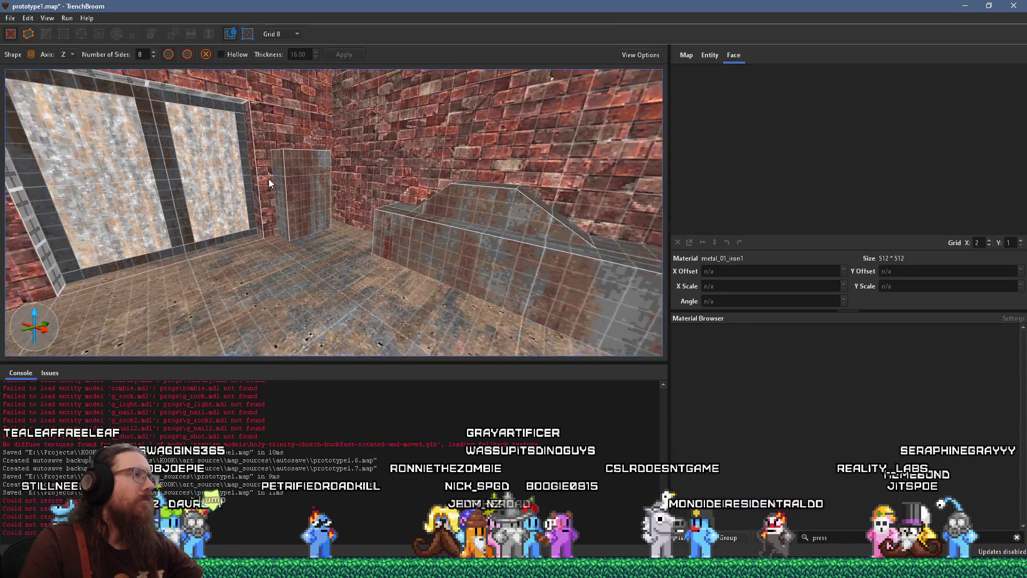
{"action": "left_click_drag", "start_coordinate": [327, 211], "coordinate": [350, 234]}
Apply gauges1 to the octagon's face and set its offsets to X 4, Y -4
{"action": "left_click", "coordinate": [349, 217], "text": "shift"}
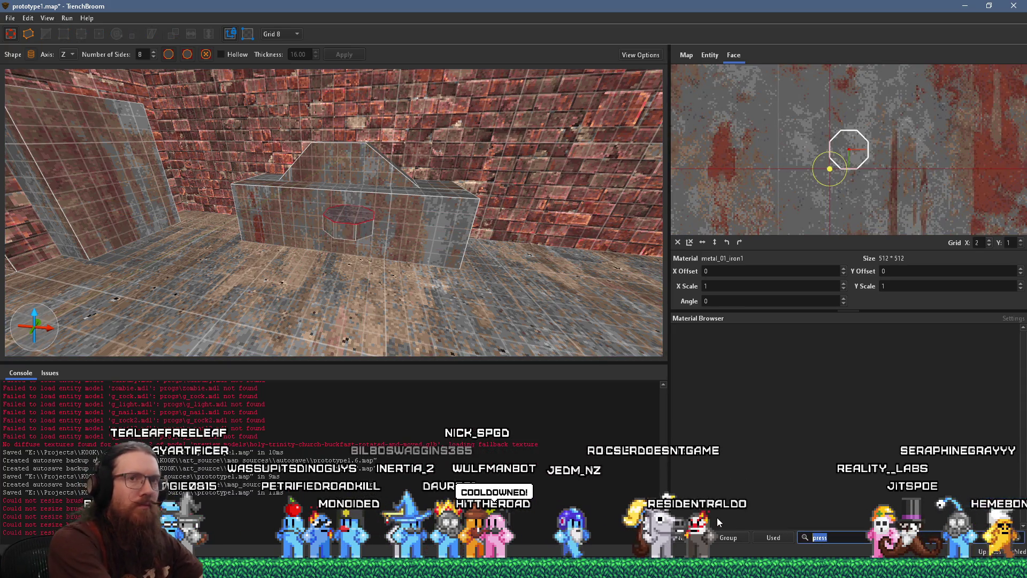
{"action": "type", "text": "gau"}
{"action": "left_click", "coordinate": [682, 359]}
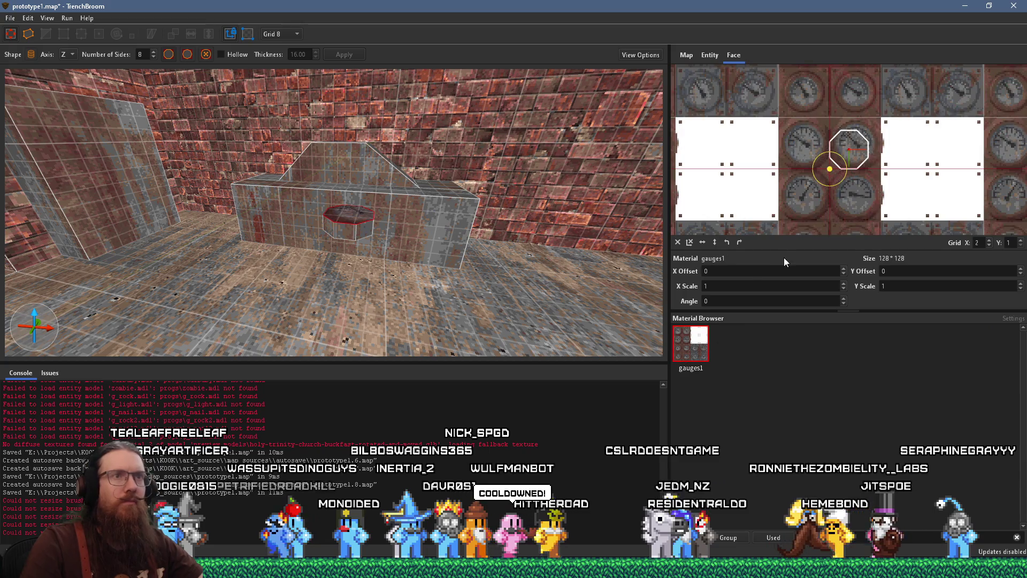
{"action": "mouse_move", "coordinate": [862, 197]}
{"action": "left_mouse_down"}
{"action": "mouse_move", "coordinate": [856, 204]}
{"action": "mouse_move", "coordinate": [869, 170]}
{"action": "left_mouse_up"}
{"action": "scroll", "coordinate": [864, 178], "scroll_direction": "up", "scroll_amount": 2}
{"action": "scroll", "coordinate": [867, 175], "scroll_direction": "up", "scroll_amount": 1}
{"action": "key", "text": "Right"}
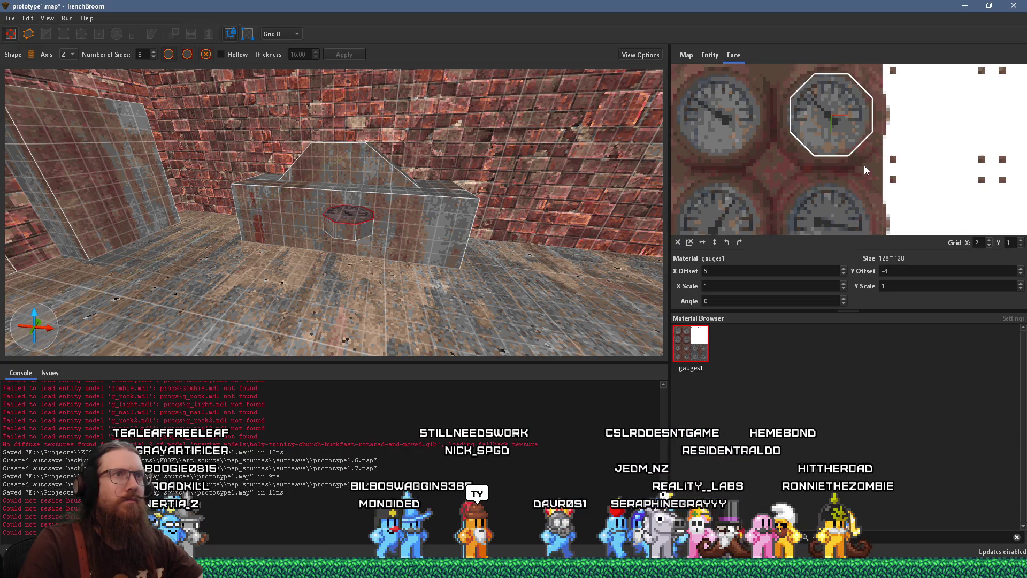
{"action": "key", "text": "Down"}
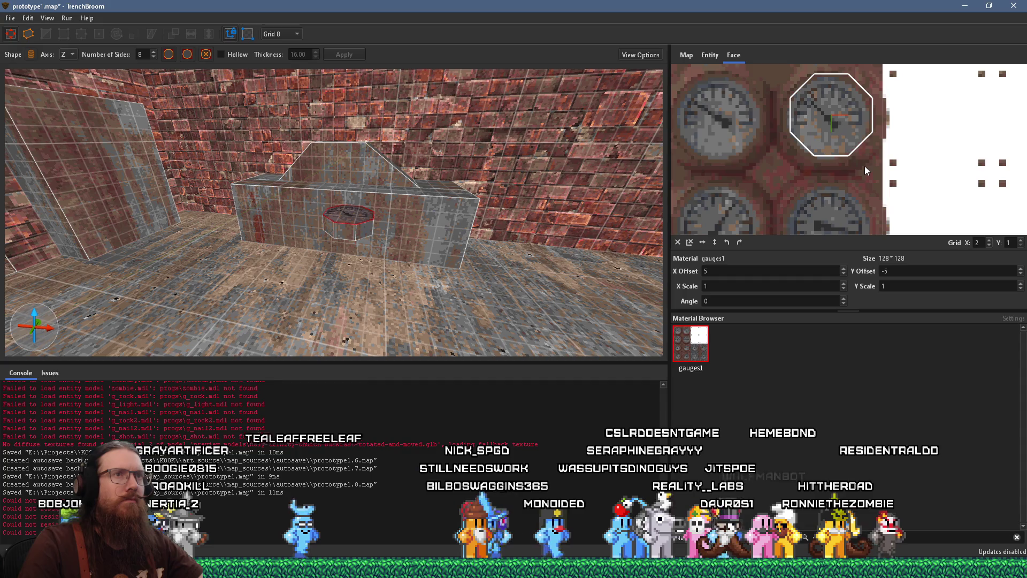
{"action": "key", "text": "Left"}
{"action": "key", "text": "Up"}
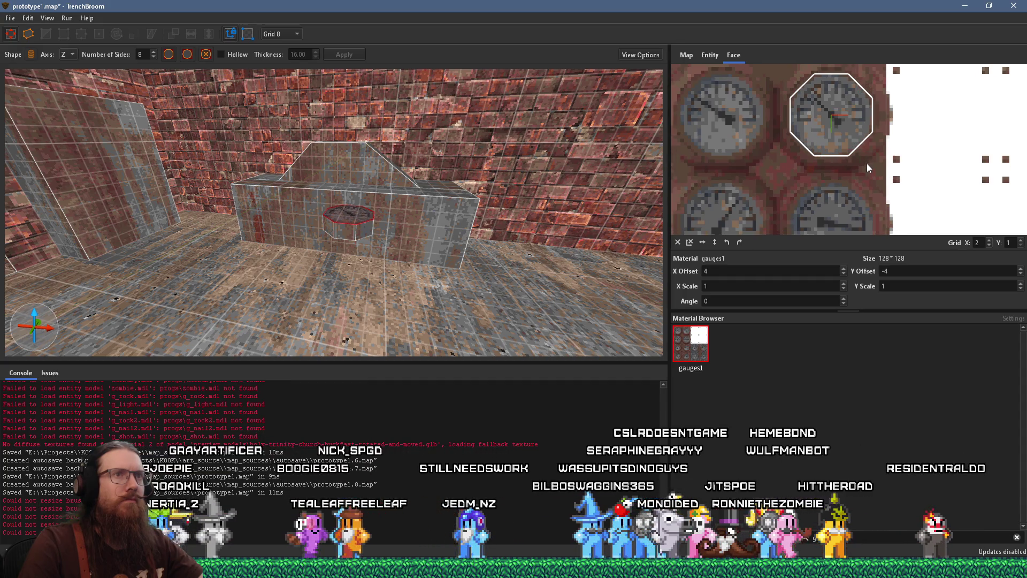
{"action": "scroll", "coordinate": [448, 230], "scroll_direction": "up", "scroll_amount": 6}
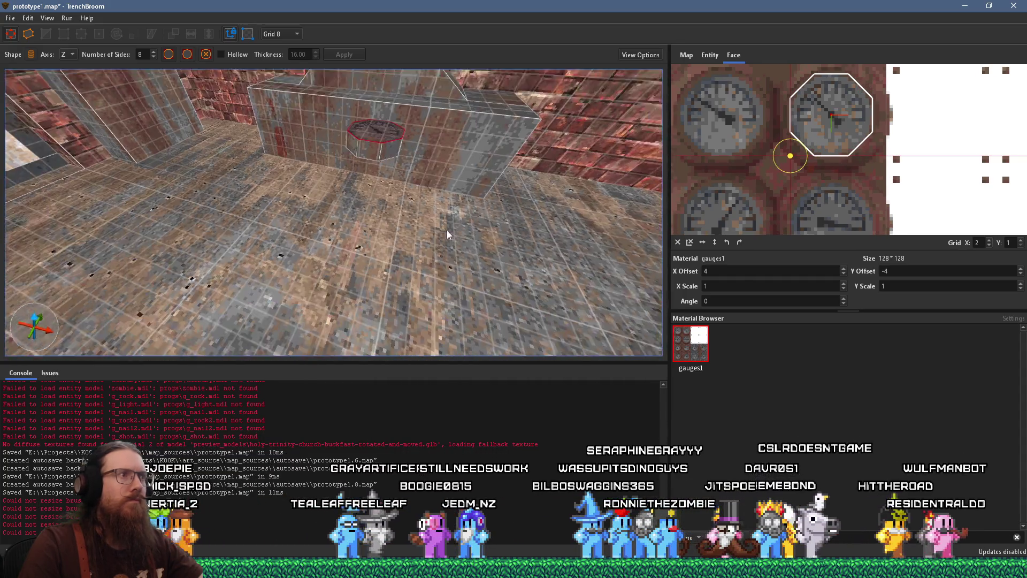
Rotate the octagonal gauge brush upright against the iron block's front face
{"action": "mouse_move", "coordinate": [381, 264]}
{"action": "left_mouse_down"}
{"action": "mouse_move", "coordinate": [376, 220]}
{"action": "mouse_move", "coordinate": [403, 168]}
{"action": "mouse_move", "coordinate": [389, 175]}
{"action": "mouse_move", "coordinate": [392, 229]}
{"action": "left_mouse_up"}
{"action": "scroll", "coordinate": [765, 186], "scroll_direction": "down", "scroll_amount": 3}
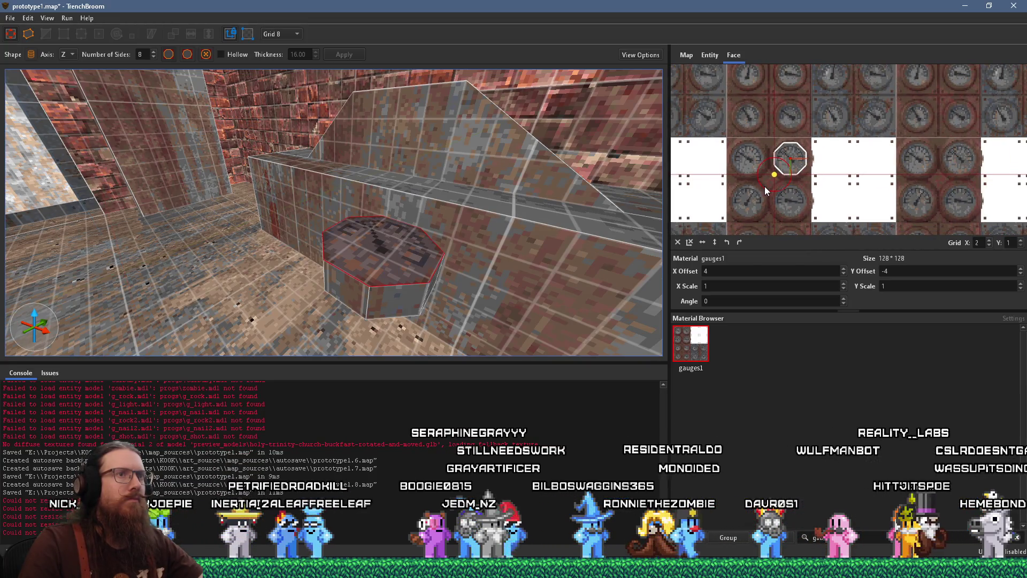
{"action": "left_click", "coordinate": [379, 248]}
{"action": "mouse_move", "coordinate": [380, 248]}
{"action": "left_mouse_down"}
{"action": "mouse_move", "coordinate": [435, 248]}
{"action": "mouse_move", "coordinate": [388, 240]}
{"action": "left_mouse_up"}
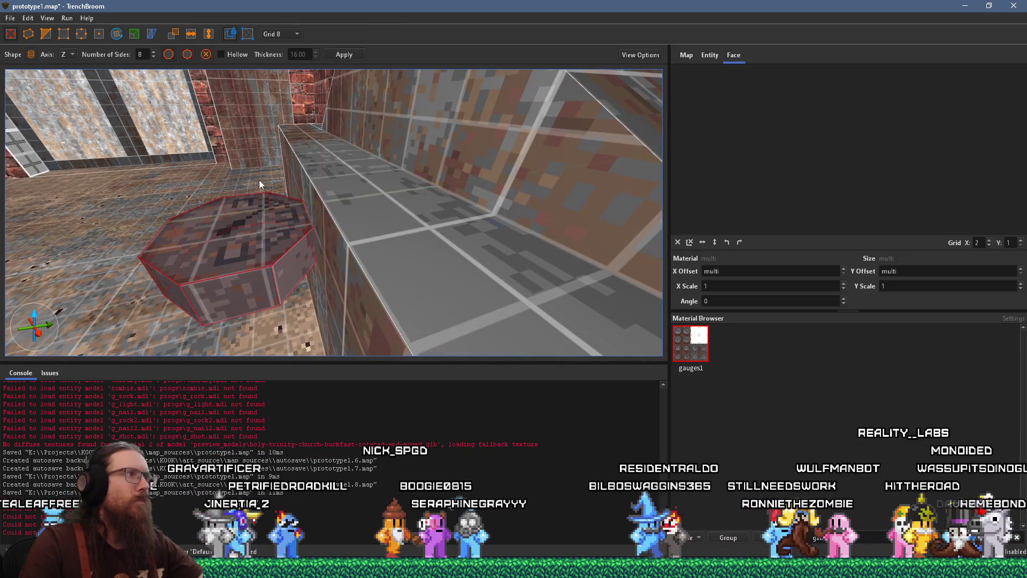
{"action": "left_click", "coordinate": [116, 35]}
{"action": "left_click_drag", "start_coordinate": [301, 206], "coordinate": [217, 190]}
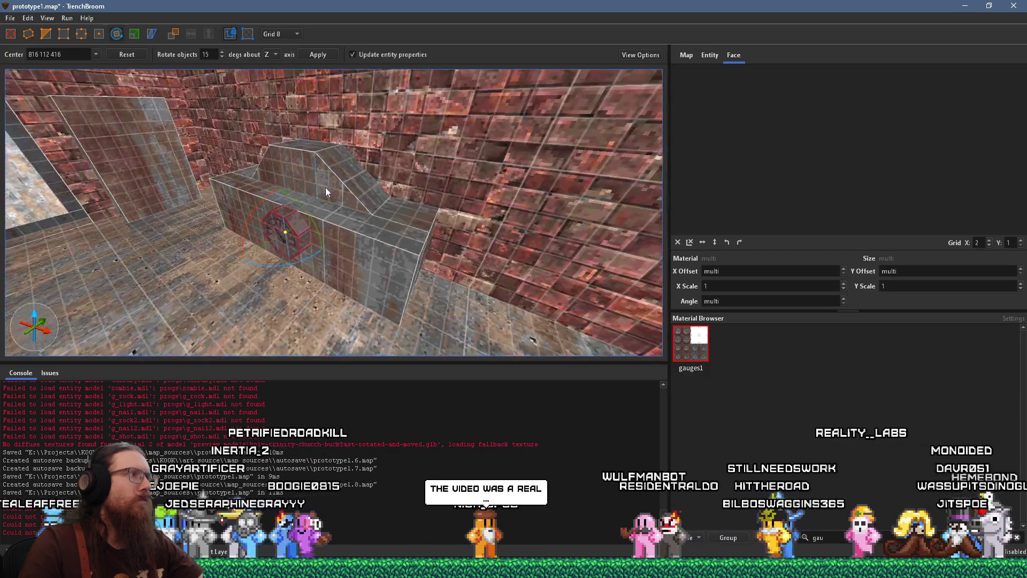
{"action": "key", "text": "a"}
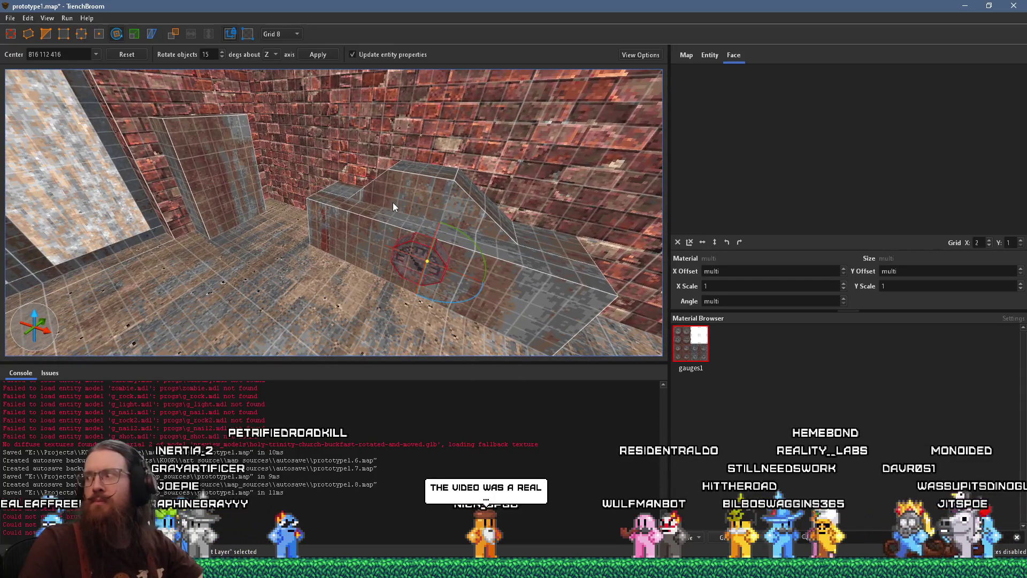
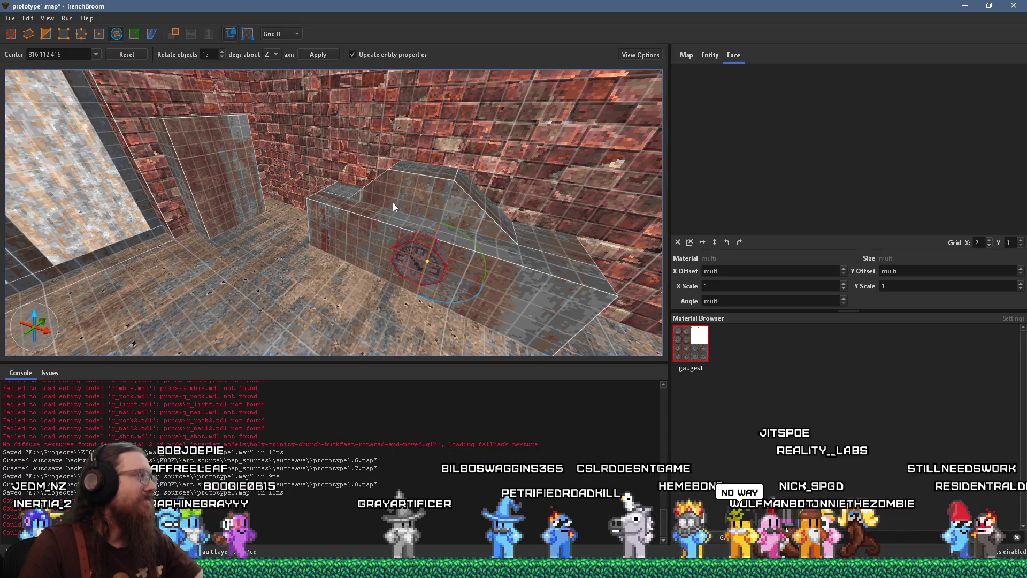
Select the octagonal gauge brush and set the grid size to 2
{"action": "mouse_move", "coordinate": [432, 210]}
{"action": "left_mouse_down"}
{"action": "mouse_move", "coordinate": [346, 207]}
{"action": "mouse_move", "coordinate": [368, 187]}
{"action": "mouse_move", "coordinate": [467, 180]}
{"action": "left_mouse_up"}
{"action": "key", "text": "Escape"}
{"action": "left_click", "coordinate": [449, 225]}
{"action": "mouse_move", "coordinate": [451, 227]}
{"action": "left_mouse_down"}
{"action": "mouse_move", "coordinate": [486, 239]}
{"action": "mouse_move", "coordinate": [438, 266]}
{"action": "left_mouse_up"}
{"action": "mouse_move", "coordinate": [346, 253]}
{"action": "left_mouse_down"}
{"action": "mouse_move", "coordinate": [290, 230]}
{"action": "mouse_move", "coordinate": [249, 192]}
{"action": "left_mouse_up"}
{"action": "left_click", "coordinate": [249, 191]}
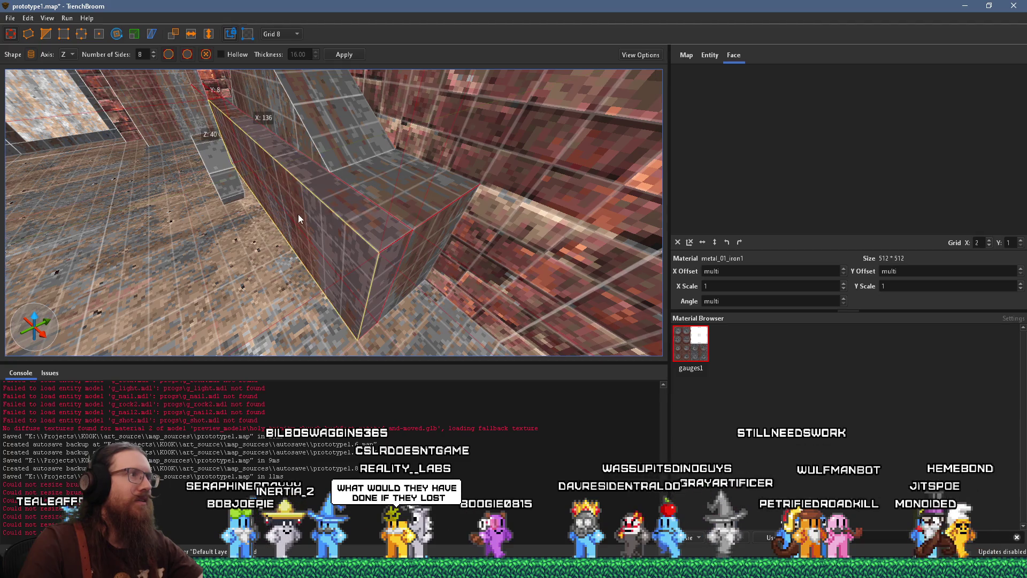
{"action": "scroll", "coordinate": [351, 219], "scroll_direction": "down", "scroll_amount": 5}
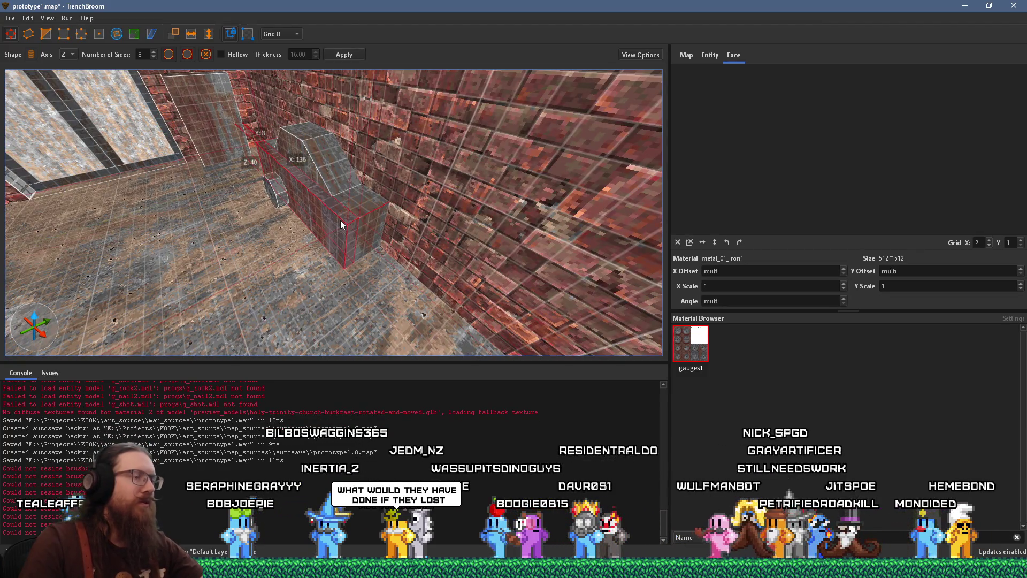
{"action": "key", "text": "Escape"}
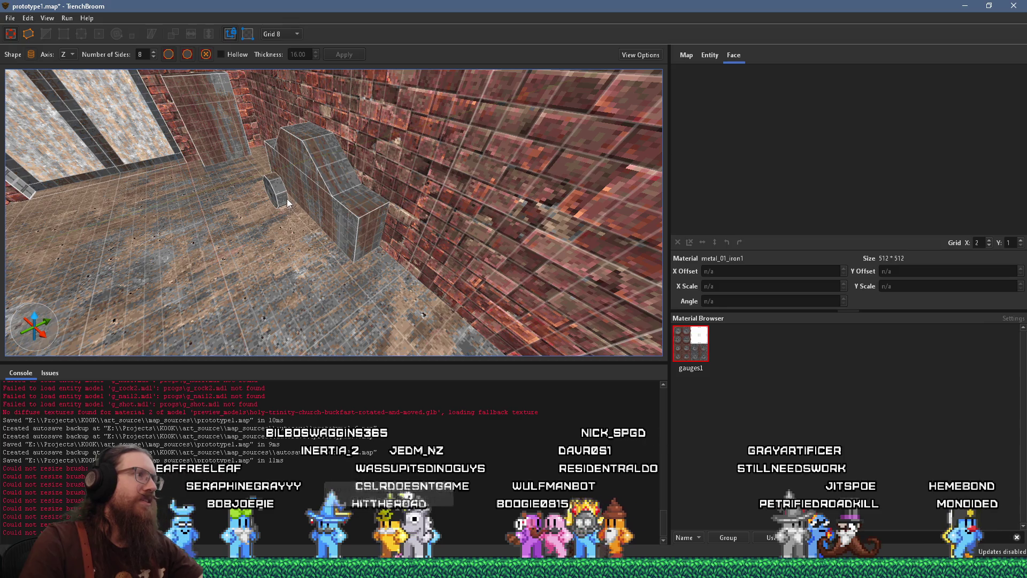
{"action": "left_click", "coordinate": [287, 202]}
{"action": "key", "text": "ctrl+u"}
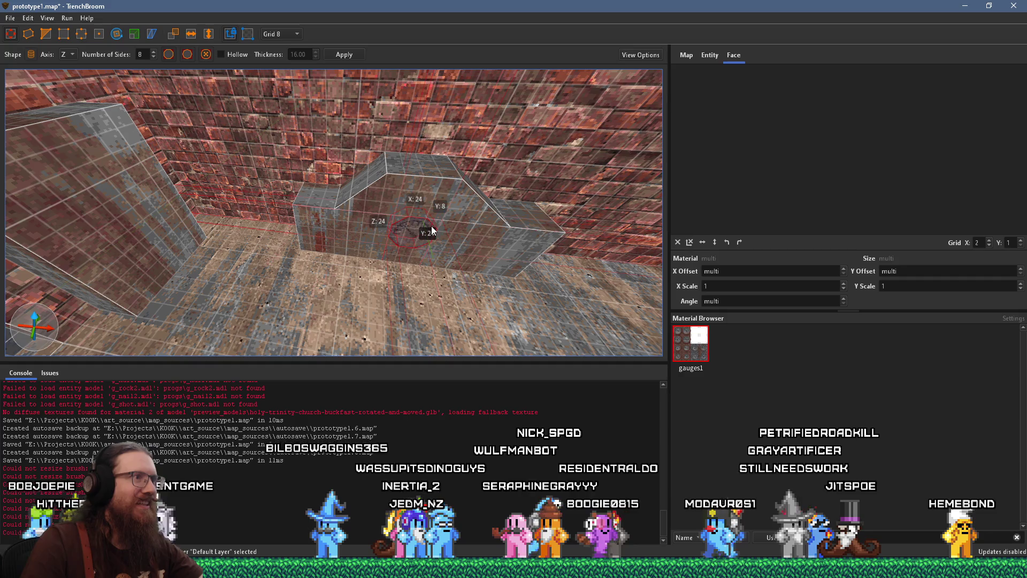
{"action": "mouse_move", "coordinate": [447, 218]}
{"action": "left_mouse_down"}
{"action": "mouse_move", "coordinate": [359, 146]}
{"action": "mouse_move", "coordinate": [341, 147]}
{"action": "left_mouse_up"}
{"action": "left_click", "coordinate": [293, 35]}
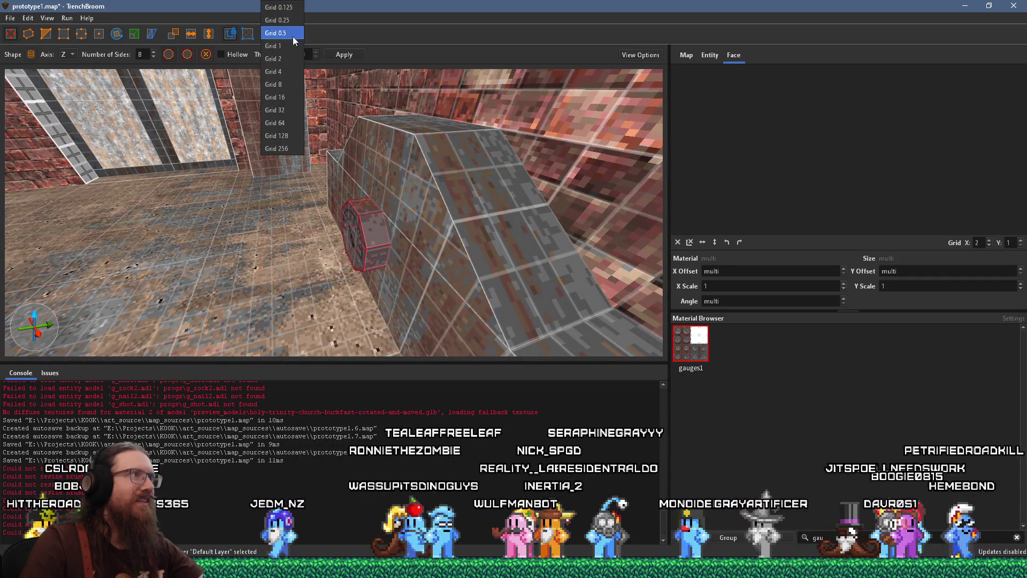
{"action": "left_click", "coordinate": [288, 64]}
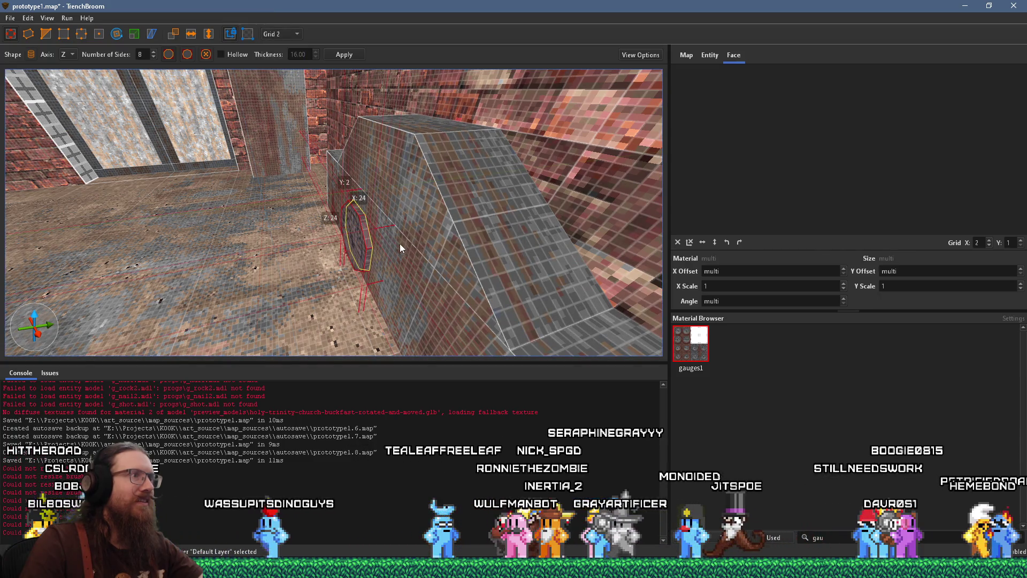
Duplicate the octagonal gauge 24 units lower on the stepped metal block
{"action": "mouse_move", "coordinate": [377, 234]}
{"action": "left_mouse_down"}
{"action": "mouse_move", "coordinate": [479, 189]}
{"action": "mouse_move", "coordinate": [376, 234]}
{"action": "mouse_move", "coordinate": [373, 191]}
{"action": "mouse_move", "coordinate": [388, 230]}
{"action": "mouse_move", "coordinate": [363, 223]}
{"action": "mouse_move", "coordinate": [377, 184]}
{"action": "mouse_move", "coordinate": [377, 244]}
{"action": "mouse_move", "coordinate": [397, 203]}
{"action": "mouse_move", "coordinate": [409, 208]}
{"action": "left_mouse_up"}
{"action": "scroll", "coordinate": [409, 208], "scroll_direction": "up", "scroll_amount": 3}
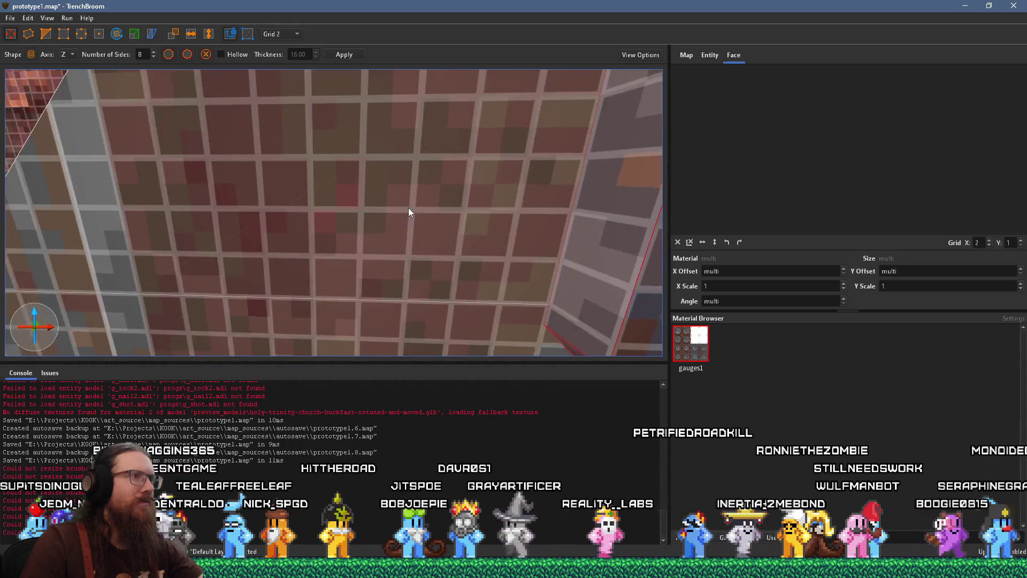
{"action": "scroll", "coordinate": [409, 208], "scroll_direction": "down", "scroll_amount": 5}
{"action": "scroll", "coordinate": [409, 207], "scroll_direction": "up", "scroll_amount": 3}
{"action": "scroll", "coordinate": [369, 201], "scroll_direction": "down", "scroll_amount": 3}
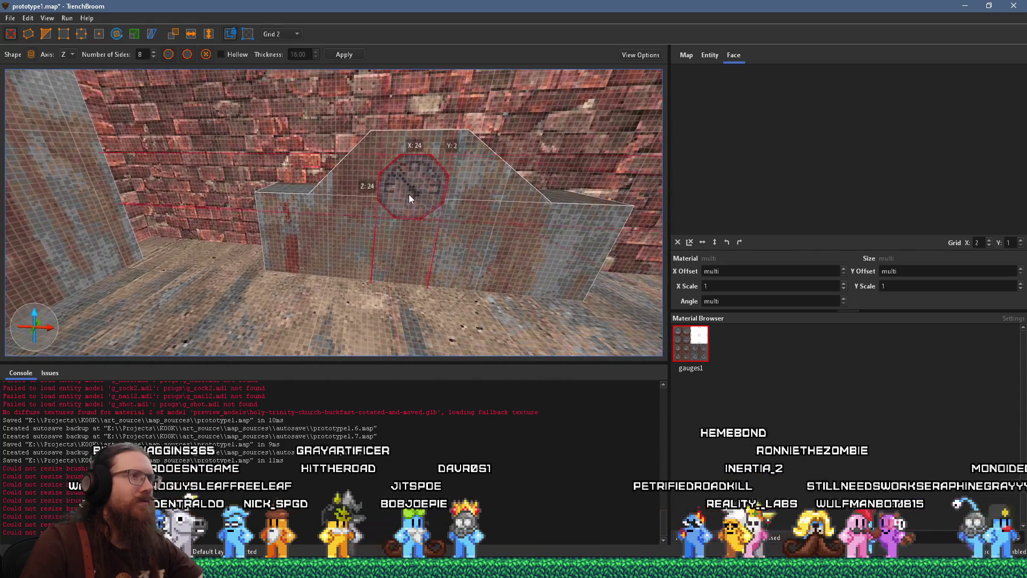
{"action": "key", "text": "Escape"}
{"action": "mouse_move", "coordinate": [399, 185]}
{"action": "left_mouse_down"}
{"action": "mouse_move", "coordinate": [510, 194]}
{"action": "mouse_move", "coordinate": [415, 197]}
{"action": "left_mouse_up"}
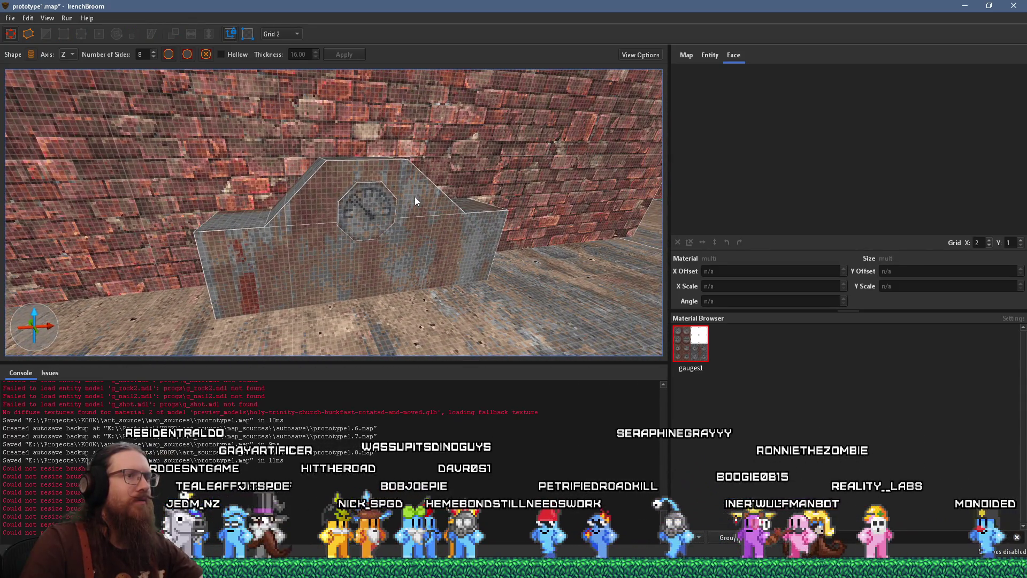
{"action": "mouse_move", "coordinate": [413, 196]}
{"action": "left_mouse_down"}
{"action": "mouse_move", "coordinate": [301, 205]}
{"action": "mouse_move", "coordinate": [339, 165]}
{"action": "mouse_move", "coordinate": [332, 172]}
{"action": "left_mouse_up"}
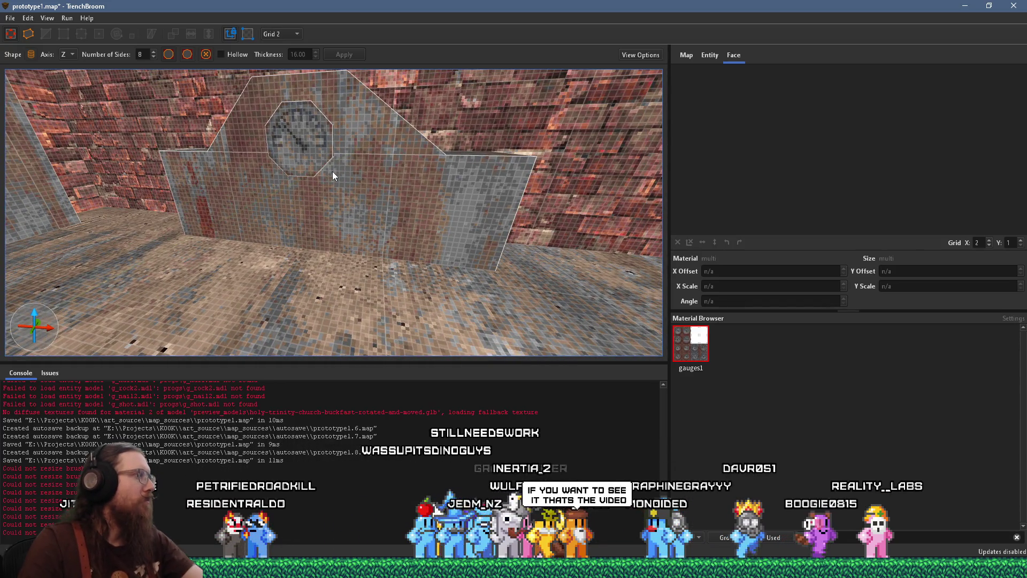
{"action": "mouse_move", "coordinate": [383, 201]}
{"action": "left_mouse_down"}
{"action": "mouse_move", "coordinate": [415, 206]}
{"action": "mouse_move", "coordinate": [420, 217]}
{"action": "left_mouse_up"}
{"action": "left_click", "coordinate": [369, 199]}
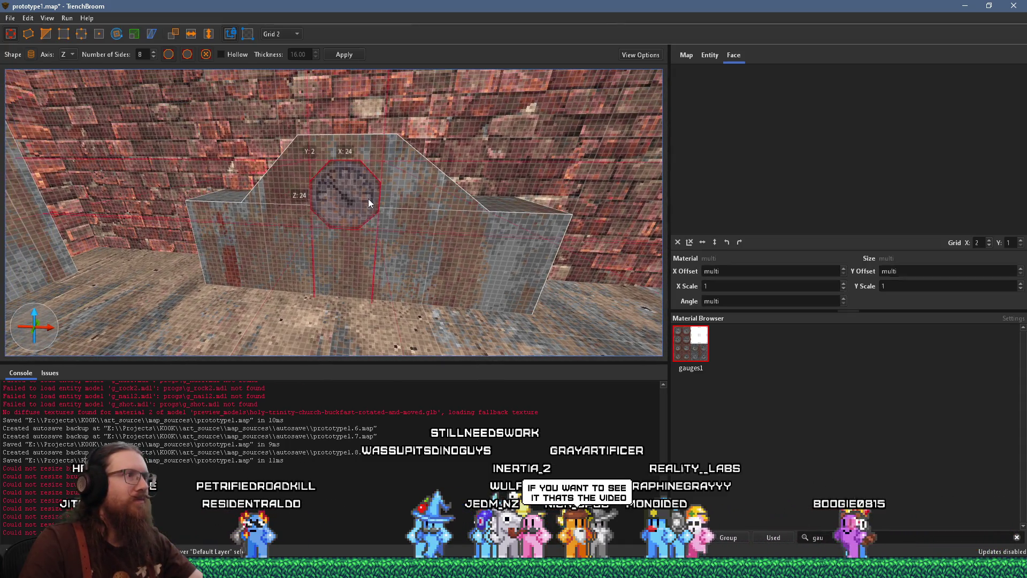
{"action": "left_click_drag", "start_coordinate": [355, 184], "coordinate": [356, 257]}
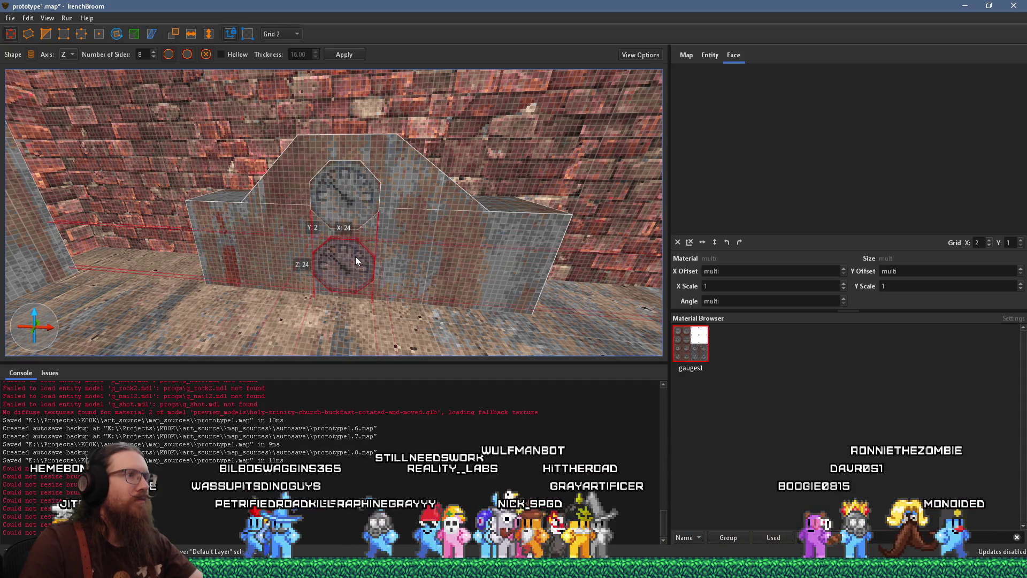
Extrude the copied gauge out of the wall into a cylinder and reposition it
{"action": "key", "text": "a"}
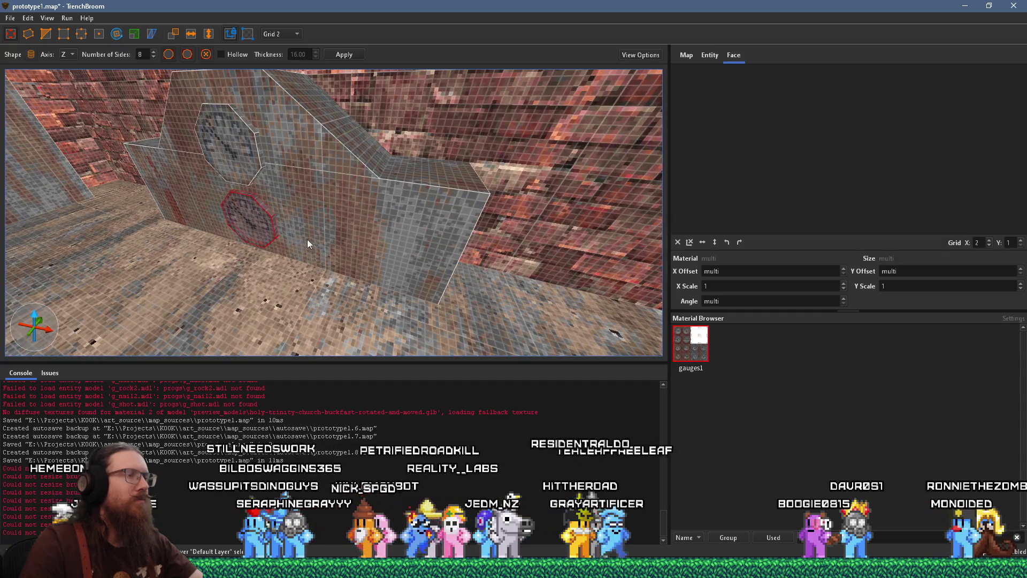
{"action": "key", "text": "a"}
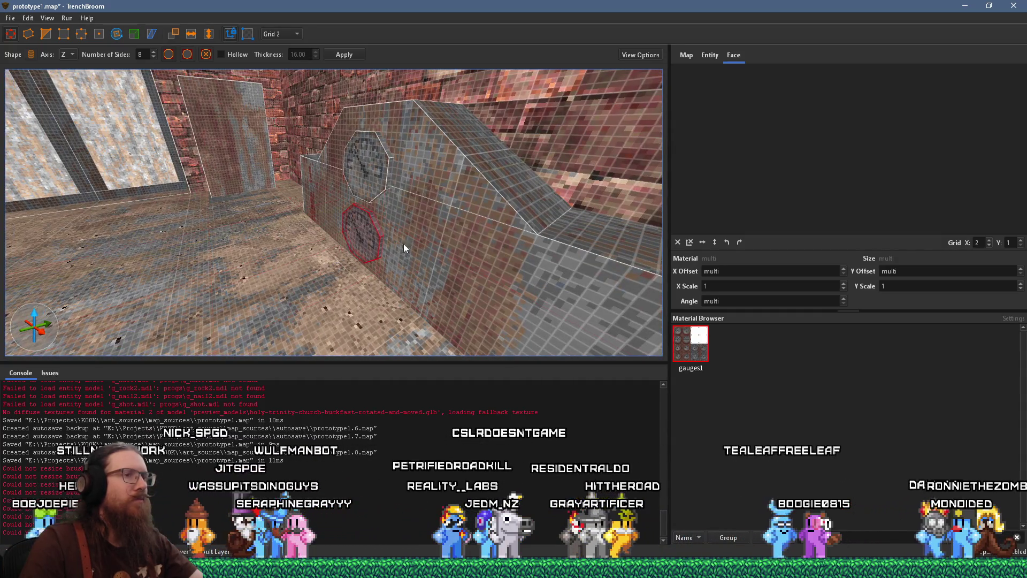
{"action": "left_click_drag", "start_coordinate": [370, 240], "coordinate": [331, 245]}
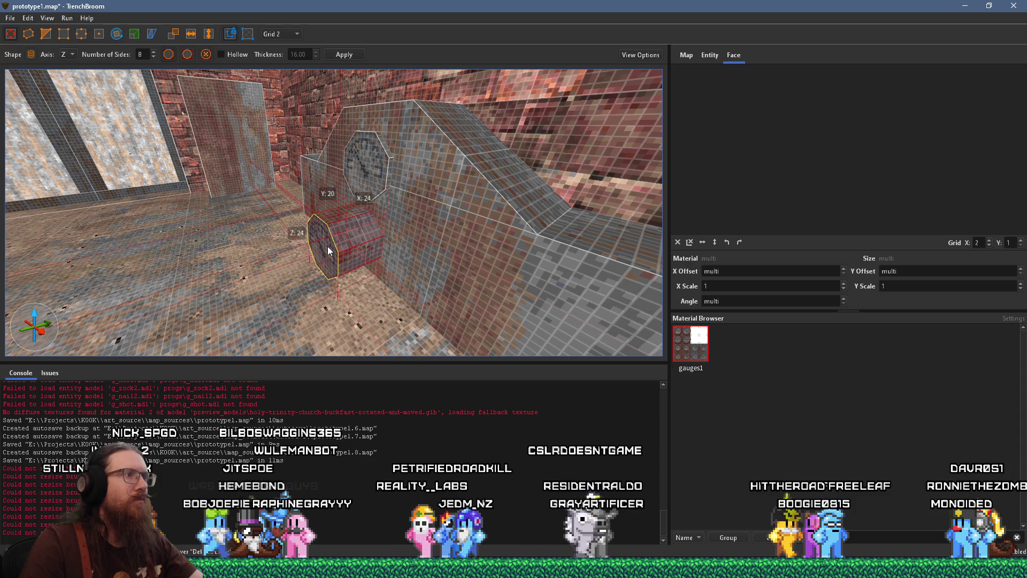
{"action": "key", "text": "a"}
{"action": "mouse_move", "coordinate": [415, 293]}
{"action": "left_mouse_down"}
{"action": "mouse_move", "coordinate": [392, 297]}
{"action": "mouse_move", "coordinate": [358, 271]}
{"action": "left_mouse_up"}
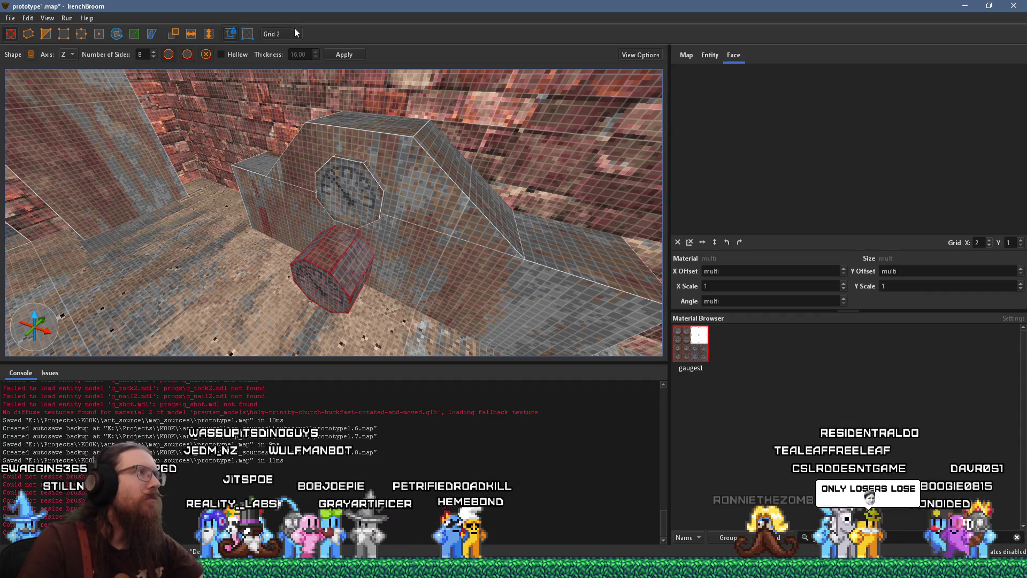
Return the grid to 8 units and select the long octagonal cylinder over the floor
{"action": "left_click", "coordinate": [281, 33]}
{"action": "left_click", "coordinate": [289, 84]}
{"action": "scroll", "coordinate": [303, 136], "scroll_direction": "down", "scroll_amount": 5}
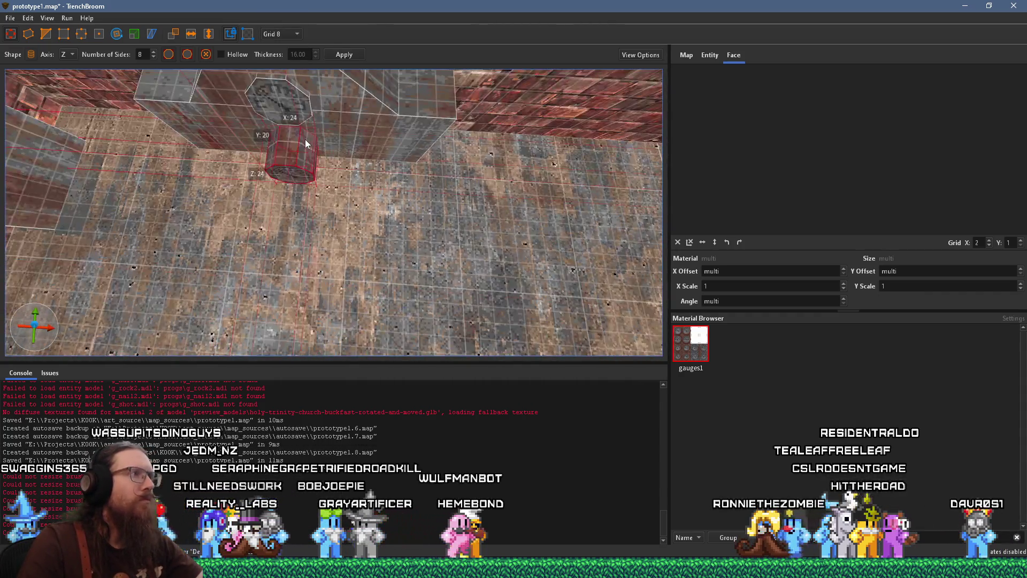
{"action": "left_click_drag", "start_coordinate": [401, 156], "coordinate": [269, 92]}
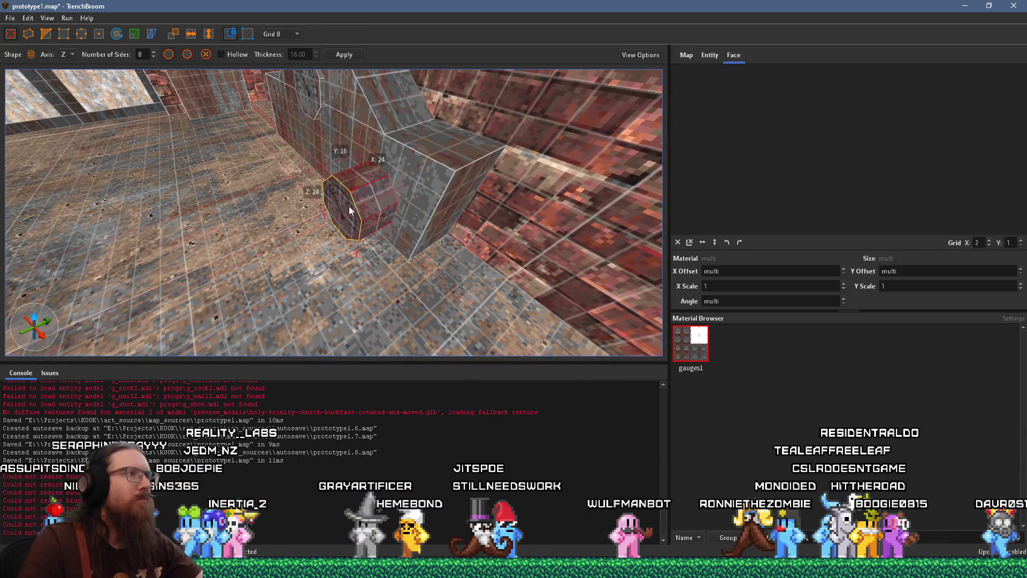
{"action": "mouse_move", "coordinate": [351, 204]}
{"action": "left_mouse_down"}
{"action": "mouse_move", "coordinate": [455, 220]}
{"action": "mouse_move", "coordinate": [498, 245]}
{"action": "mouse_move", "coordinate": [414, 245]}
{"action": "mouse_move", "coordinate": [321, 210]}
{"action": "mouse_move", "coordinate": [399, 170]}
{"action": "mouse_move", "coordinate": [258, 122]}
{"action": "mouse_move", "coordinate": [290, 144]}
{"action": "left_mouse_up"}
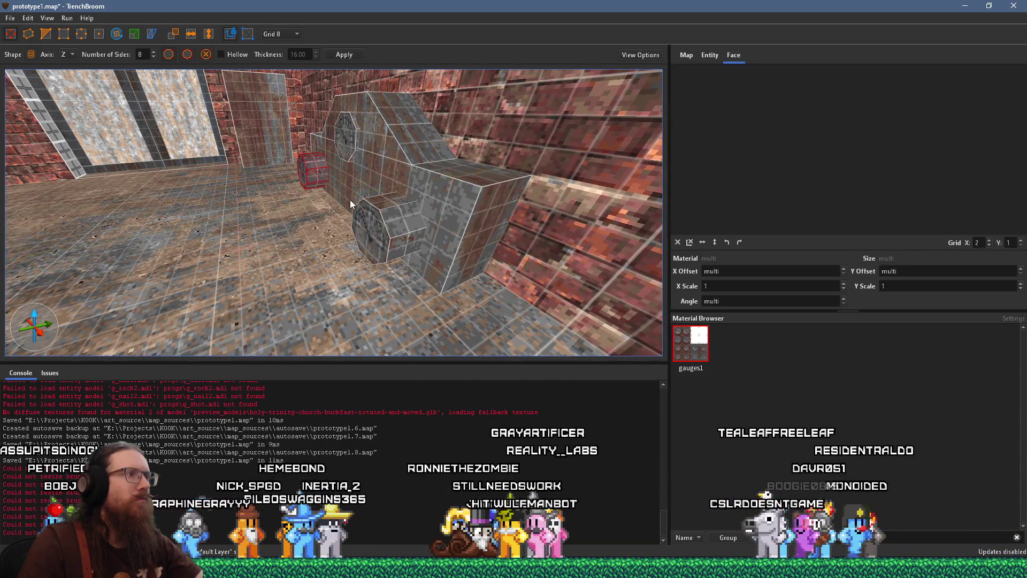
{"action": "mouse_move", "coordinate": [337, 239]}
{"action": "left_mouse_down"}
{"action": "mouse_move", "coordinate": [318, 153]}
{"action": "mouse_move", "coordinate": [336, 168]}
{"action": "left_mouse_up"}
{"action": "left_click", "coordinate": [360, 182]}
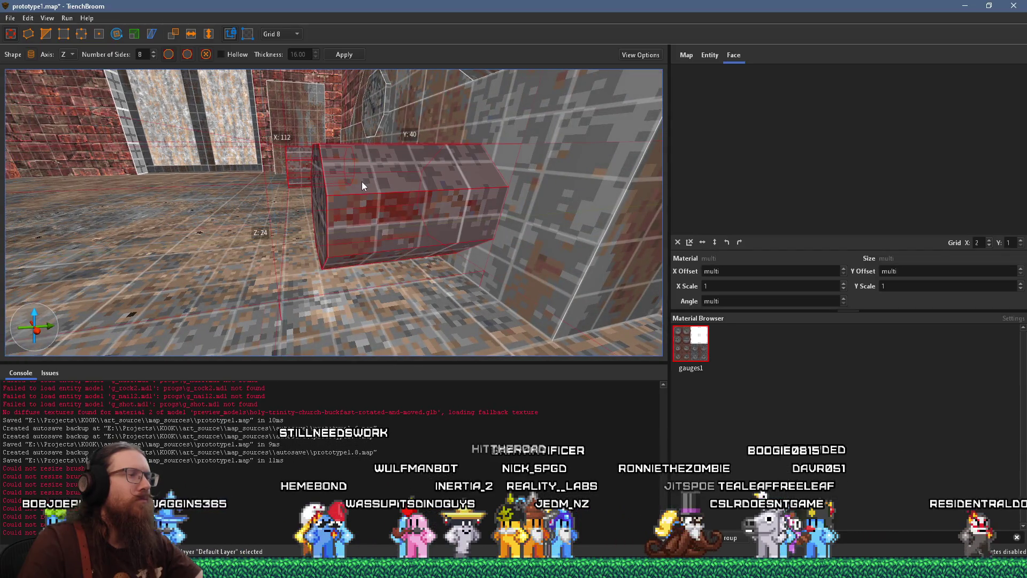
Make the cylinder a func_detail_wall entity with _phong set to 1
{"action": "right_click", "coordinate": [403, 190]}
{"action": "mouse_move", "coordinate": [483, 395]}
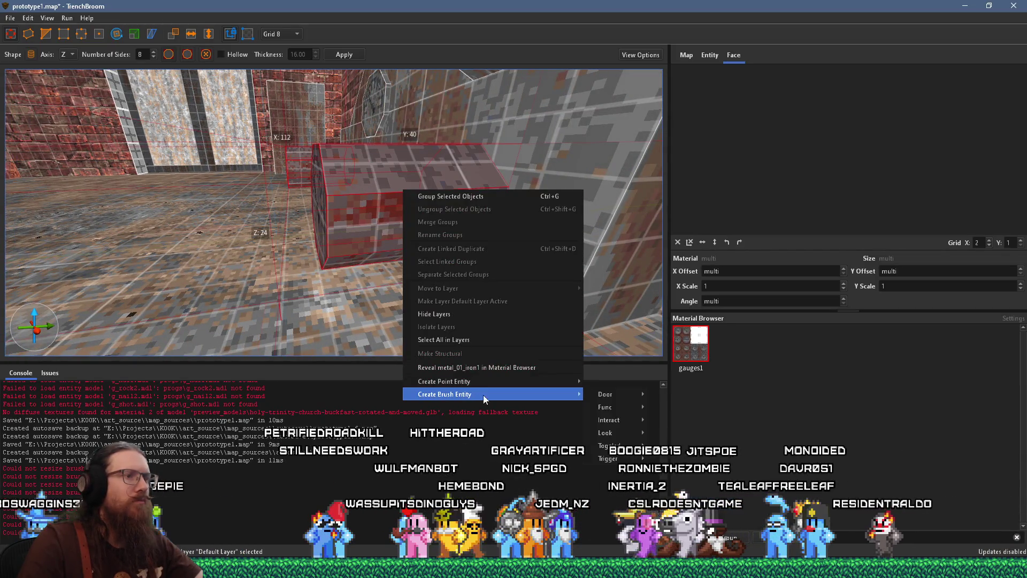
{"action": "mouse_move", "coordinate": [621, 409]}
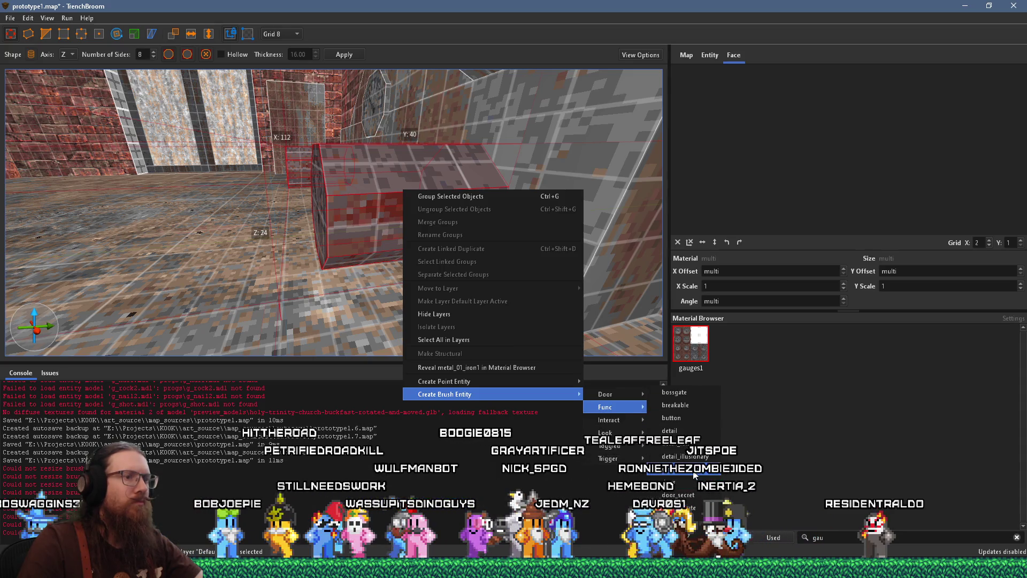
{"action": "left_click", "coordinate": [681, 469]}
{"action": "left_click", "coordinate": [710, 56]}
{"action": "double_click", "coordinate": [714, 104]}
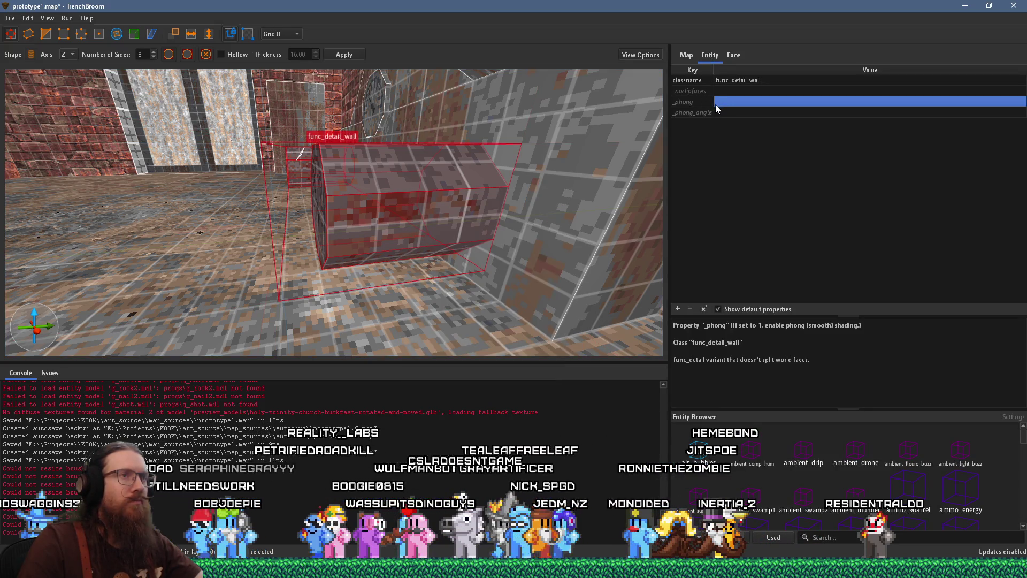
{"action": "type", "text": "1"}
{"action": "key", "text": "Return"}
Rotate the func_detail_wall cylinder 90 degrees, then deselect it
{"action": "scroll", "coordinate": [442, 150], "scroll_direction": "down", "scroll_amount": 5}
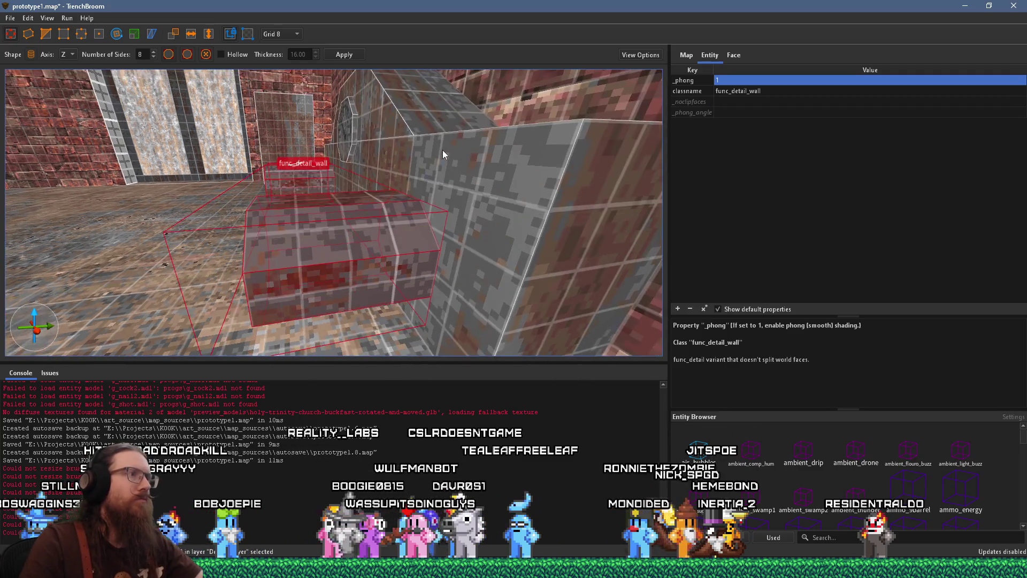
{"action": "left_click_drag", "start_coordinate": [374, 227], "coordinate": [412, 217]}
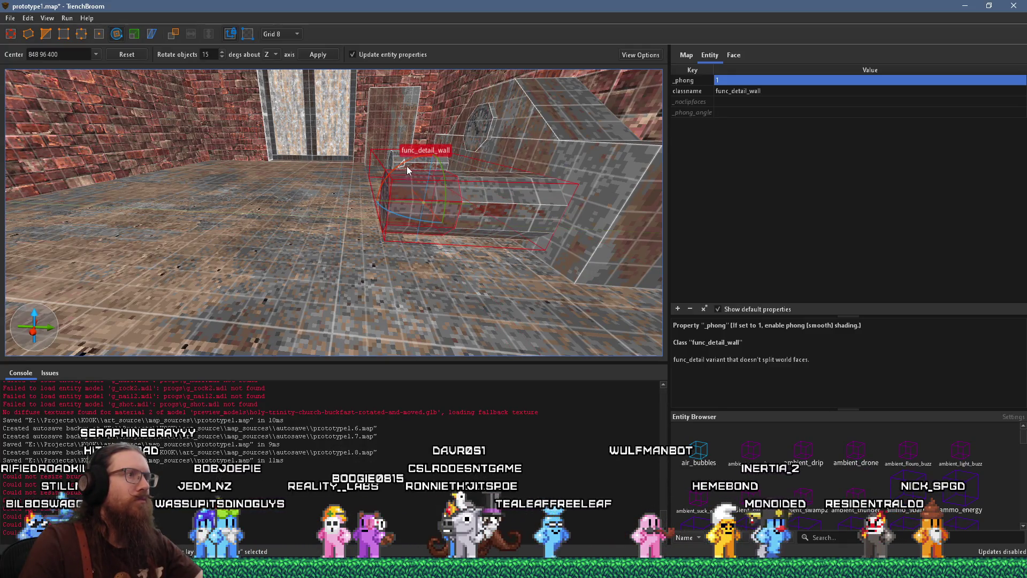
{"action": "mouse_move", "coordinate": [407, 166]}
{"action": "left_mouse_down"}
{"action": "mouse_move", "coordinate": [365, 188]}
{"action": "mouse_move", "coordinate": [354, 240]}
{"action": "left_mouse_up"}
{"action": "scroll", "coordinate": [371, 226], "scroll_direction": "up", "scroll_amount": 3}
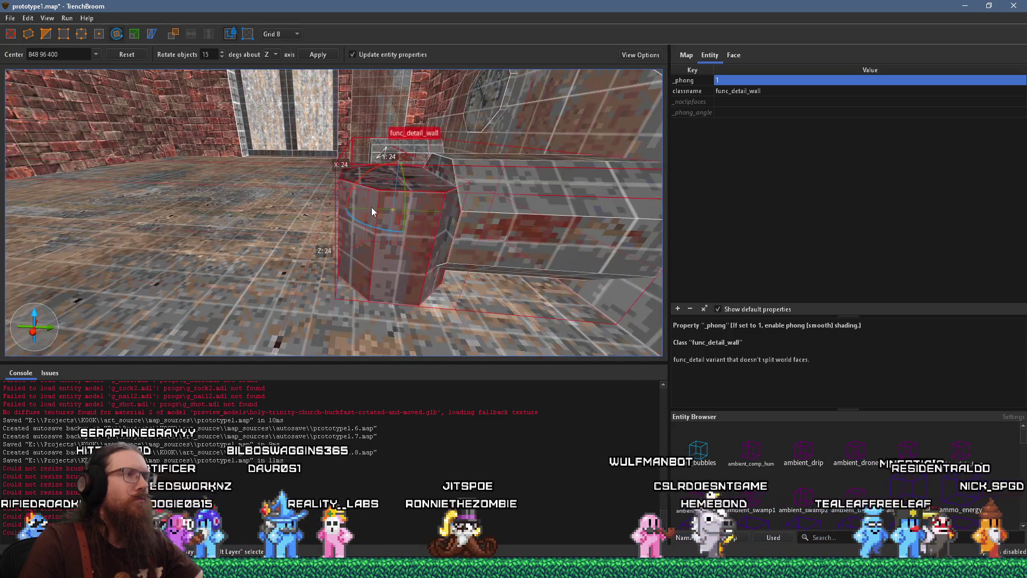
{"action": "scroll", "coordinate": [373, 212], "scroll_direction": "down", "scroll_amount": 5}
{"action": "left_click_drag", "start_coordinate": [350, 226], "coordinate": [470, 213]}
{"action": "scroll", "coordinate": [381, 236], "scroll_direction": "up", "scroll_amount": 3}
{"action": "mouse_move", "coordinate": [380, 237]}
{"action": "left_mouse_down"}
{"action": "mouse_move", "coordinate": [497, 205]}
{"action": "mouse_move", "coordinate": [480, 137]}
{"action": "mouse_move", "coordinate": [375, 118]}
{"action": "mouse_move", "coordinate": [386, 130]}
{"action": "left_mouse_up"}
{"action": "key", "text": "Escape"}
{"action": "key", "text": "Escape"}
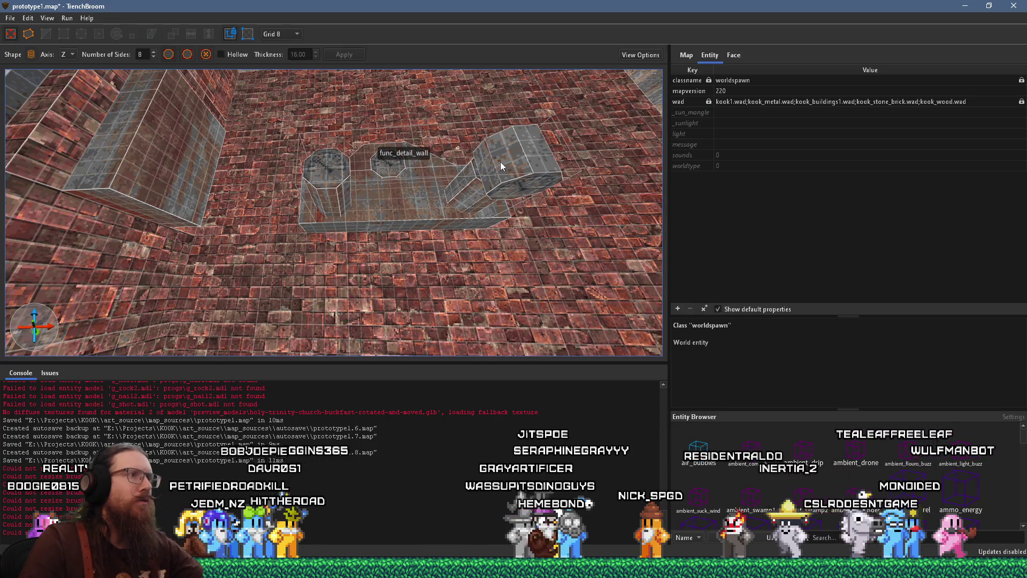
Select the func_detail_wall brushes and reset their face offsets and angle to 0
{"action": "left_click", "coordinate": [503, 162]}
{"action": "mouse_move", "coordinate": [512, 162]}
{"action": "left_mouse_down"}
{"action": "mouse_move", "coordinate": [437, 223]}
{"action": "mouse_move", "coordinate": [423, 249]}
{"action": "mouse_move", "coordinate": [307, 295]}
{"action": "mouse_move", "coordinate": [270, 276]}
{"action": "mouse_move", "coordinate": [288, 236]}
{"action": "left_mouse_up"}
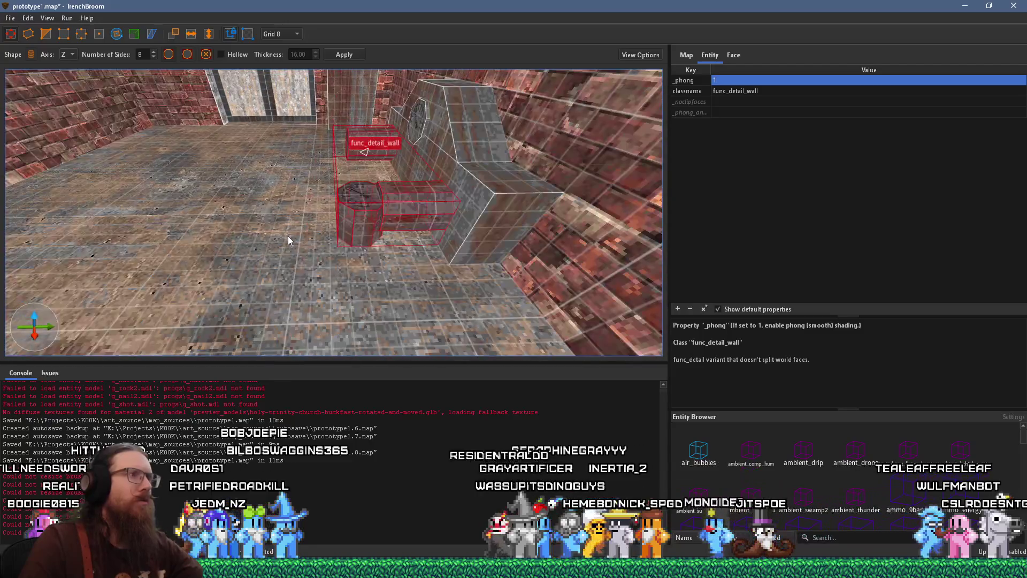
{"action": "left_click", "coordinate": [288, 236]}
{"action": "left_click", "coordinate": [365, 213]}
{"action": "key", "text": "Escape"}
{"action": "mouse_move", "coordinate": [364, 213]}
{"action": "left_mouse_down"}
{"action": "mouse_move", "coordinate": [399, 200]}
{"action": "mouse_move", "coordinate": [333, 199]}
{"action": "left_mouse_up"}
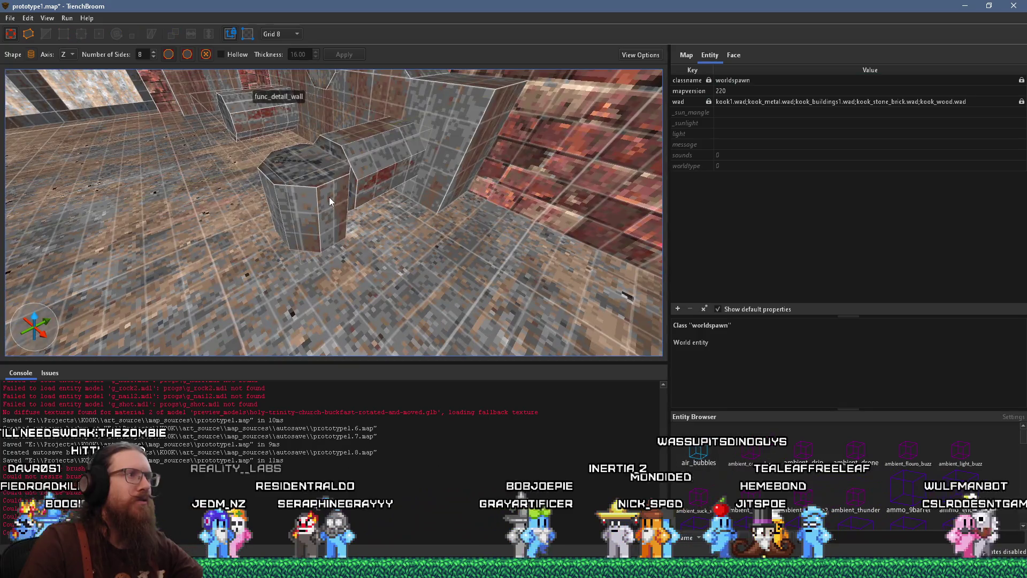
{"action": "left_click", "coordinate": [330, 201]}
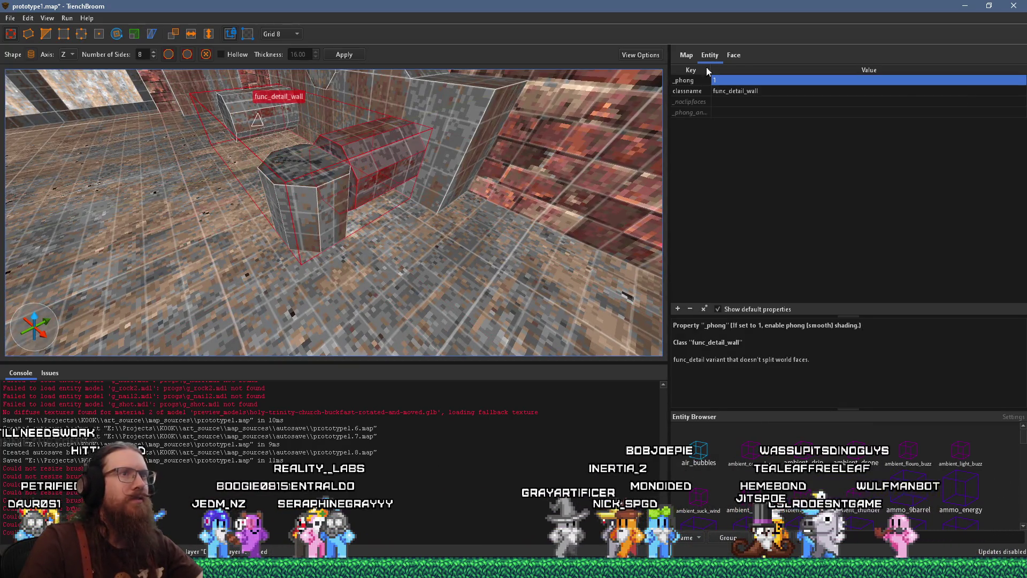
{"action": "left_click", "coordinate": [734, 55]}
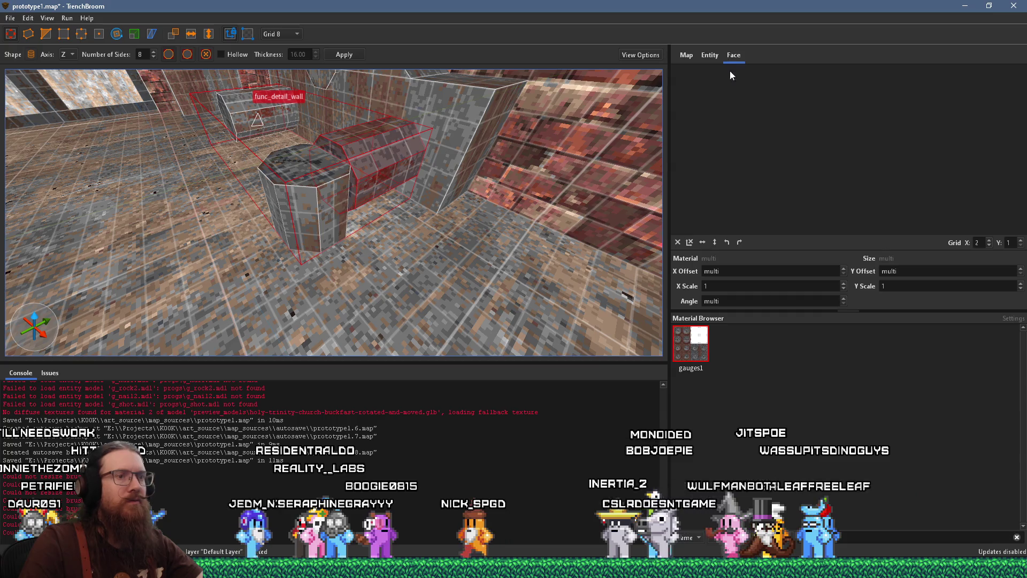
{"action": "left_click", "coordinate": [677, 242]}
Set the grid to 2 and try clip points on the cylinder before cancelling the clip
{"action": "left_click_drag", "start_coordinate": [468, 187], "coordinate": [423, 194]}
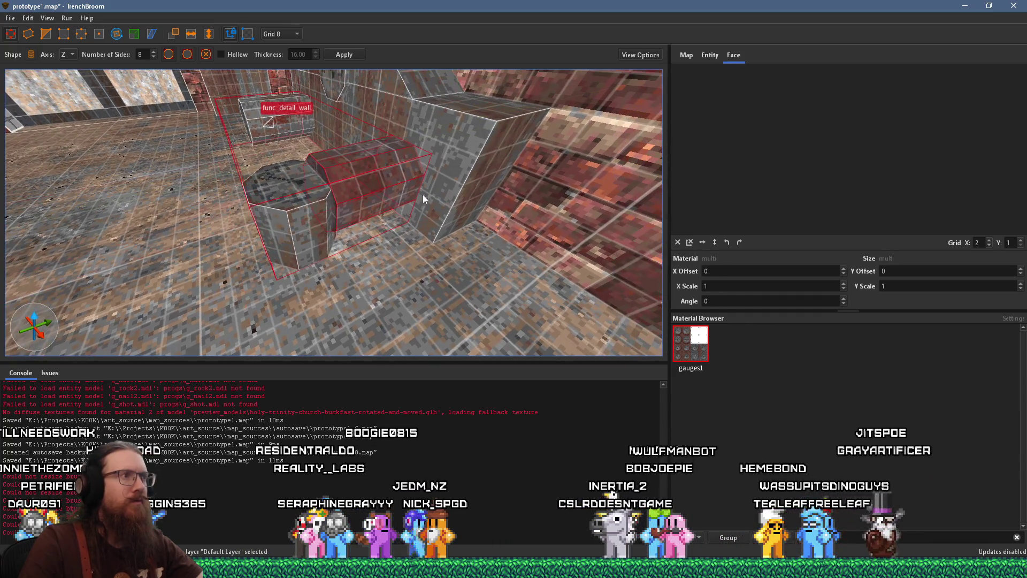
{"action": "key", "text": "ctrl+z"}
{"action": "mouse_move", "coordinate": [310, 188]}
{"action": "left_mouse_down"}
{"action": "mouse_move", "coordinate": [276, 177]}
{"action": "mouse_move", "coordinate": [275, 148]}
{"action": "mouse_move", "coordinate": [283, 153]}
{"action": "left_mouse_up"}
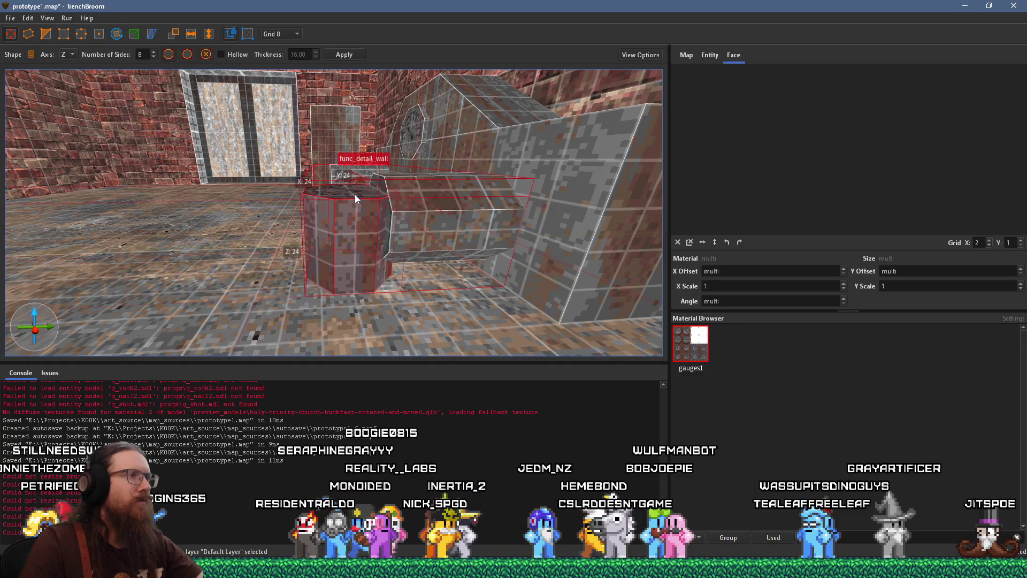
{"action": "left_click", "coordinate": [281, 34]}
{"action": "left_click", "coordinate": [276, 82]}
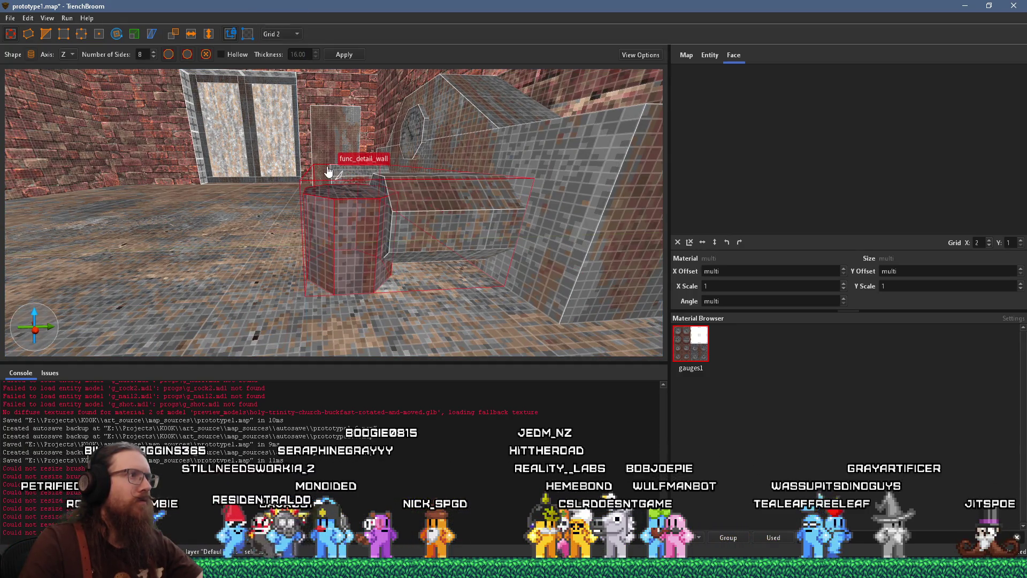
{"action": "left_click", "coordinate": [46, 33]}
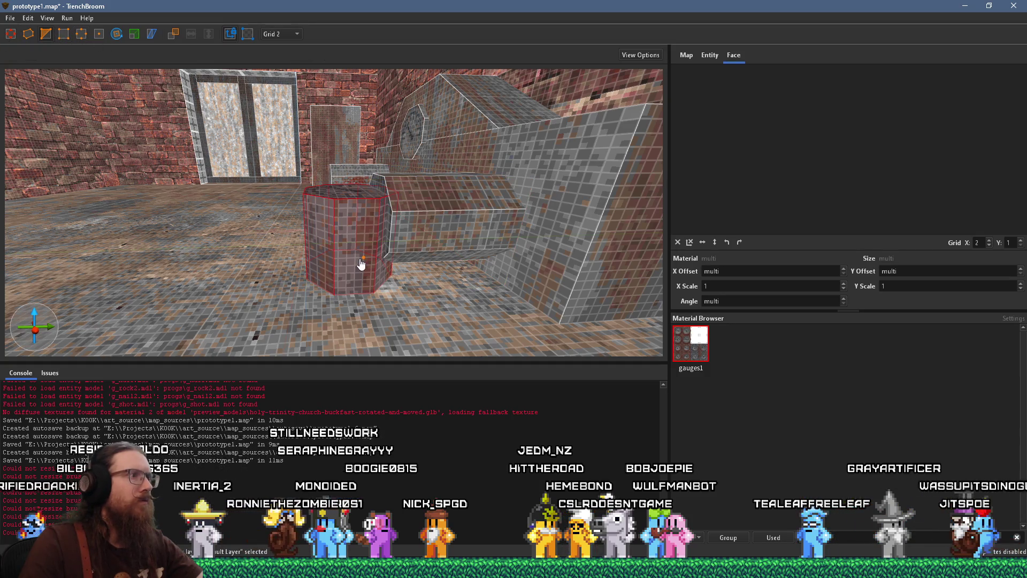
{"action": "left_click", "coordinate": [350, 242]}
{"action": "left_click", "coordinate": [355, 247]}
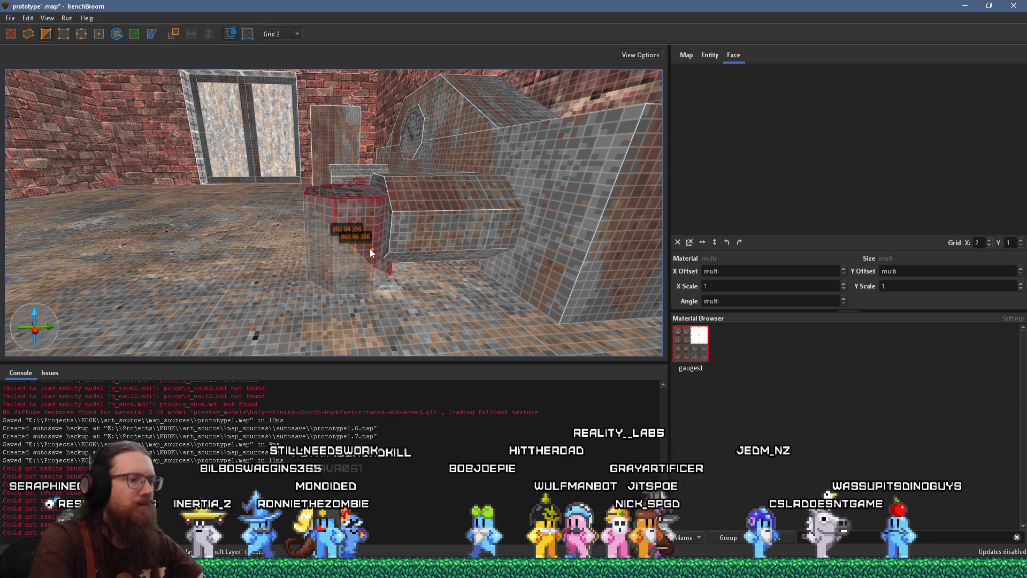
{"action": "key", "text": "BackSpace"}
{"action": "key", "text": "BackSpace"}
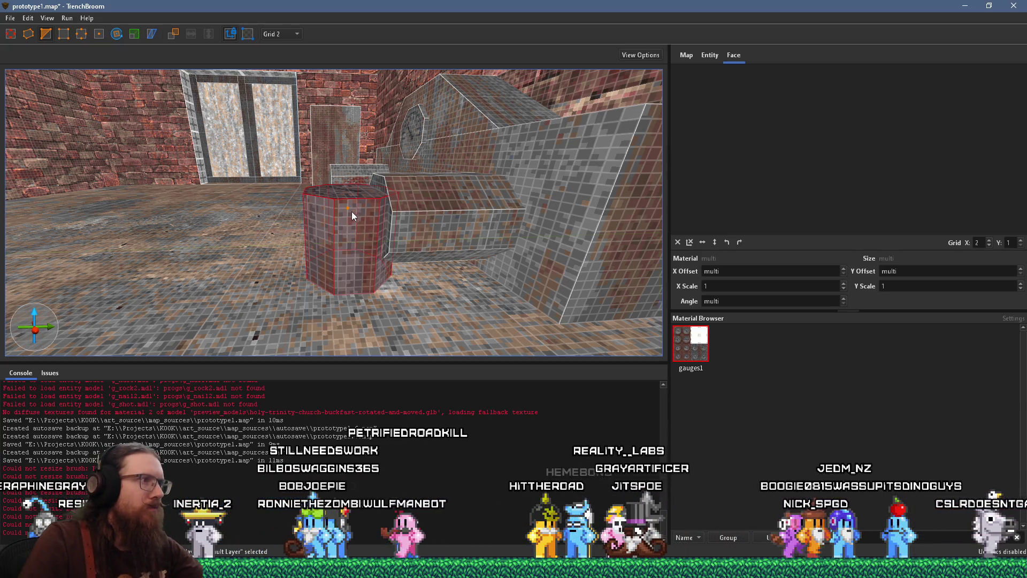
{"action": "left_click", "coordinate": [356, 218]}
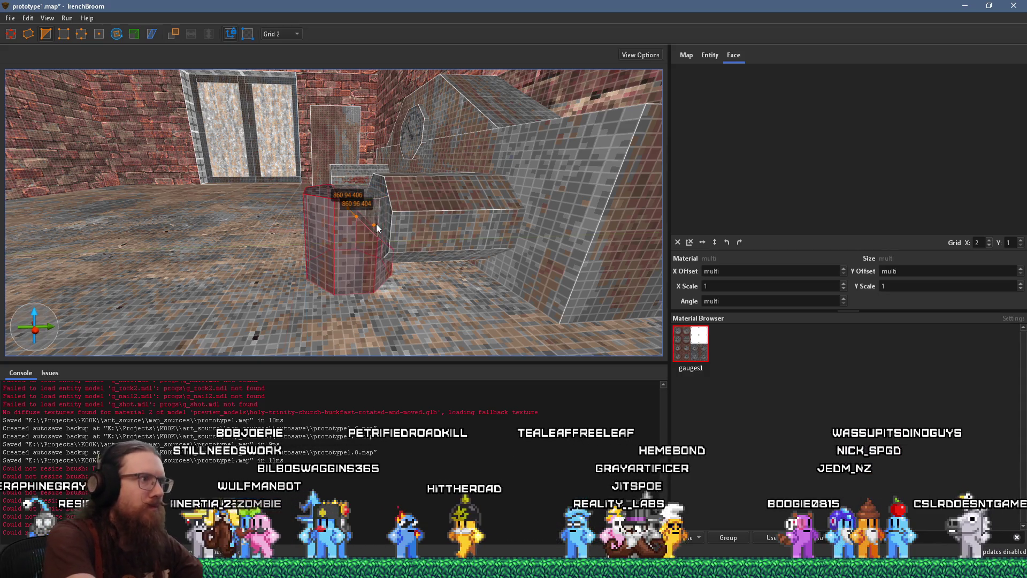
{"action": "key", "text": "Escape"}
Cut the horizontal pipe brush along an angled clip plane
{"action": "left_click", "coordinate": [382, 225]}
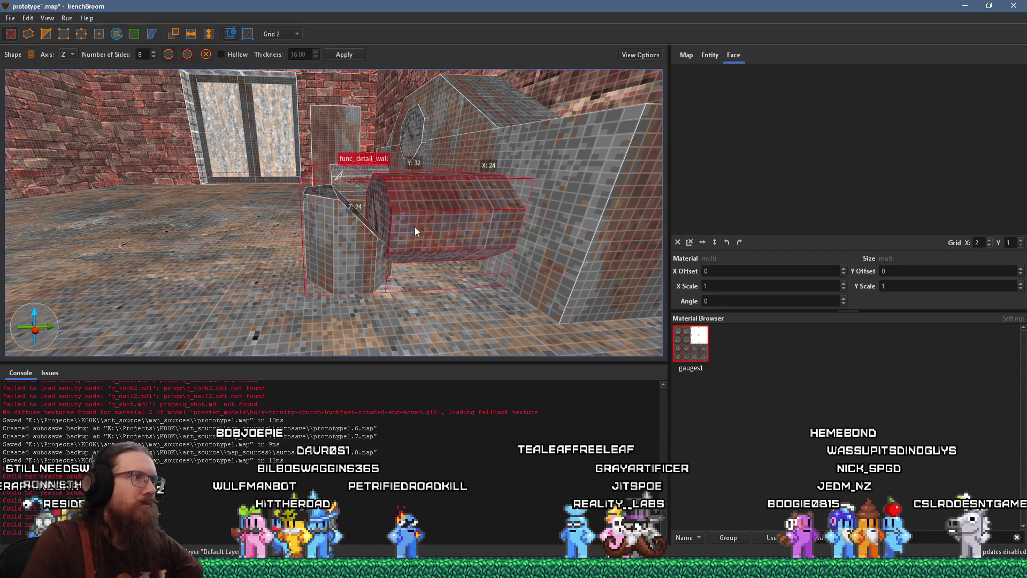
{"action": "left_click", "coordinate": [46, 34]}
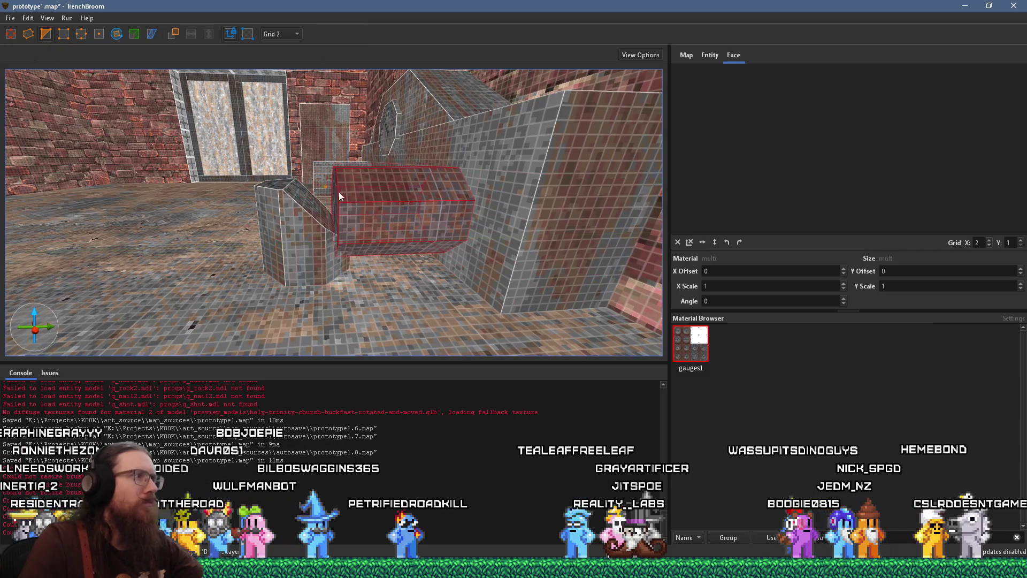
{"action": "left_click", "coordinate": [395, 220]}
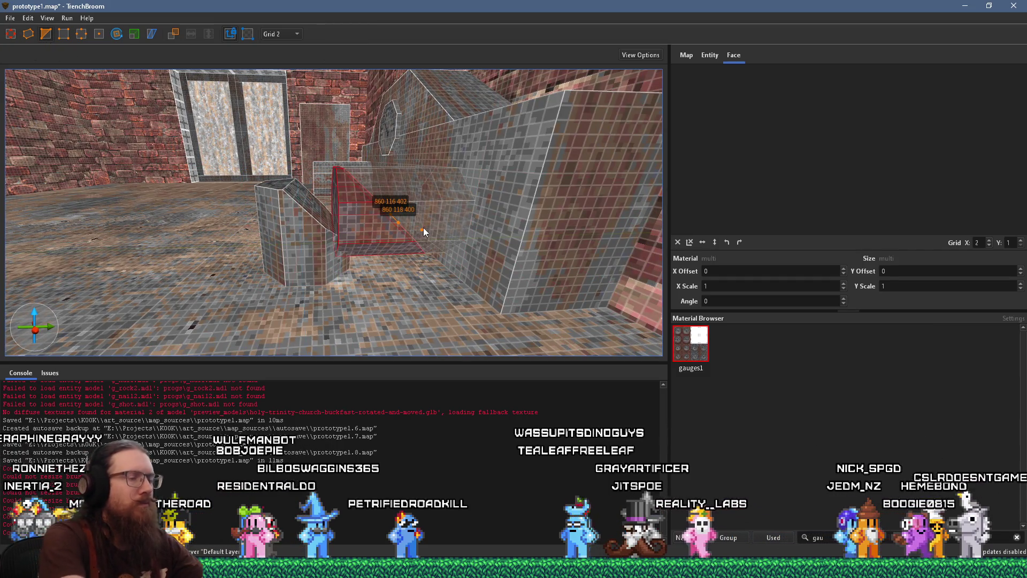
{"action": "key", "text": "Return"}
{"action": "key", "text": "Escape"}
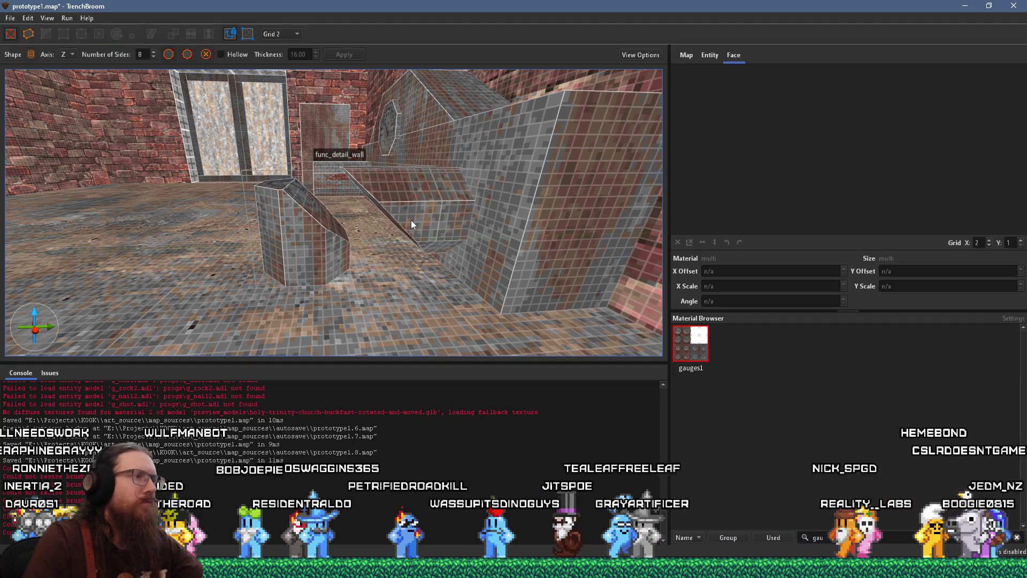
Drag the clipped brush's slanted and corner faces to stretch it into a sloped connector
{"action": "left_click", "coordinate": [441, 214], "text": "shift"}
{"action": "left_click_drag", "start_coordinate": [441, 216], "coordinate": [369, 222]}
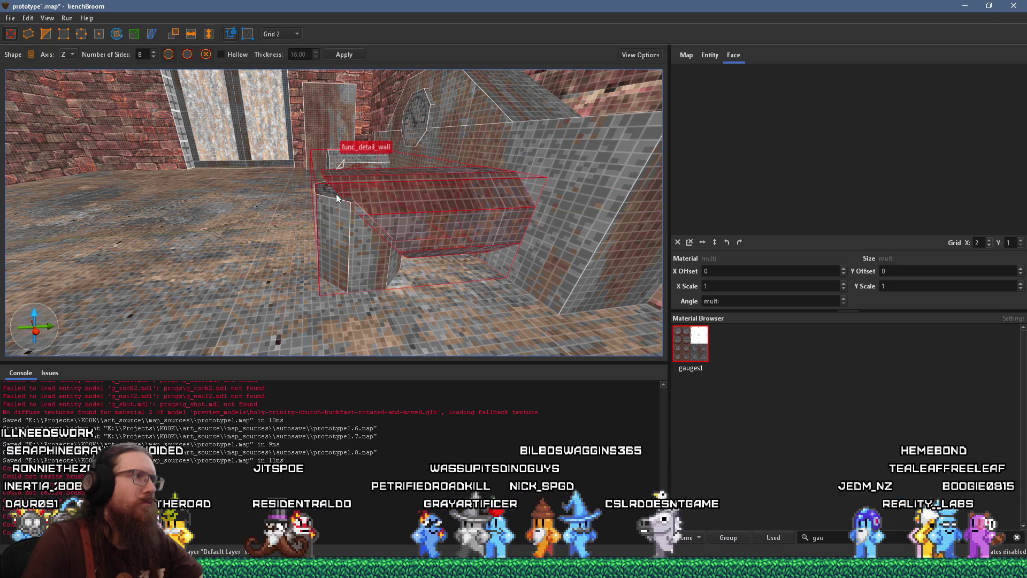
{"action": "scroll", "coordinate": [336, 193], "scroll_direction": "up", "scroll_amount": 5}
{"action": "scroll", "coordinate": [335, 205], "scroll_direction": "down", "scroll_amount": 5}
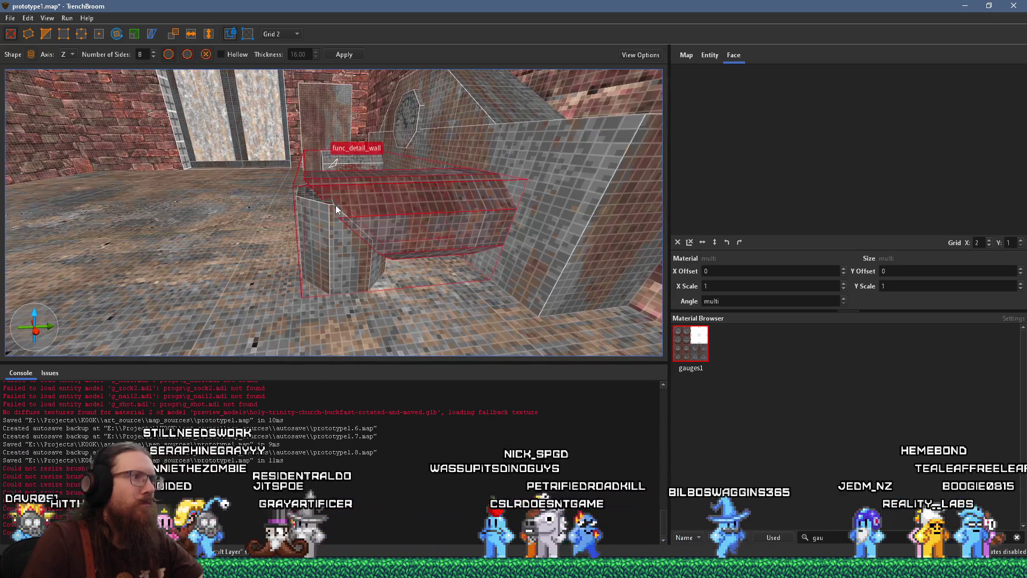
{"action": "left_click_drag", "start_coordinate": [310, 194], "coordinate": [287, 147]}
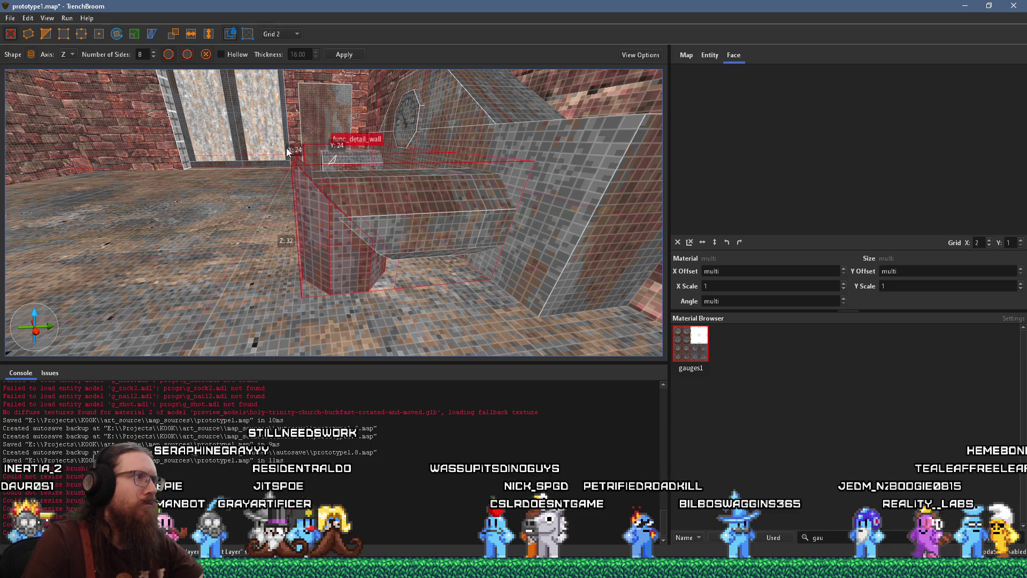
{"action": "scroll", "coordinate": [314, 187], "scroll_direction": "up", "scroll_amount": 2}
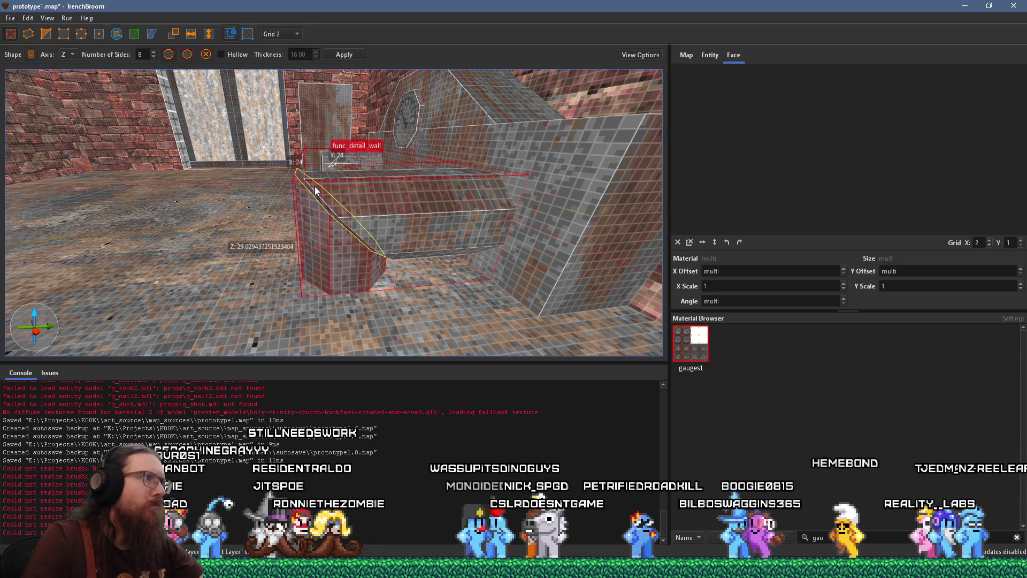
{"action": "scroll", "coordinate": [317, 191], "scroll_direction": "up", "scroll_amount": 5}
{"action": "scroll", "coordinate": [320, 195], "scroll_direction": "down", "scroll_amount": 6}
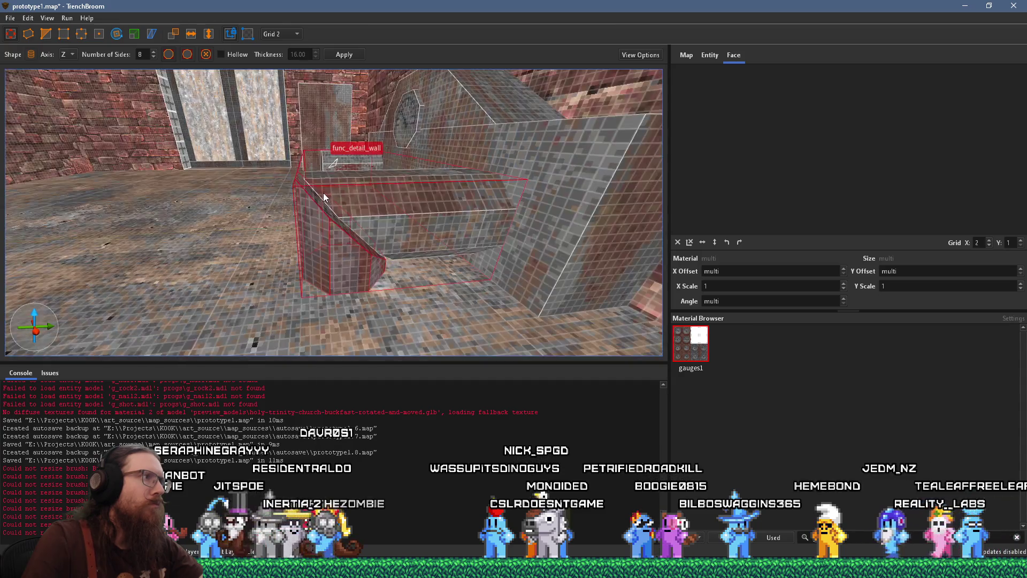
{"action": "scroll", "coordinate": [370, 239], "scroll_direction": "up", "scroll_amount": 3}
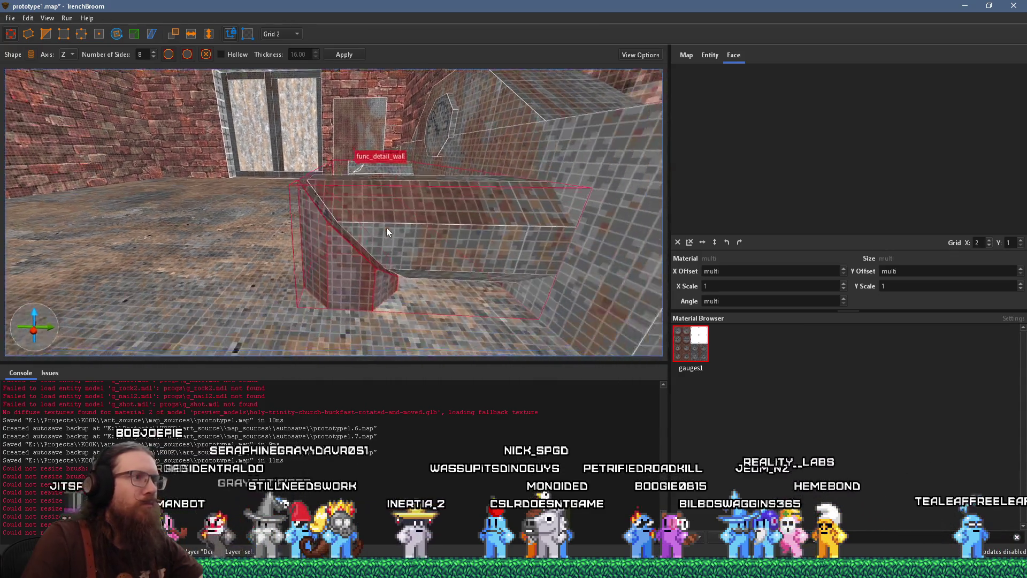
{"action": "scroll", "coordinate": [313, 268], "scroll_direction": "down", "scroll_amount": 4}
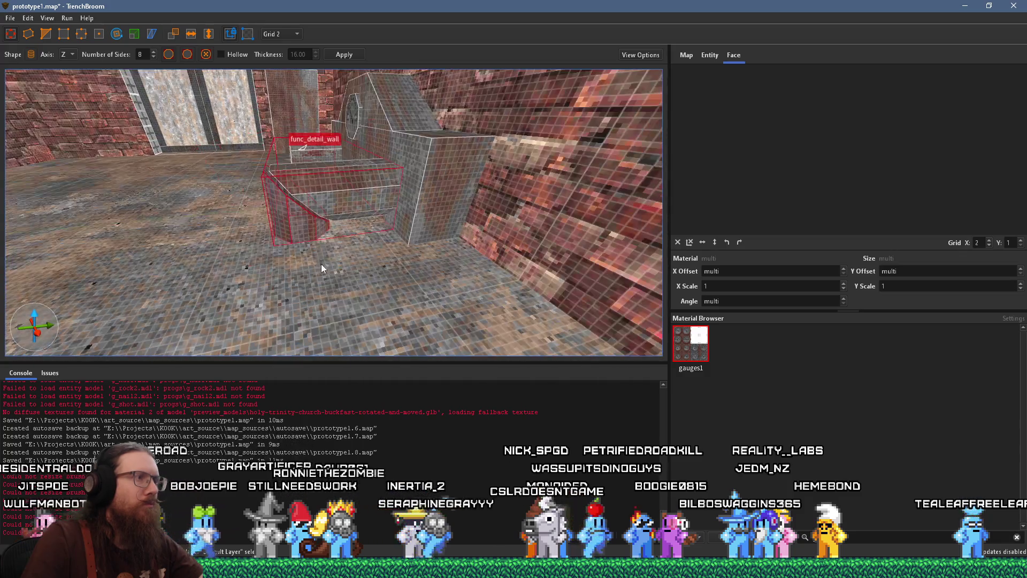
{"action": "mouse_move", "coordinate": [315, 231]}
{"action": "left_mouse_down"}
{"action": "mouse_move", "coordinate": [340, 225]}
{"action": "mouse_move", "coordinate": [259, 203]}
{"action": "left_mouse_up"}
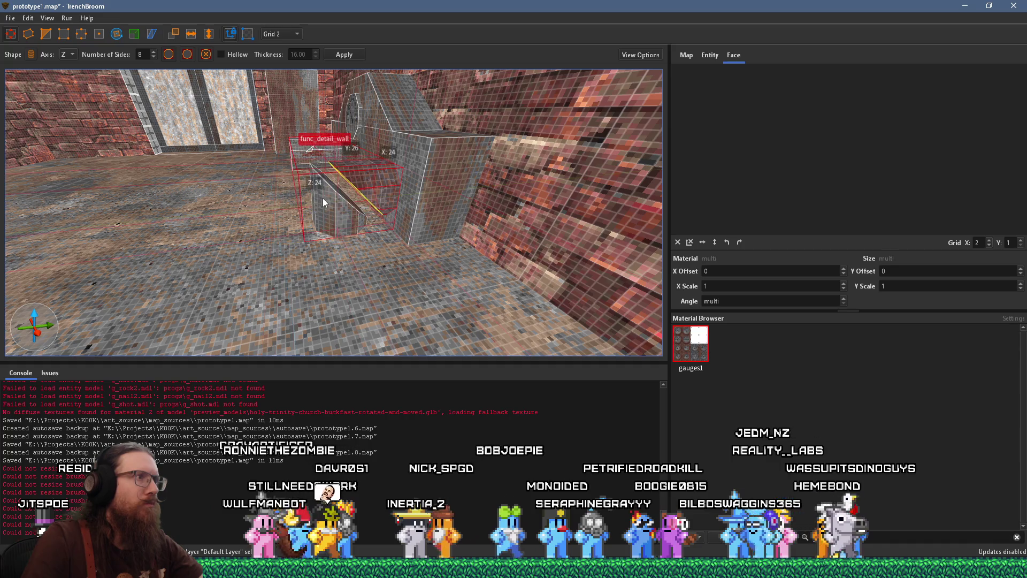
{"action": "scroll", "coordinate": [321, 209], "scroll_direction": "up", "scroll_amount": 5}
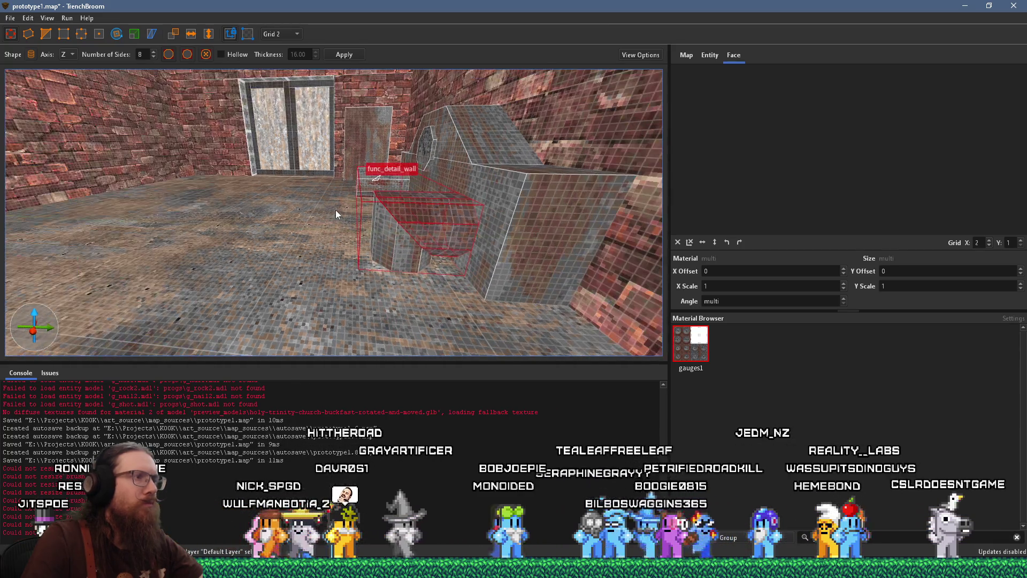
{"action": "left_click", "coordinate": [422, 182], "text": "shift"}
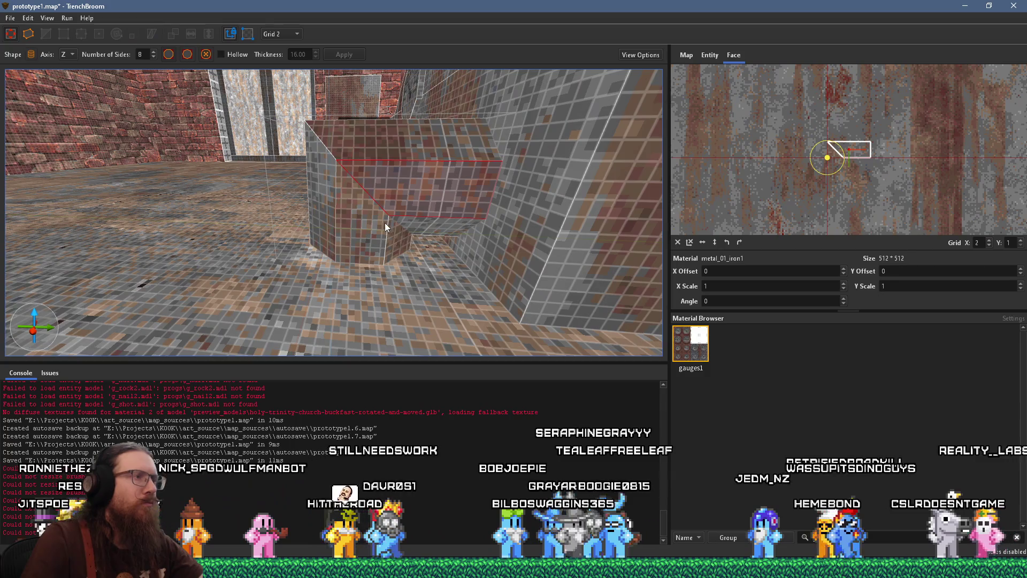
Select the slanted face of the octagonal brush
{"action": "left_click_drag", "start_coordinate": [386, 228], "coordinate": [453, 245]}
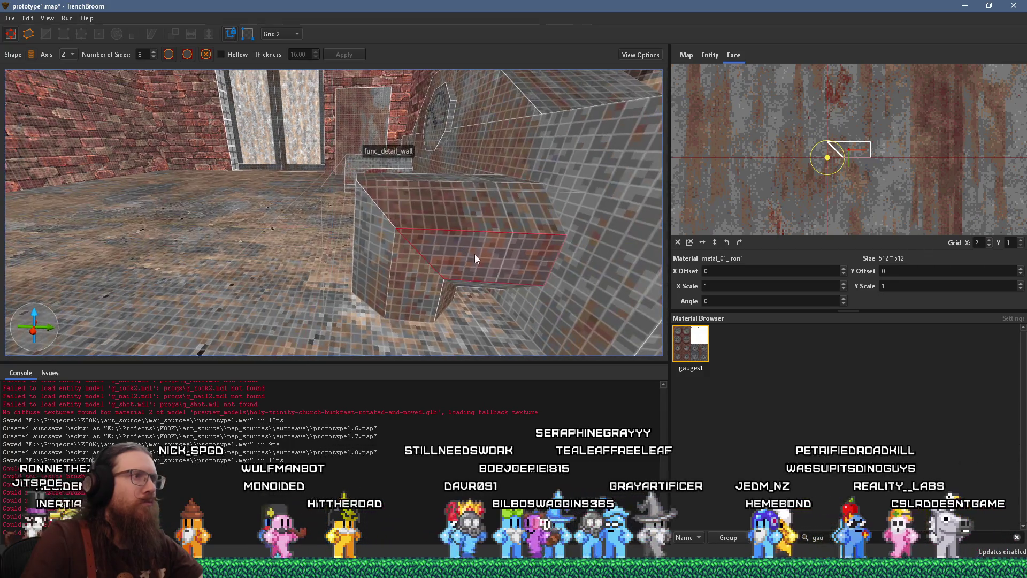
{"action": "left_click", "coordinate": [459, 187], "text": "ctrl+shift"}
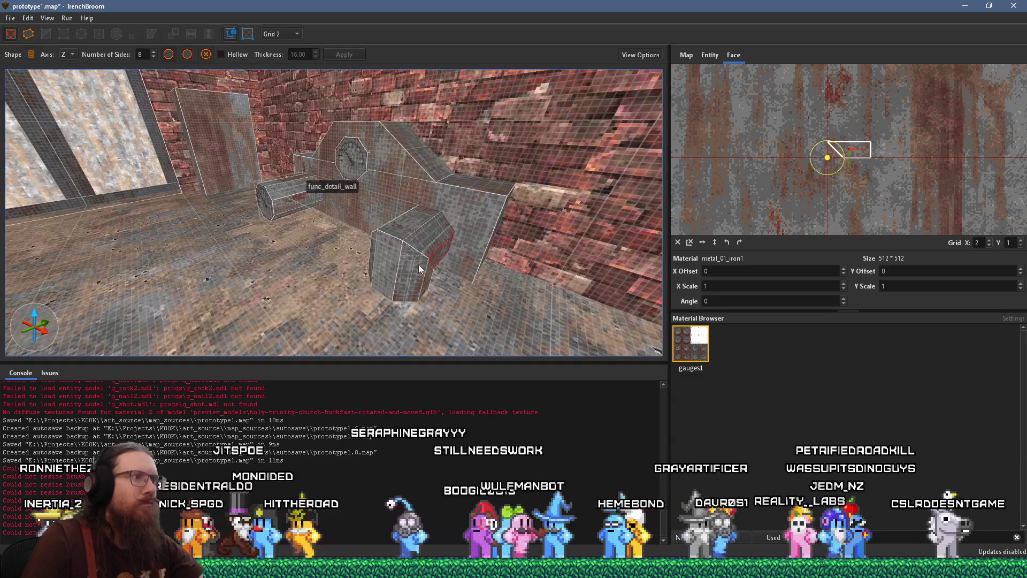
{"action": "left_click", "coordinate": [407, 274], "text": "shift"}
{"action": "left_click_drag", "start_coordinate": [370, 262], "coordinate": [470, 257]}
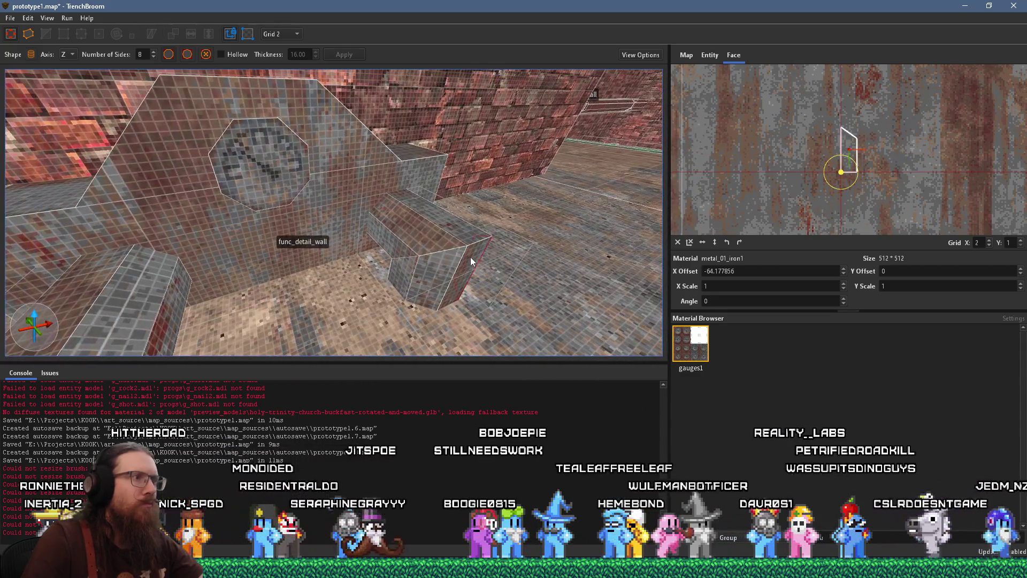
{"action": "left_click", "coordinate": [382, 244], "text": "shift"}
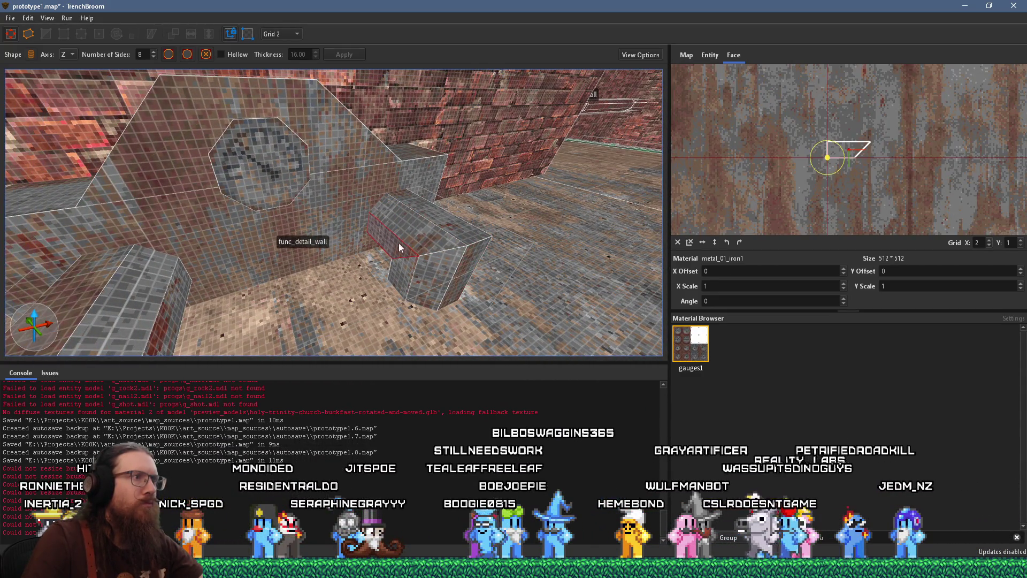
{"action": "mouse_move", "coordinate": [461, 278]}
{"action": "left_mouse_down"}
{"action": "mouse_move", "coordinate": [354, 297]}
{"action": "mouse_move", "coordinate": [300, 275]}
{"action": "mouse_move", "coordinate": [262, 275]}
{"action": "mouse_move", "coordinate": [370, 291]}
{"action": "left_mouse_up"}
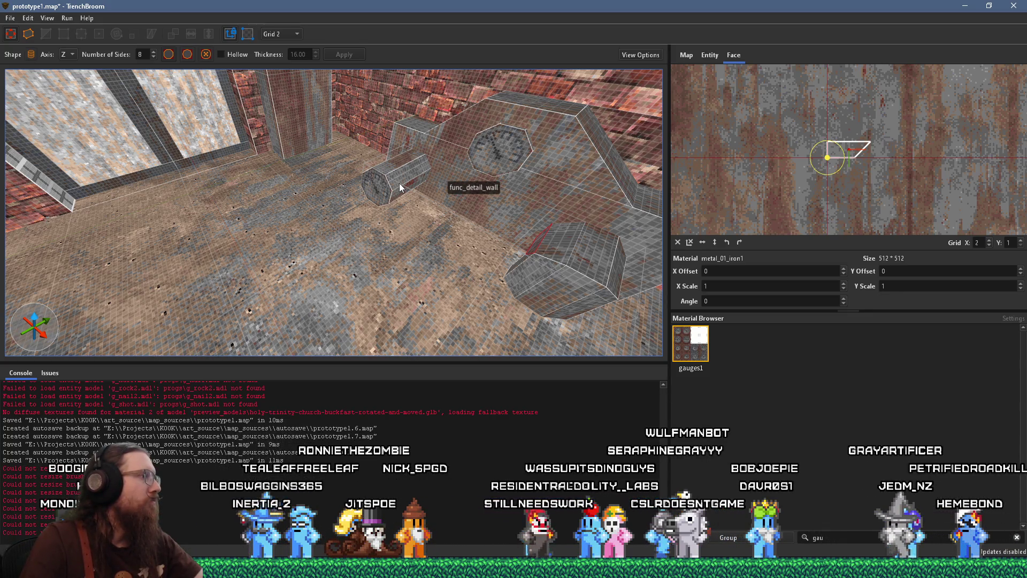
Duplicate the lower-right cylinder brush over to the left
{"action": "left_click", "coordinate": [570, 287]}
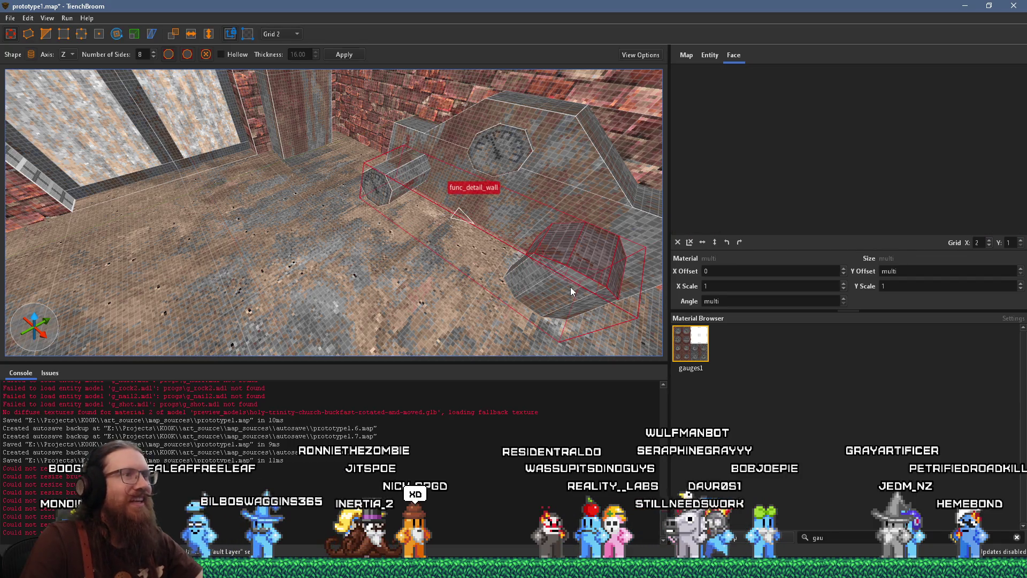
{"action": "mouse_move", "coordinate": [570, 287]}
{"action": "left_mouse_down"}
{"action": "mouse_move", "coordinate": [553, 261]}
{"action": "mouse_move", "coordinate": [374, 181]}
{"action": "mouse_move", "coordinate": [389, 171]}
{"action": "mouse_move", "coordinate": [378, 180]}
{"action": "left_mouse_up"}
{"action": "key", "text": "Escape"}
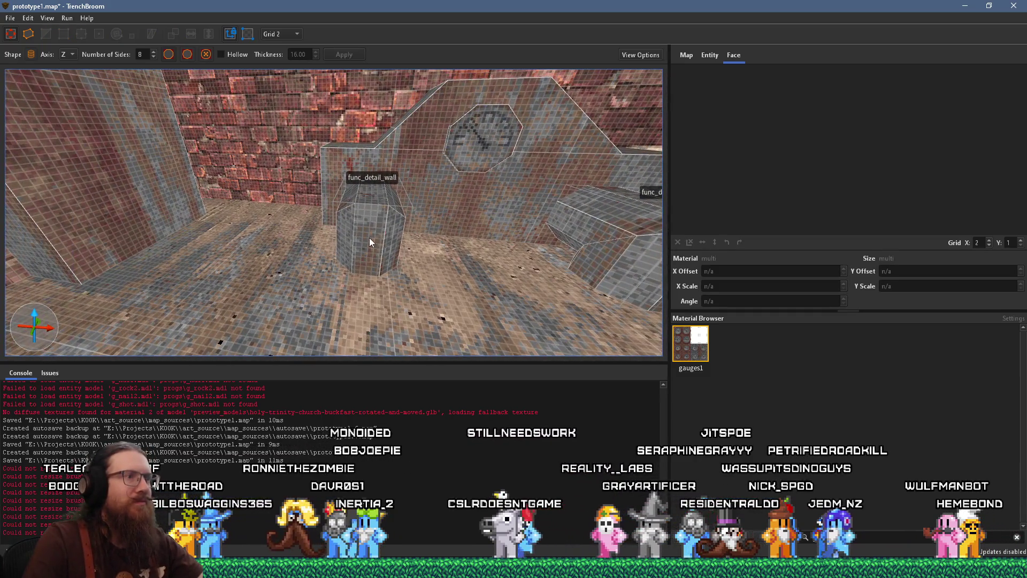
Reset the cylinder face's X texture offset to 0, check the slanted metal faces, then deselect
{"action": "left_click", "coordinate": [370, 238], "text": "shift"}
{"action": "left_click", "coordinate": [678, 243]}
{"action": "scroll", "coordinate": [408, 210], "scroll_direction": "up", "scroll_amount": 4}
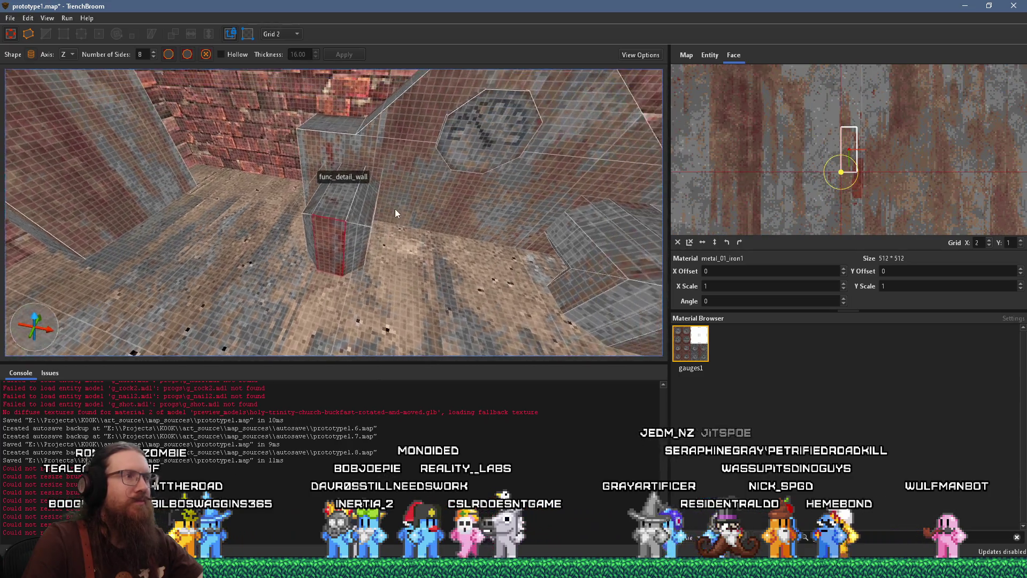
{"action": "scroll", "coordinate": [333, 197], "scroll_direction": "up", "scroll_amount": 4}
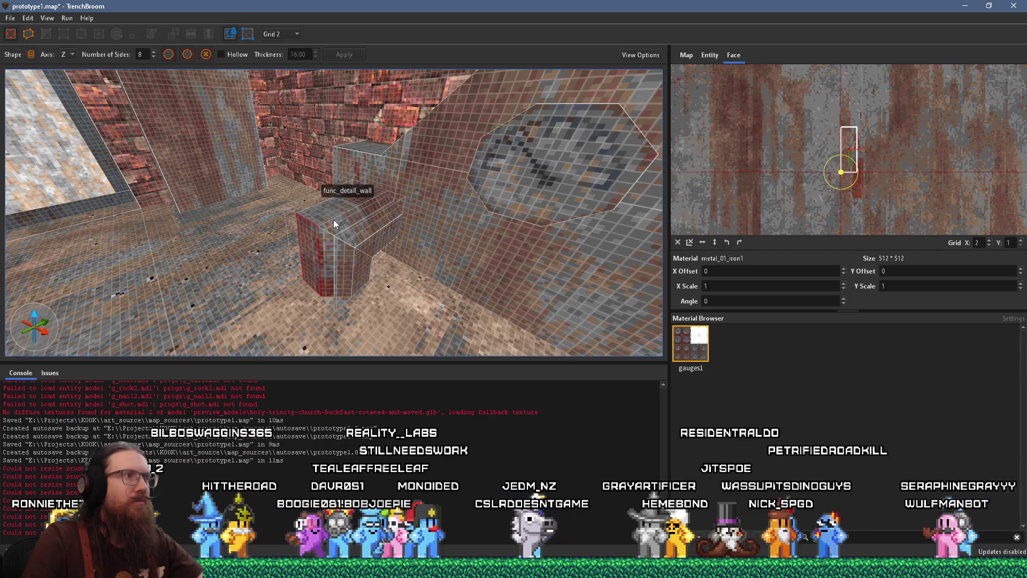
{"action": "scroll", "coordinate": [332, 220], "scroll_direction": "down", "scroll_amount": 8}
{"action": "scroll", "coordinate": [396, 258], "scroll_direction": "up", "scroll_amount": 3}
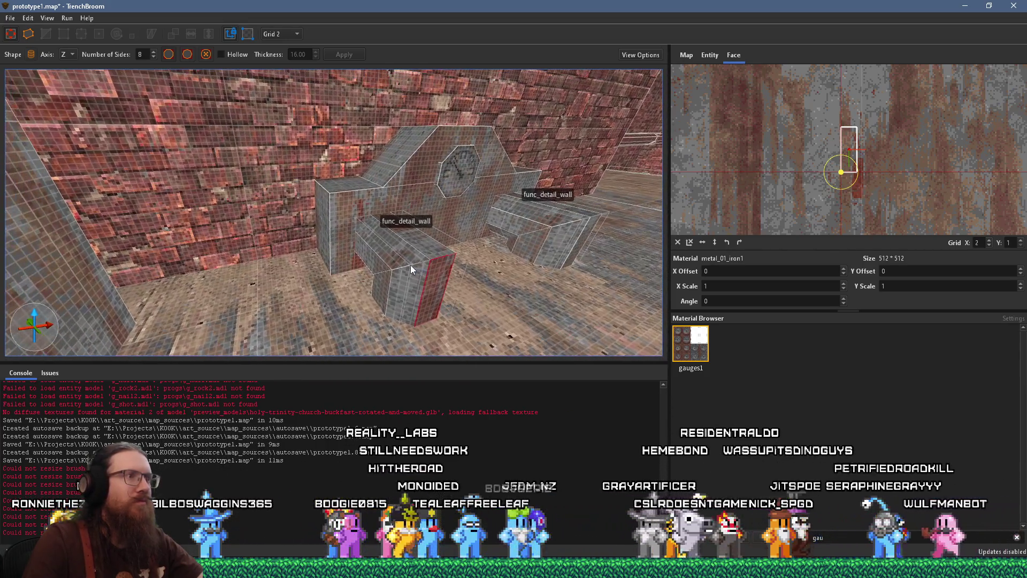
{"action": "left_click", "coordinate": [409, 239]}
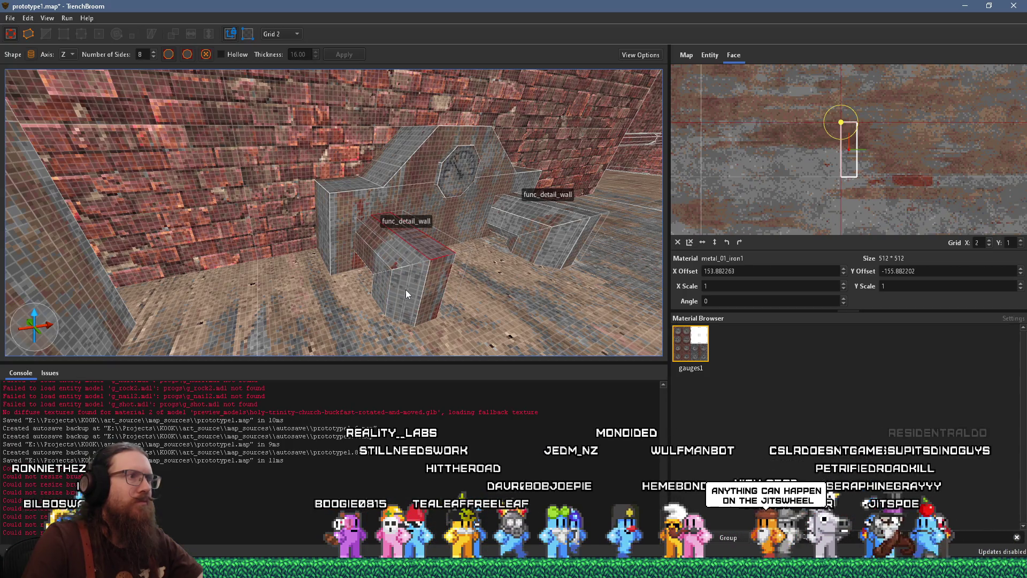
{"action": "left_click", "coordinate": [433, 286], "text": "shift"}
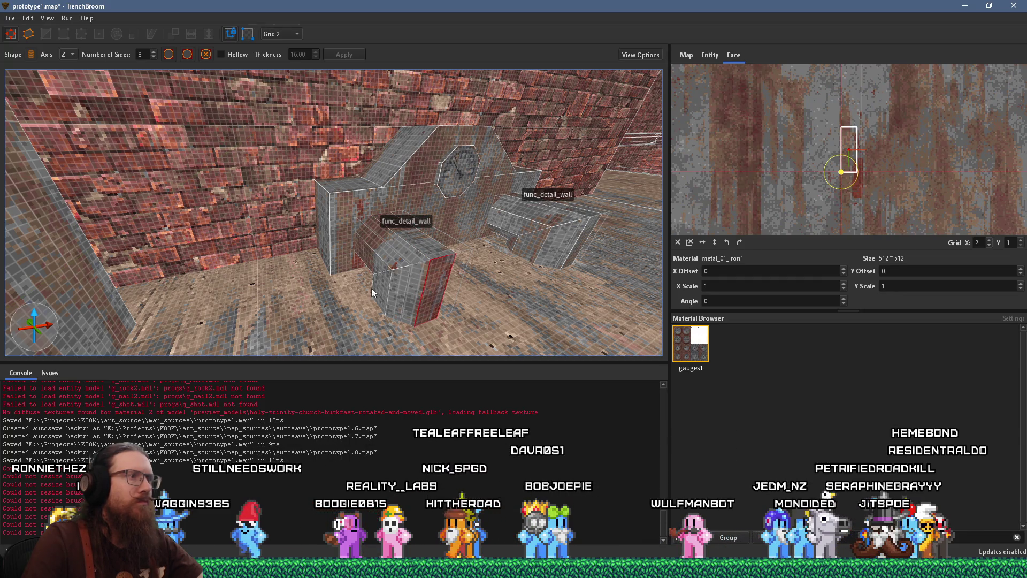
{"action": "scroll", "coordinate": [371, 288], "scroll_direction": "up", "scroll_amount": 5}
{"action": "left_click", "coordinate": [366, 164], "text": "shift"}
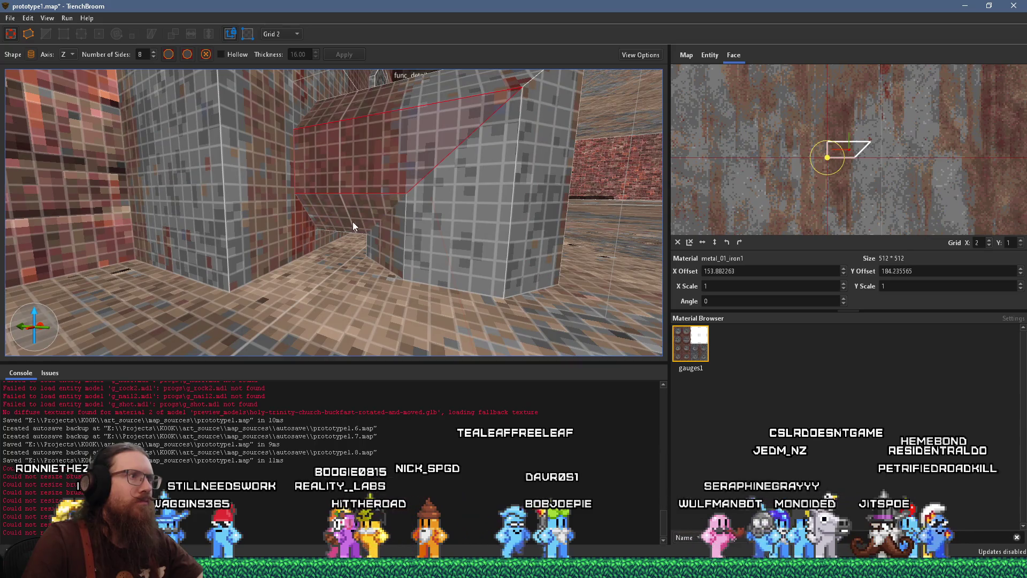
{"action": "scroll", "coordinate": [354, 227], "scroll_direction": "down", "scroll_amount": 10}
{"action": "key", "text": "Escape"}
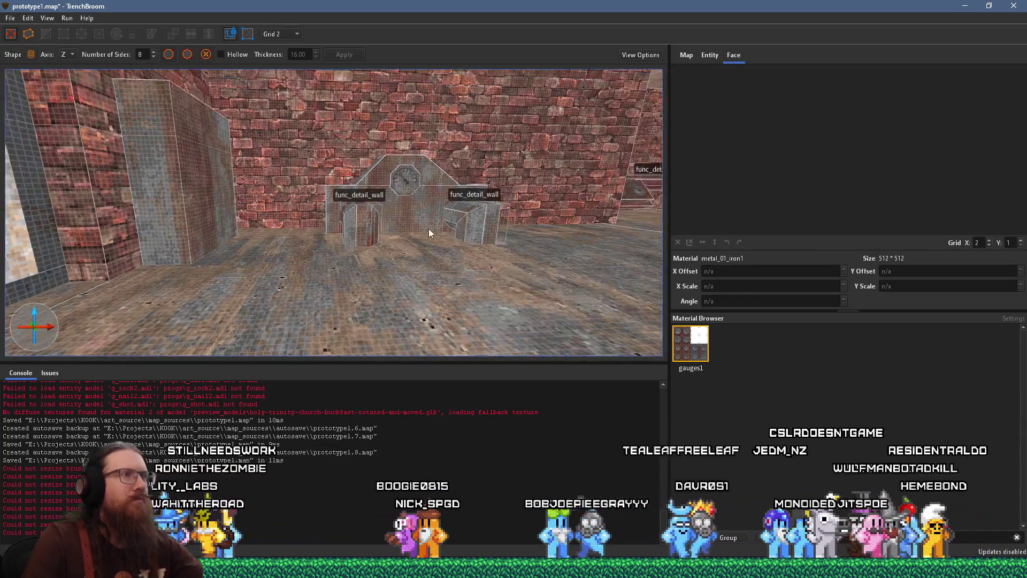
{"action": "scroll", "coordinate": [336, 264], "scroll_direction": "up", "scroll_amount": 5}
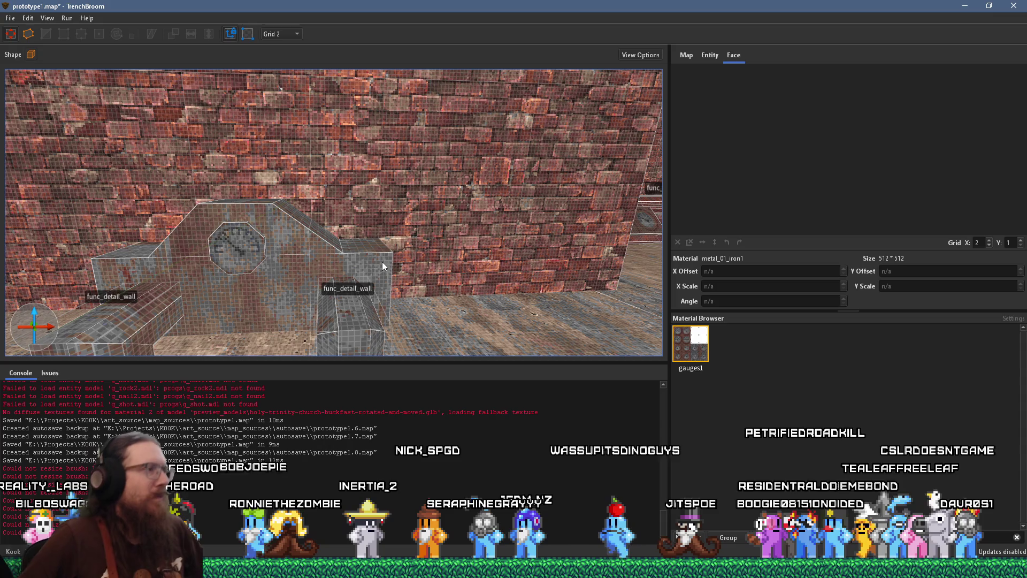
{"action": "mouse_move", "coordinate": [505, 275]}
{"action": "left_mouse_down"}
{"action": "mouse_move", "coordinate": [549, 237]}
{"action": "mouse_move", "coordinate": [456, 230]}
{"action": "mouse_move", "coordinate": [429, 249]}
{"action": "mouse_move", "coordinate": [474, 282]}
{"action": "mouse_move", "coordinate": [446, 271]}
{"action": "mouse_move", "coordinate": [483, 304]}
{"action": "mouse_move", "coordinate": [367, 310]}
{"action": "mouse_move", "coordinate": [425, 232]}
{"action": "mouse_move", "coordinate": [454, 170]}
{"action": "mouse_move", "coordinate": [485, 202]}
{"action": "left_mouse_up"}
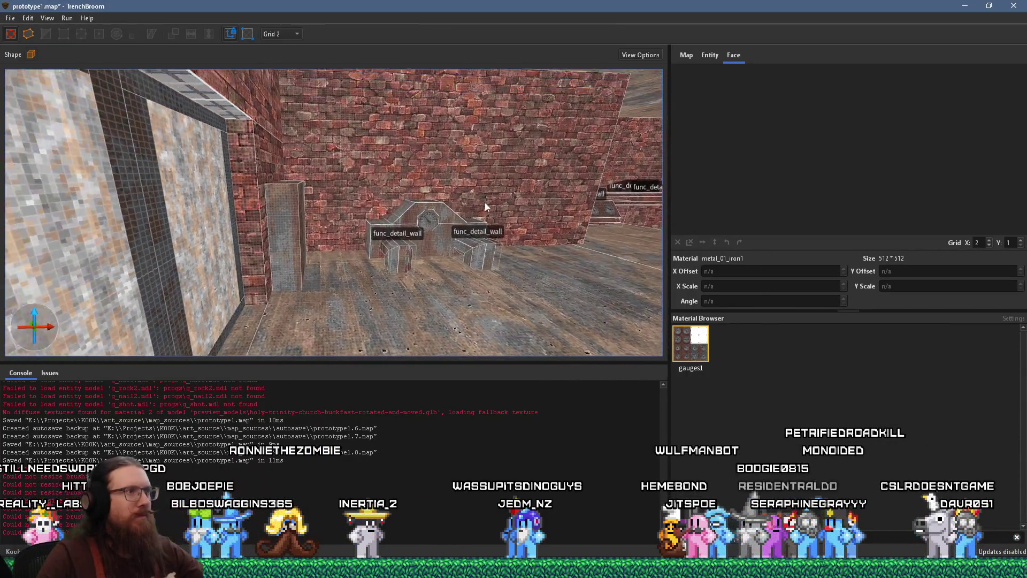
{"action": "scroll", "coordinate": [439, 231], "scroll_direction": "up", "scroll_amount": 5}
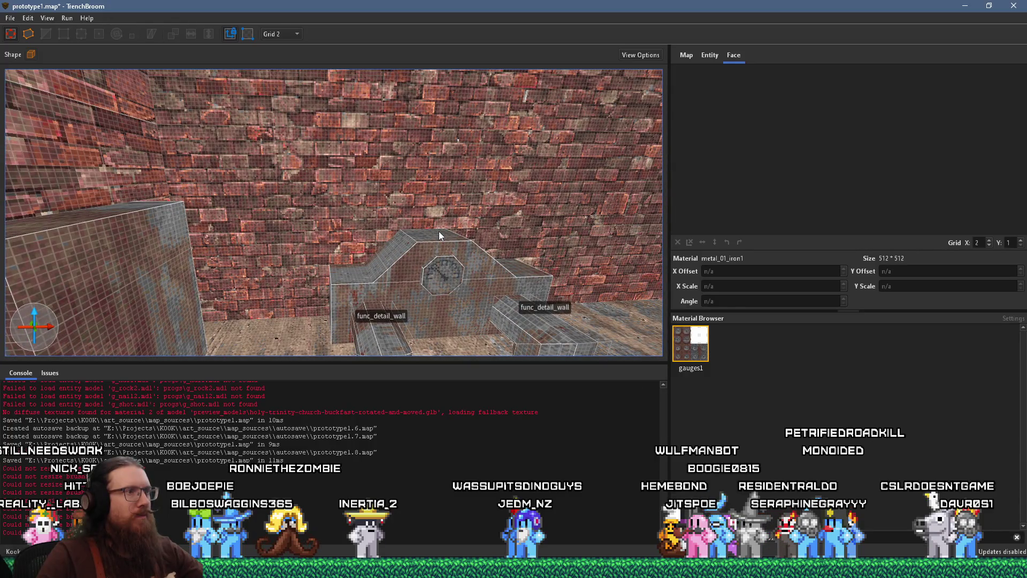
{"action": "left_click_drag", "start_coordinate": [438, 231], "coordinate": [402, 276]}
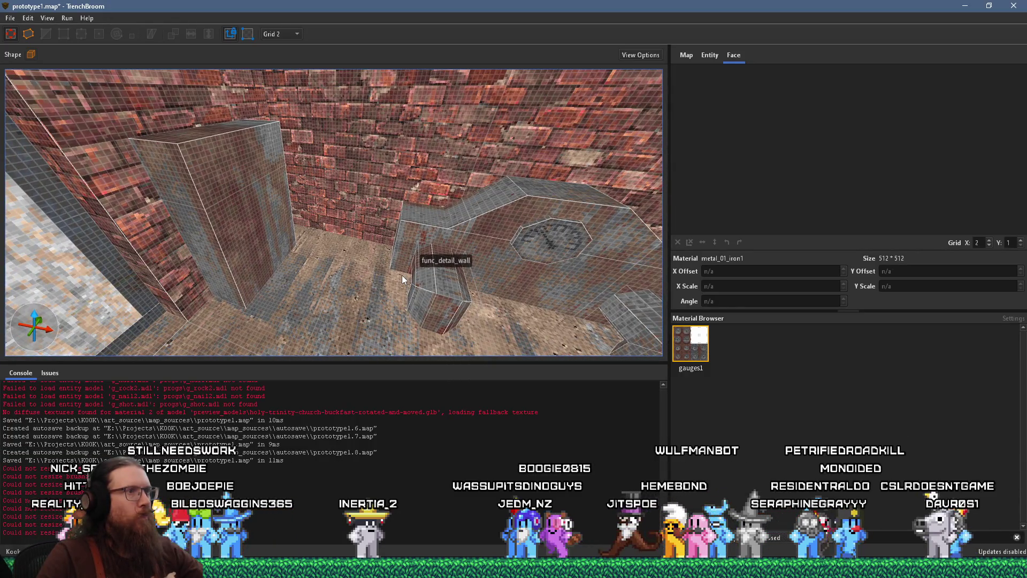
Convert the brush around the gauge dial to func_detail_wall and set _phong to 1
{"action": "left_click", "coordinate": [537, 248]}
{"action": "right_click", "coordinate": [555, 229]}
{"action": "mouse_move", "coordinate": [624, 436]}
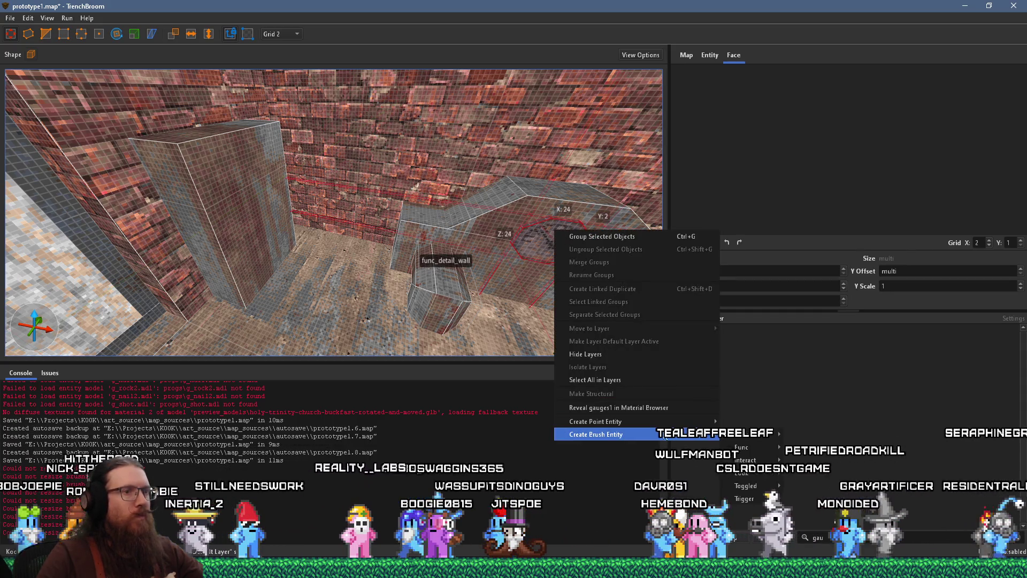
{"action": "mouse_move", "coordinate": [753, 454]}
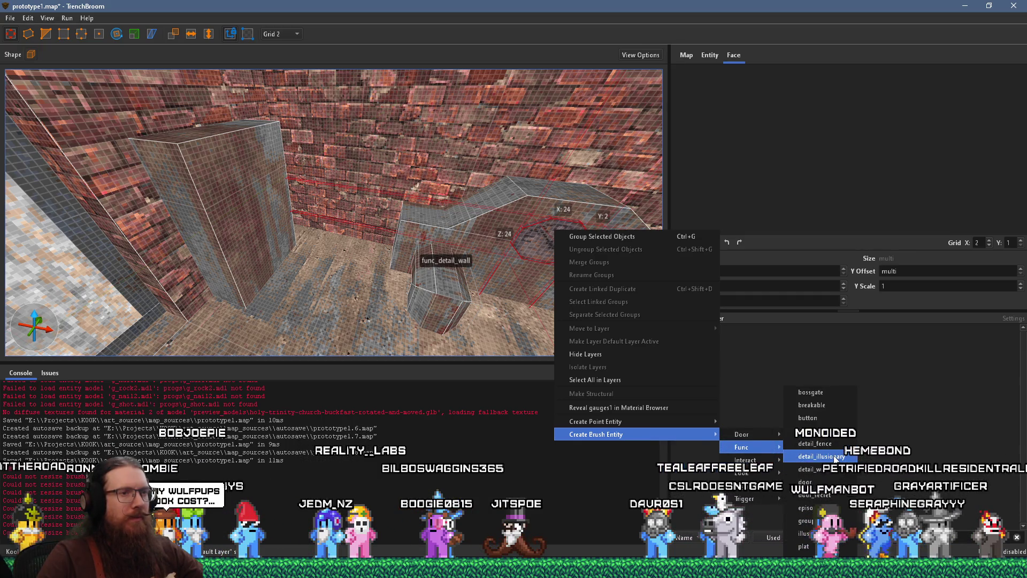
{"action": "left_click", "coordinate": [837, 469]}
{"action": "left_click", "coordinate": [707, 54]}
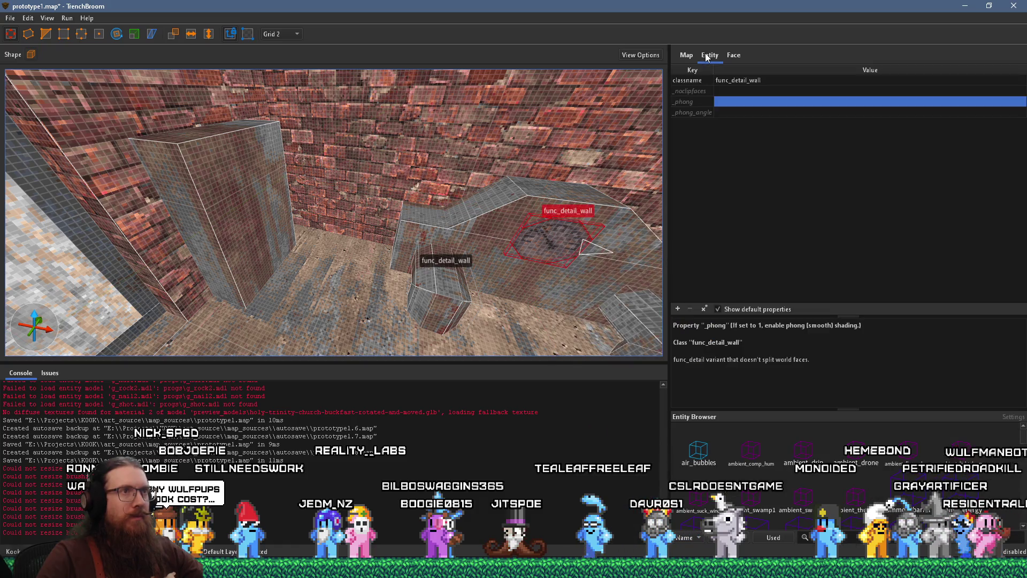
{"action": "double_click", "coordinate": [732, 101]}
{"action": "type", "text": "1"}
{"action": "key", "text": "Return"}
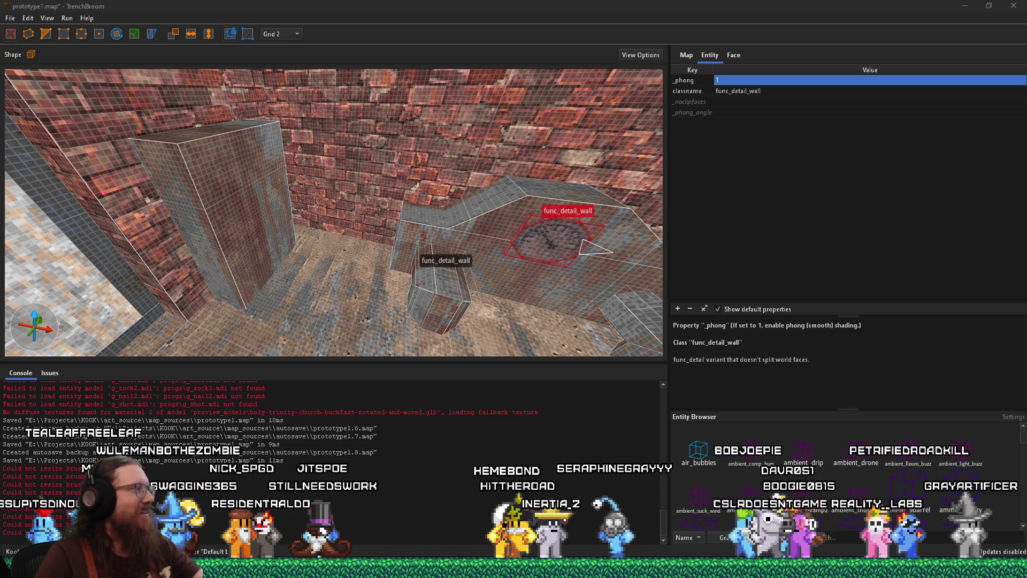
{"action": "mouse_move", "coordinate": [176, 300]}
{"action": "left_mouse_down"}
{"action": "mouse_move", "coordinate": [213, 282]}
{"action": "mouse_move", "coordinate": [150, 294]}
{"action": "mouse_move", "coordinate": [296, 300]}
{"action": "mouse_move", "coordinate": [367, 272]}
{"action": "mouse_move", "coordinate": [344, 274]}
{"action": "mouse_move", "coordinate": [284, 243]}
{"action": "left_mouse_up"}
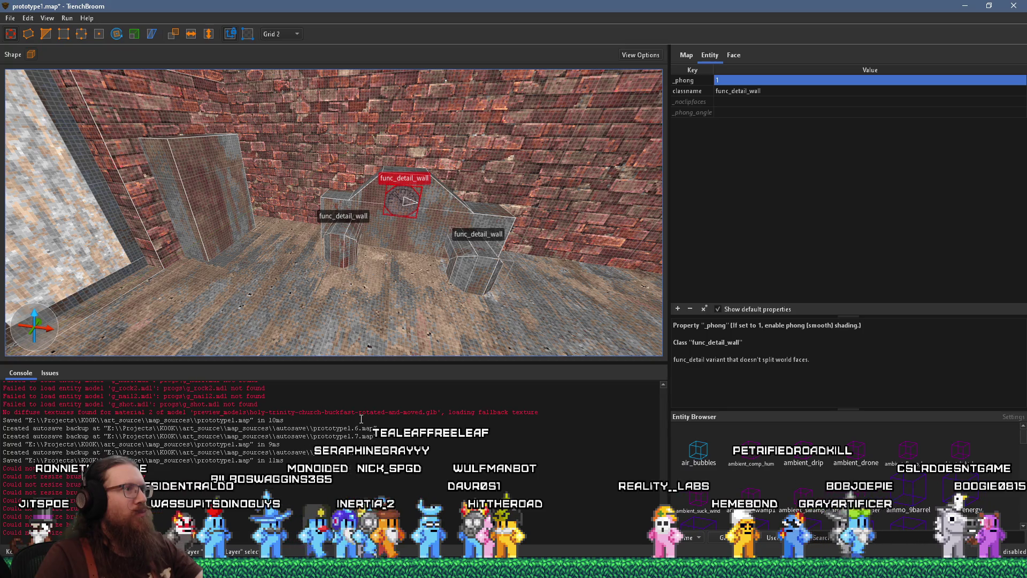
Deselect the window brush and bring up the map's worldspawn properties in the Entity tab
{"action": "mouse_move", "coordinate": [394, 281]}
{"action": "left_mouse_down"}
{"action": "mouse_move", "coordinate": [445, 278]}
{"action": "mouse_move", "coordinate": [333, 279]}
{"action": "mouse_move", "coordinate": [232, 262]}
{"action": "left_mouse_up"}
{"action": "scroll", "coordinate": [254, 268], "scroll_direction": "up", "scroll_amount": 5}
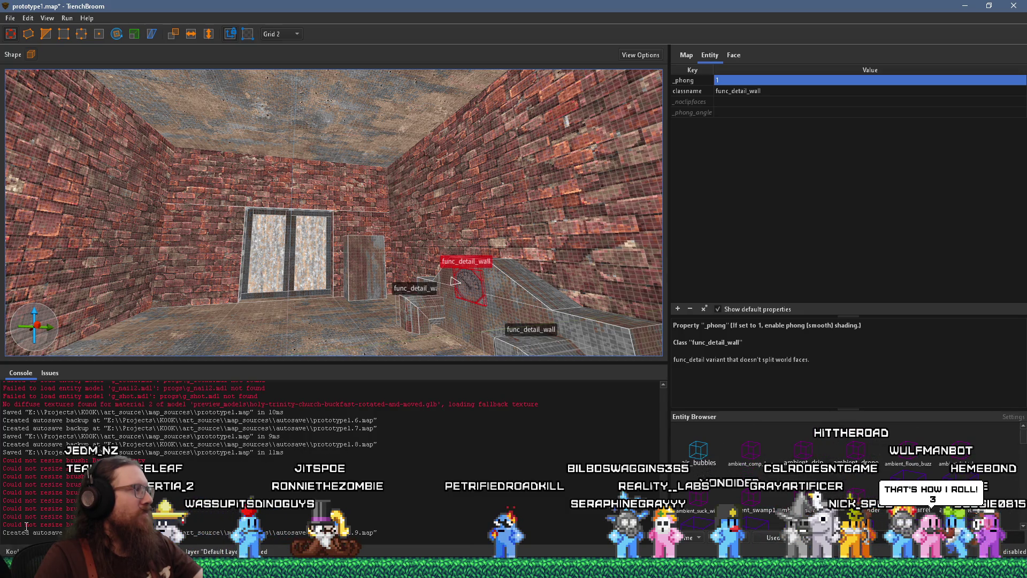
{"action": "key", "text": "alt+Tab"}
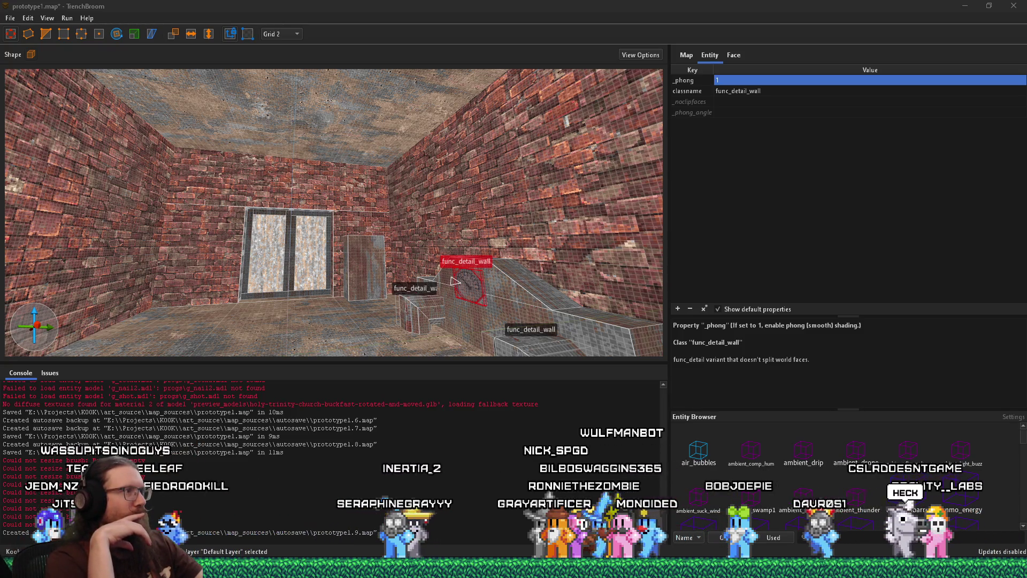
{"action": "scroll", "coordinate": [455, 280], "scroll_direction": "up", "scroll_amount": 5}
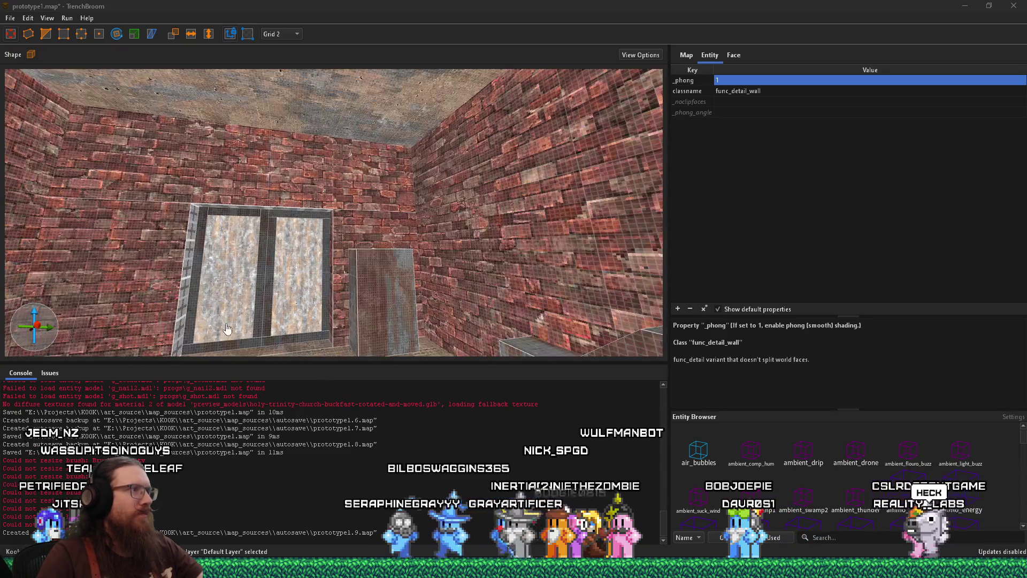
{"action": "key", "text": "Escape"}
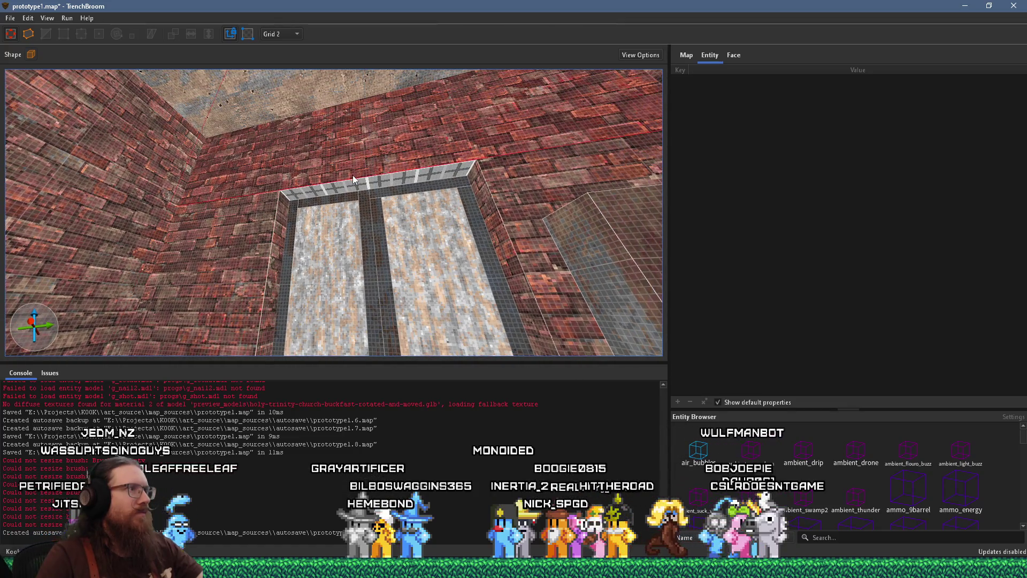
{"action": "mouse_move", "coordinate": [361, 180]}
{"action": "left_mouse_down"}
{"action": "mouse_move", "coordinate": [360, 284]}
{"action": "mouse_move", "coordinate": [350, 232]}
{"action": "mouse_move", "coordinate": [396, 267]}
{"action": "mouse_move", "coordinate": [390, 296]}
{"action": "left_mouse_up"}
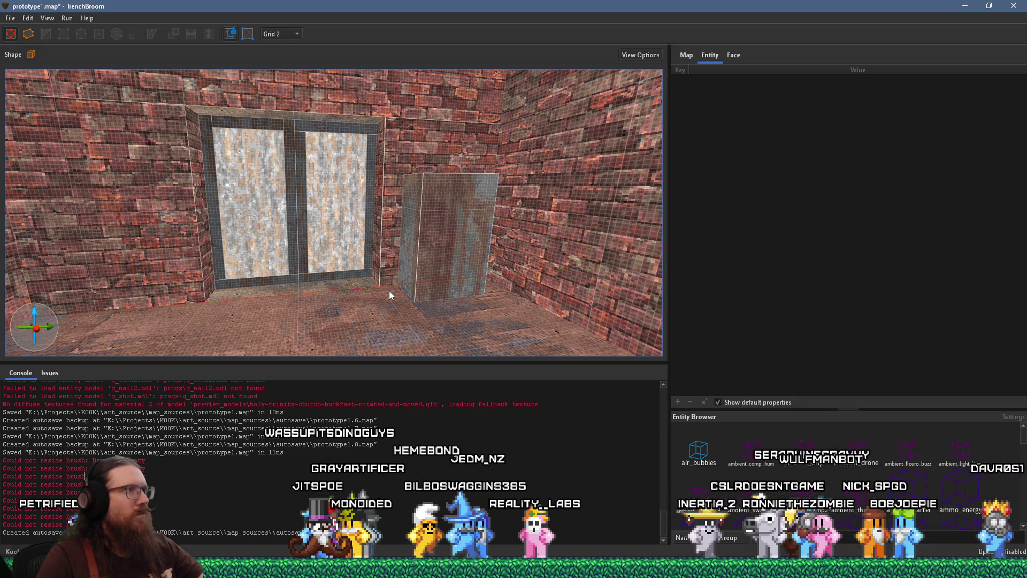
{"action": "left_click_drag", "start_coordinate": [392, 280], "coordinate": [359, 242]}
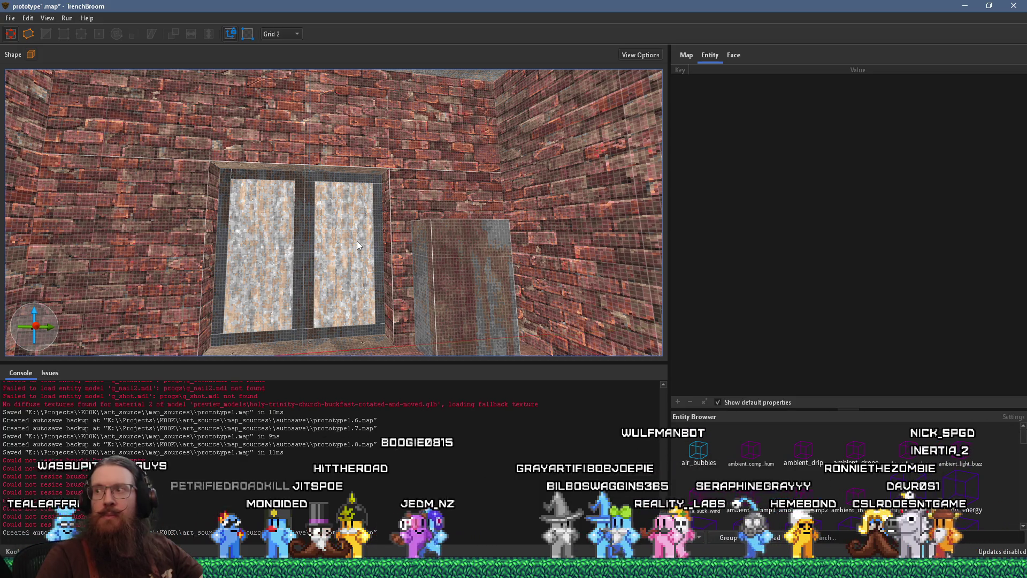
{"action": "scroll", "coordinate": [357, 241], "scroll_direction": "up", "scroll_amount": 5}
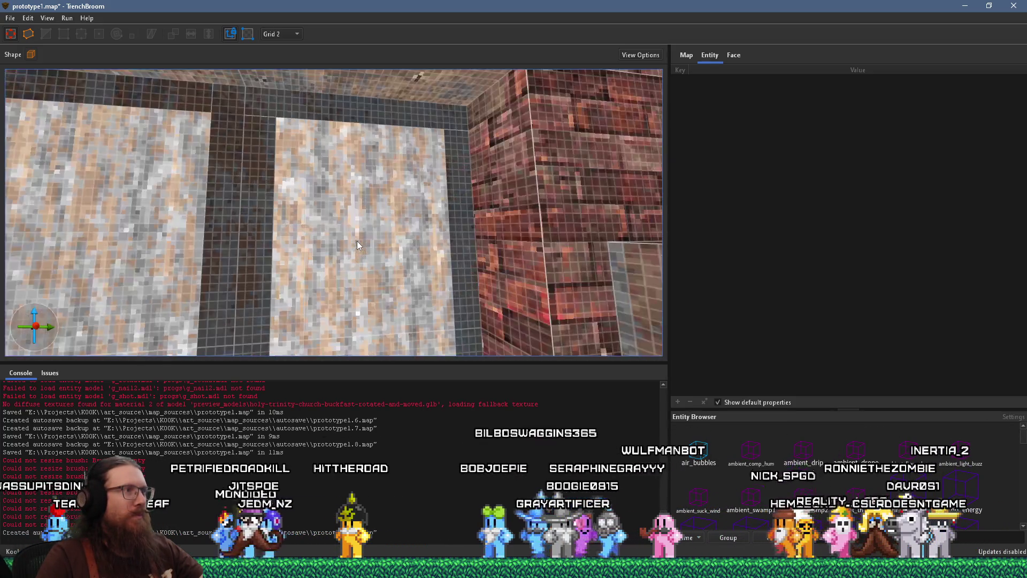
{"action": "scroll", "coordinate": [481, 284], "scroll_direction": "up", "scroll_amount": 3}
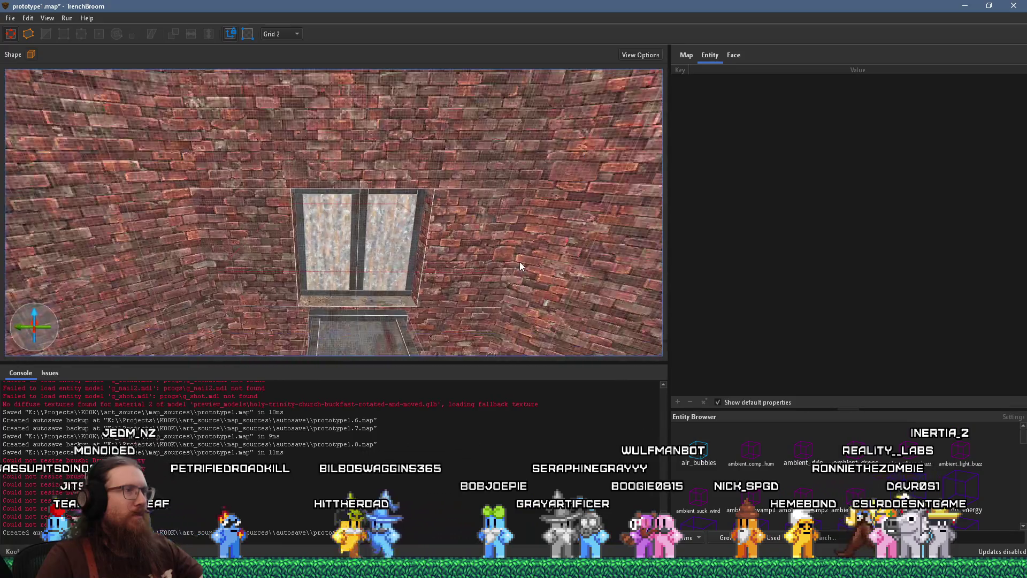
{"action": "left_click", "coordinate": [519, 262]}
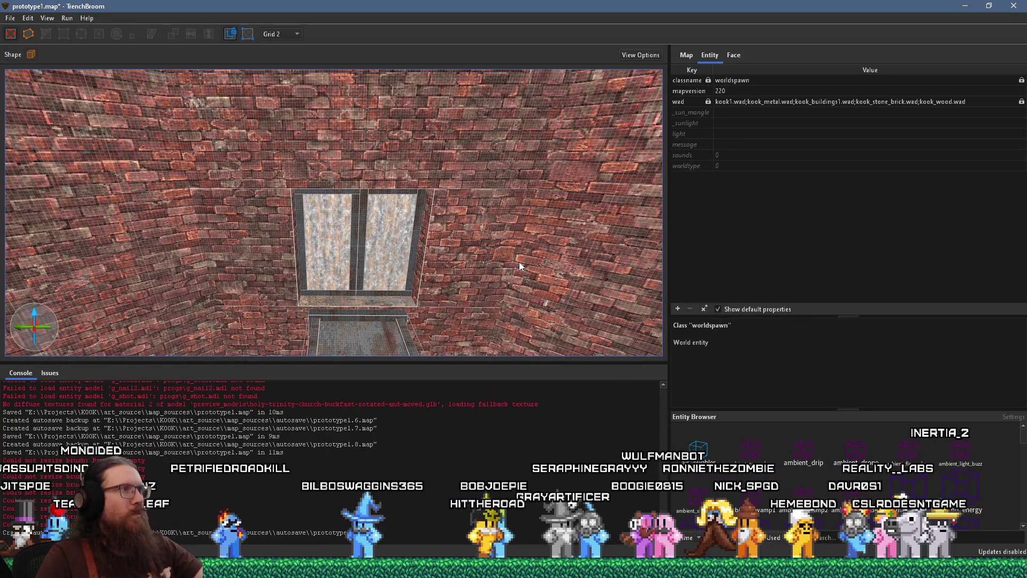
Set the grid to 16 units and look over the window, pillar and detail pieces
{"action": "mouse_move", "coordinate": [444, 237]}
{"action": "left_mouse_down"}
{"action": "mouse_move", "coordinate": [450, 169]}
{"action": "mouse_move", "coordinate": [566, 234]}
{"action": "mouse_move", "coordinate": [421, 288]}
{"action": "mouse_move", "coordinate": [389, 281]}
{"action": "mouse_move", "coordinate": [338, 246]}
{"action": "mouse_move", "coordinate": [353, 245]}
{"action": "mouse_move", "coordinate": [302, 220]}
{"action": "left_mouse_up"}
{"action": "left_click", "coordinate": [280, 33]}
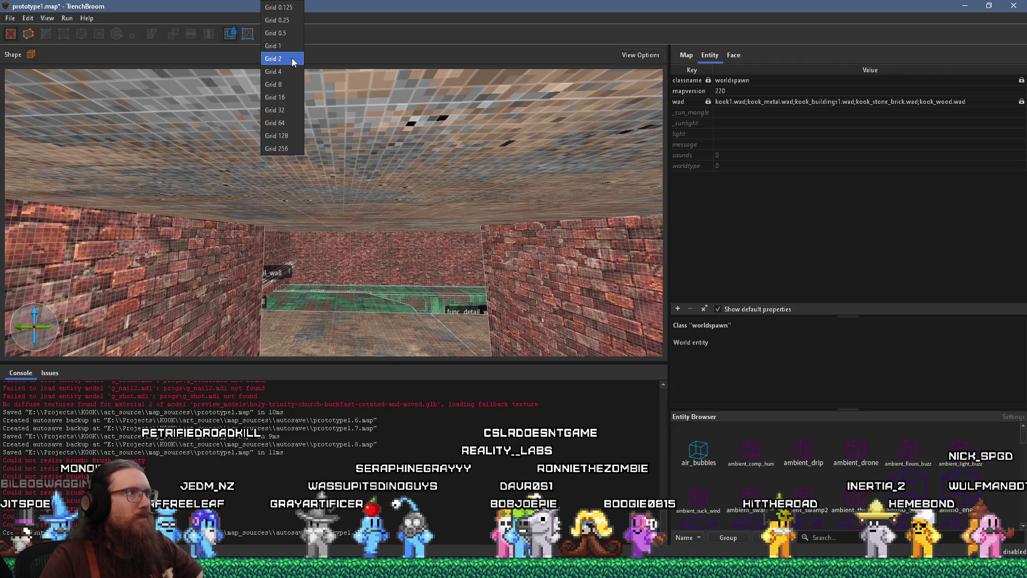
{"action": "left_click", "coordinate": [279, 97]}
{"action": "mouse_move", "coordinate": [298, 103]}
{"action": "left_mouse_down"}
{"action": "mouse_move", "coordinate": [274, 224]}
{"action": "mouse_move", "coordinate": [245, 217]}
{"action": "mouse_move", "coordinate": [279, 159]}
{"action": "mouse_move", "coordinate": [384, 194]}
{"action": "mouse_move", "coordinate": [268, 195]}
{"action": "mouse_move", "coordinate": [328, 159]}
{"action": "mouse_move", "coordinate": [431, 131]}
{"action": "mouse_move", "coordinate": [390, 189]}
{"action": "mouse_move", "coordinate": [413, 185]}
{"action": "left_mouse_up"}
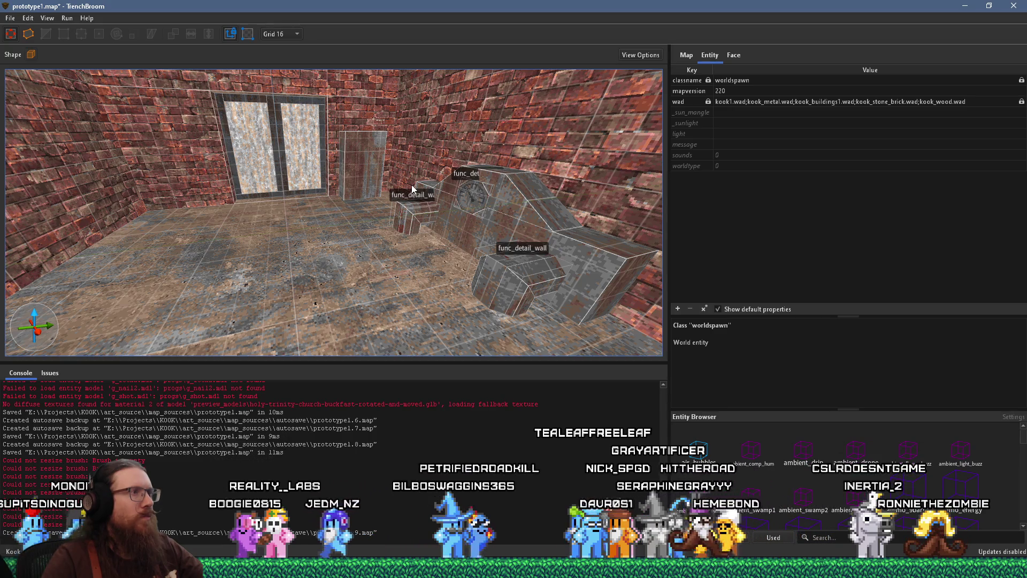
{"action": "mouse_move", "coordinate": [409, 185]}
{"action": "left_mouse_down"}
{"action": "mouse_move", "coordinate": [391, 172]}
{"action": "mouse_move", "coordinate": [489, 274]}
{"action": "mouse_move", "coordinate": [435, 320]}
{"action": "mouse_move", "coordinate": [399, 289]}
{"action": "mouse_move", "coordinate": [331, 266]}
{"action": "mouse_move", "coordinate": [448, 237]}
{"action": "mouse_move", "coordinate": [444, 246]}
{"action": "mouse_move", "coordinate": [383, 208]}
{"action": "mouse_move", "coordinate": [360, 214]}
{"action": "mouse_move", "coordinate": [322, 262]}
{"action": "mouse_move", "coordinate": [349, 242]}
{"action": "mouse_move", "coordinate": [414, 259]}
{"action": "mouse_move", "coordinate": [288, 272]}
{"action": "mouse_move", "coordinate": [342, 258]}
{"action": "left_mouse_up"}
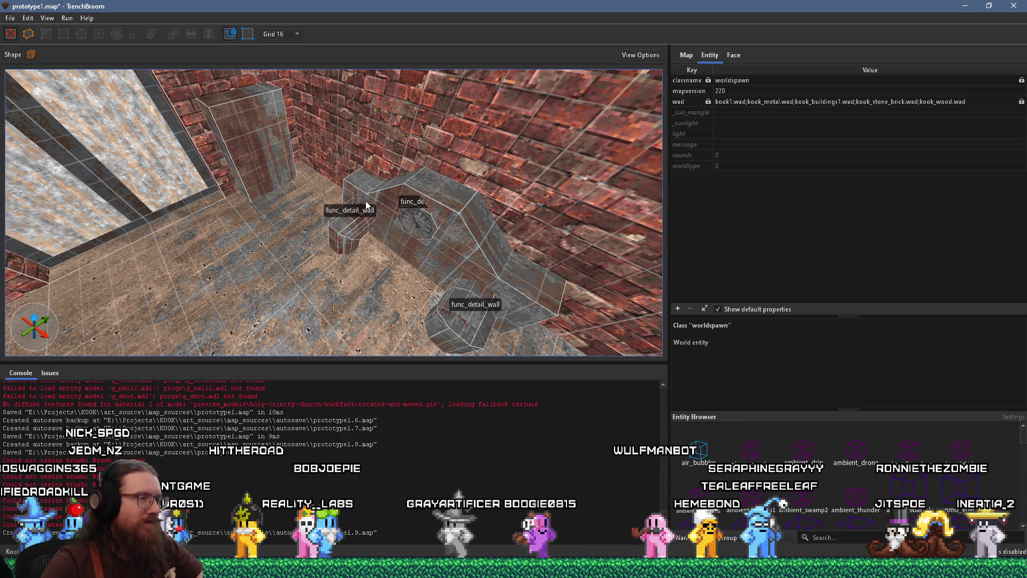
{"action": "scroll", "coordinate": [366, 205], "scroll_direction": "down", "scroll_amount": 5}
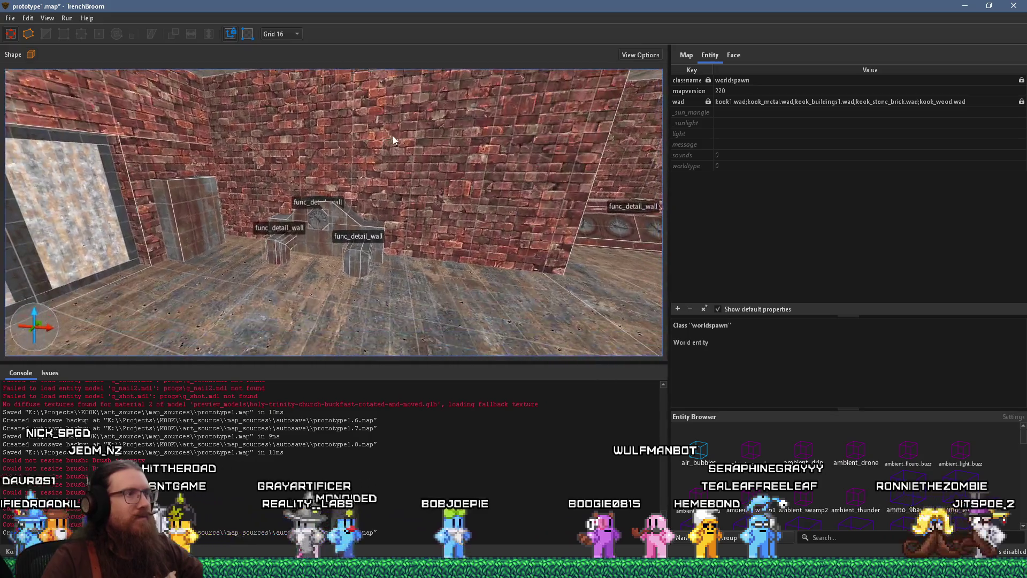
{"action": "mouse_move", "coordinate": [389, 153]}
{"action": "left_mouse_down"}
{"action": "mouse_move", "coordinate": [347, 167]}
{"action": "mouse_move", "coordinate": [285, 145]}
{"action": "mouse_move", "coordinate": [426, 187]}
{"action": "mouse_move", "coordinate": [158, 253]}
{"action": "mouse_move", "coordinate": [253, 242]}
{"action": "mouse_move", "coordinate": [145, 223]}
{"action": "mouse_move", "coordinate": [13, 231]}
{"action": "mouse_move", "coordinate": [225, 230]}
{"action": "left_mouse_up"}
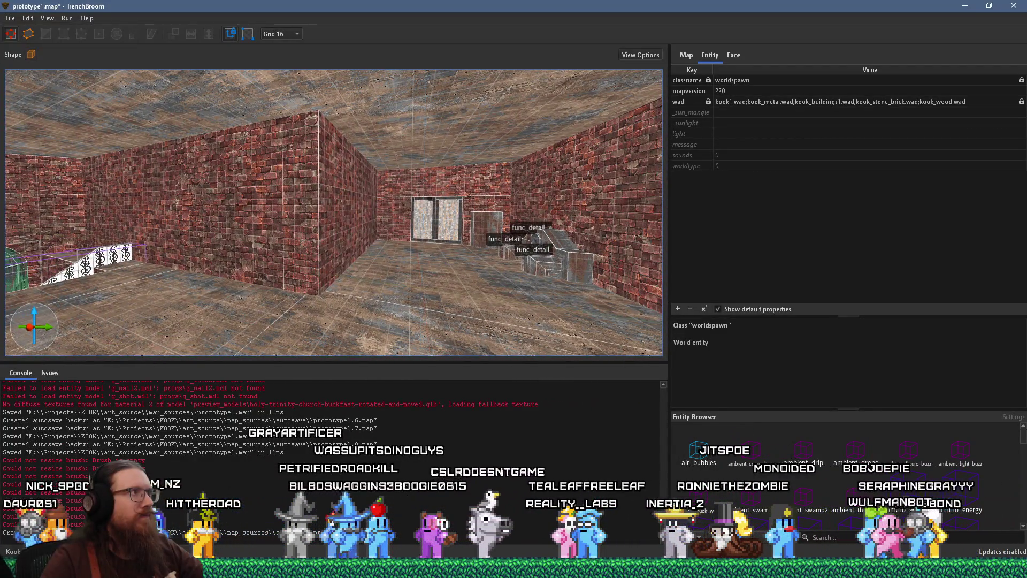
Save prototype1.map, then select several brick wall brushes across the room
{"action": "left_click", "coordinate": [11, 19]}
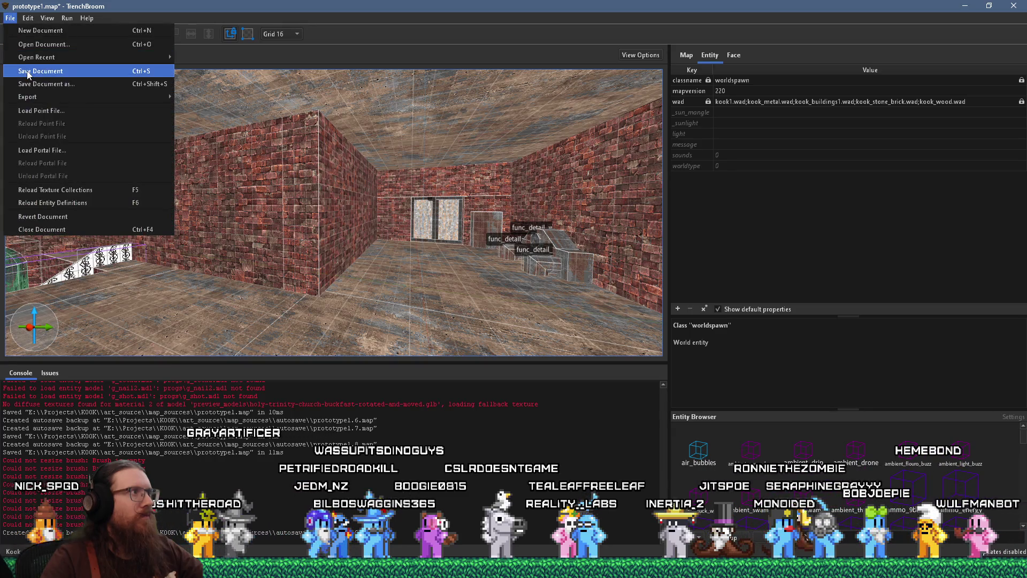
{"action": "left_click", "coordinate": [28, 71]}
{"action": "key", "text": "w"}
{"action": "mouse_move", "coordinate": [320, 250]}
{"action": "left_mouse_down"}
{"action": "mouse_move", "coordinate": [548, 272]}
{"action": "mouse_move", "coordinate": [360, 272]}
{"action": "mouse_move", "coordinate": [335, 233]}
{"action": "mouse_move", "coordinate": [383, 200]}
{"action": "mouse_move", "coordinate": [178, 222]}
{"action": "mouse_move", "coordinate": [200, 226]}
{"action": "left_mouse_up"}
{"action": "left_click", "coordinate": [386, 200]}
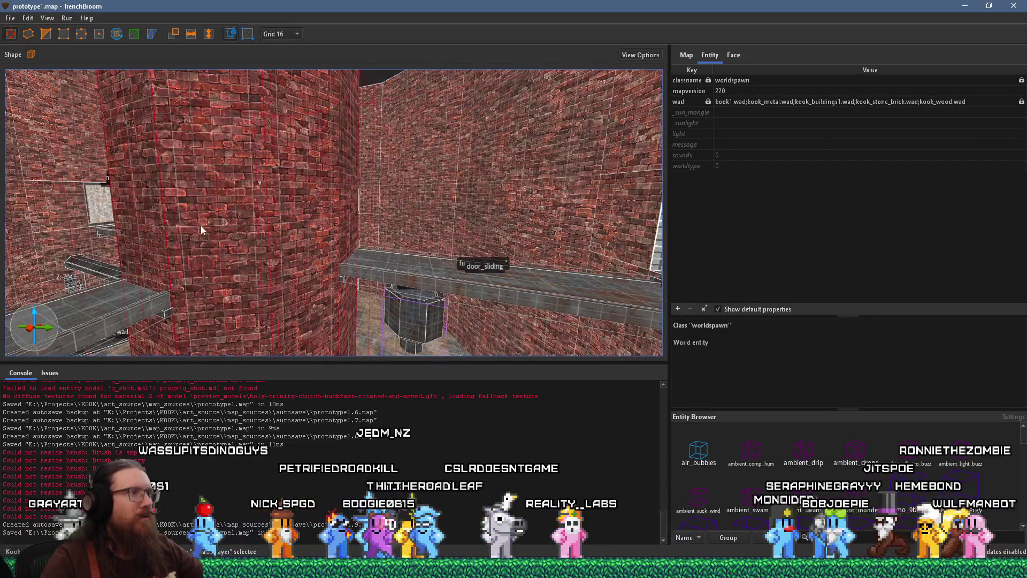
Keeping grid 16, select the pillar's lower brush and drag its top from 416 to 384
{"action": "left_click", "coordinate": [294, 36]}
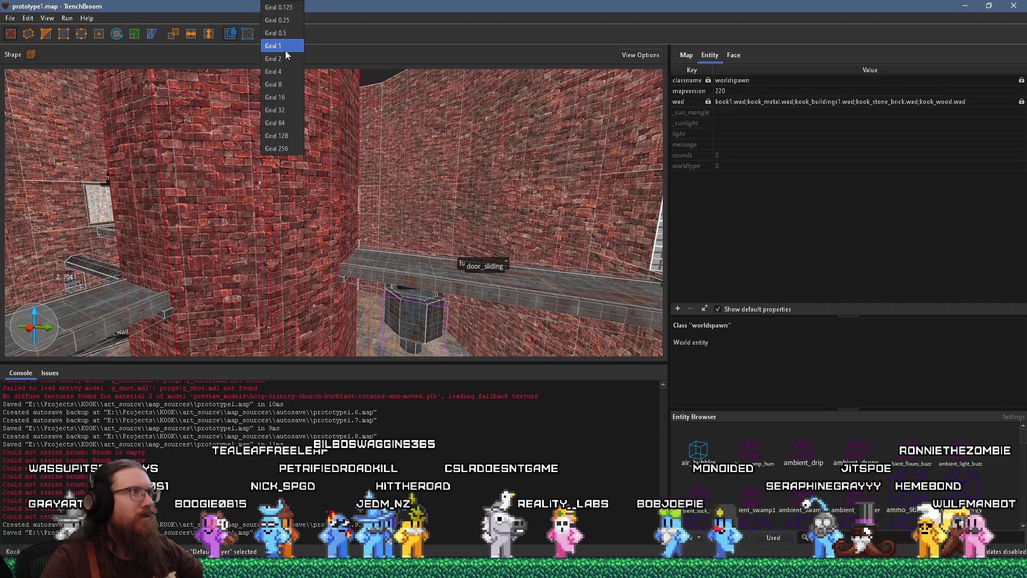
{"action": "left_click", "coordinate": [278, 97]}
{"action": "mouse_move", "coordinate": [286, 110]}
{"action": "left_mouse_down"}
{"action": "mouse_move", "coordinate": [305, 172]}
{"action": "mouse_move", "coordinate": [319, 372]}
{"action": "mouse_move", "coordinate": [349, 351]}
{"action": "mouse_move", "coordinate": [349, 240]}
{"action": "mouse_move", "coordinate": [342, 178]}
{"action": "mouse_move", "coordinate": [308, 155]}
{"action": "mouse_move", "coordinate": [354, 172]}
{"action": "mouse_move", "coordinate": [350, 294]}
{"action": "mouse_move", "coordinate": [354, 224]}
{"action": "mouse_move", "coordinate": [354, 244]}
{"action": "left_mouse_up"}
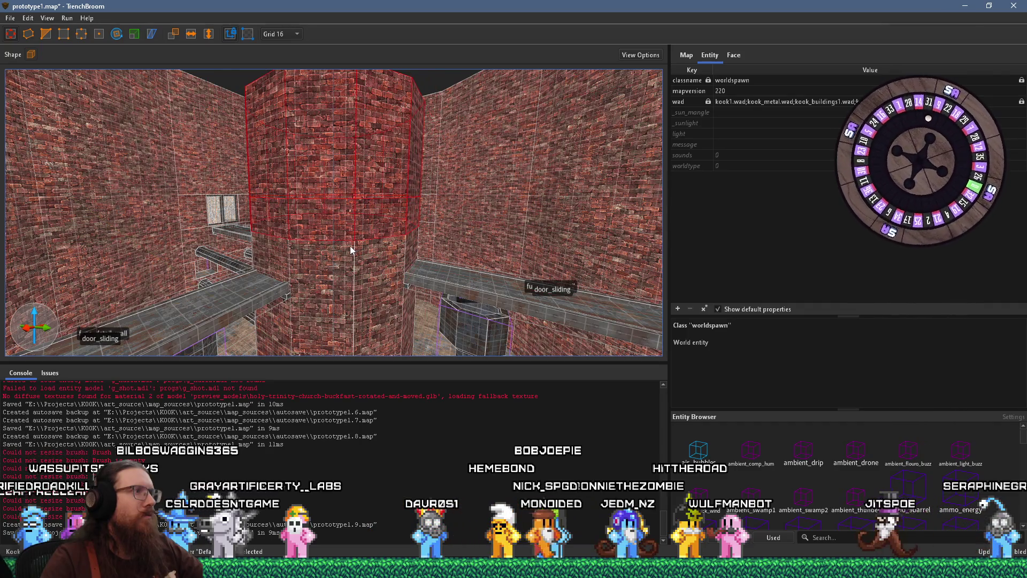
{"action": "left_click", "coordinate": [326, 259]}
{"action": "scroll", "coordinate": [405, 245], "scroll_direction": "up", "scroll_amount": 3}
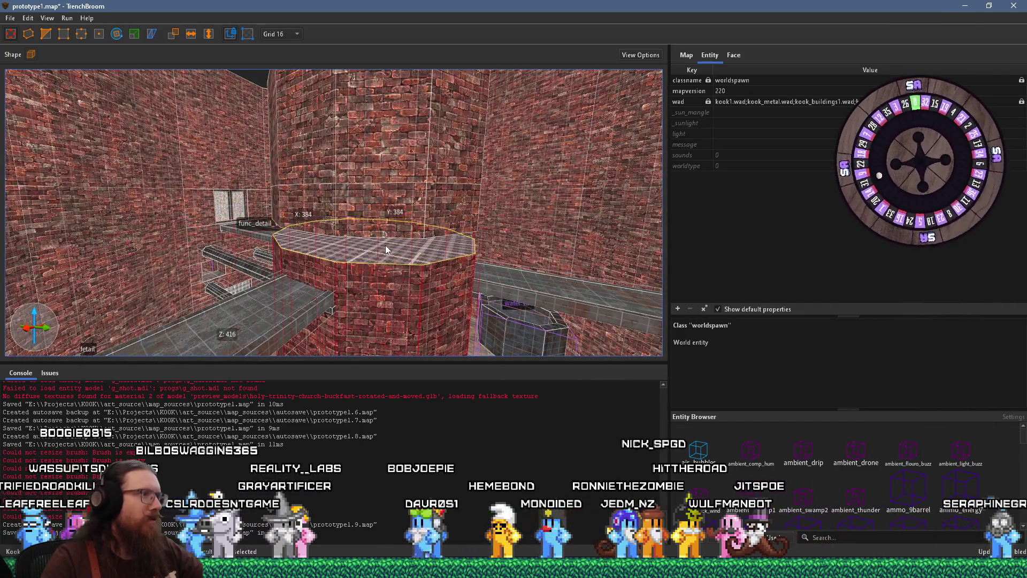
{"action": "mouse_move", "coordinate": [385, 245]}
{"action": "left_mouse_down"}
{"action": "mouse_move", "coordinate": [385, 274]}
{"action": "mouse_move", "coordinate": [419, 252]}
{"action": "mouse_move", "coordinate": [409, 268]}
{"action": "mouse_move", "coordinate": [410, 247]}
{"action": "mouse_move", "coordinate": [406, 264]}
{"action": "left_mouse_up"}
Raise the lower pillar section's top one grid step, then select the ceiling piece above
{"action": "scroll", "coordinate": [407, 265], "scroll_direction": "up", "scroll_amount": 5}
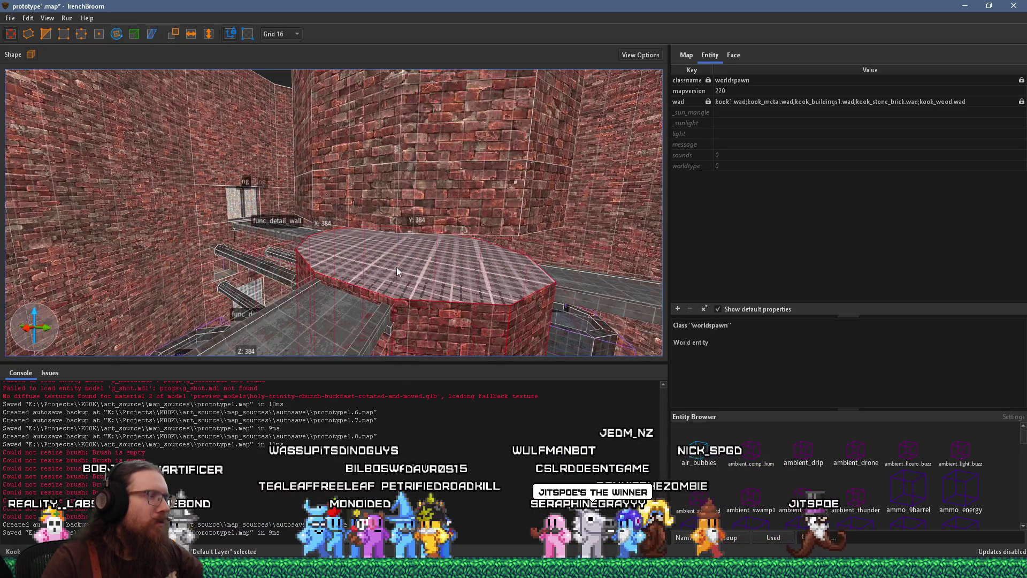
{"action": "scroll", "coordinate": [426, 234], "scroll_direction": "down", "scroll_amount": 3}
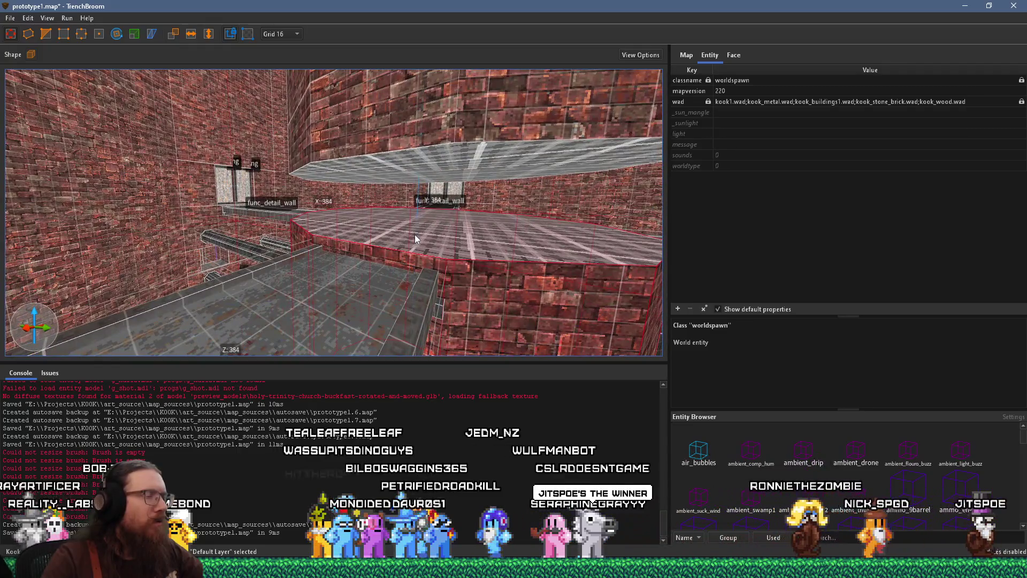
{"action": "scroll", "coordinate": [406, 220], "scroll_direction": "down", "scroll_amount": 2}
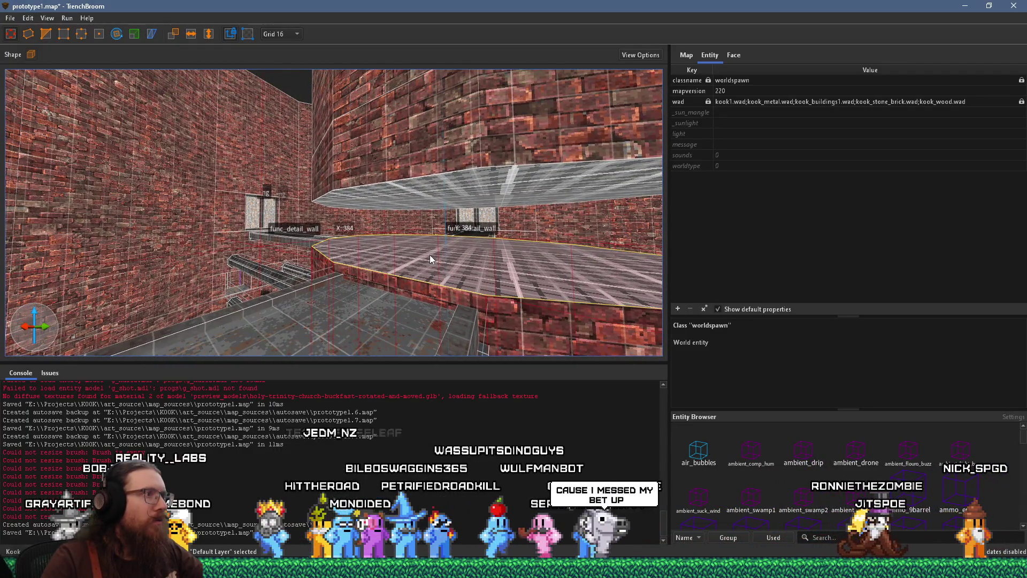
{"action": "left_click_drag", "start_coordinate": [432, 258], "coordinate": [432, 242]}
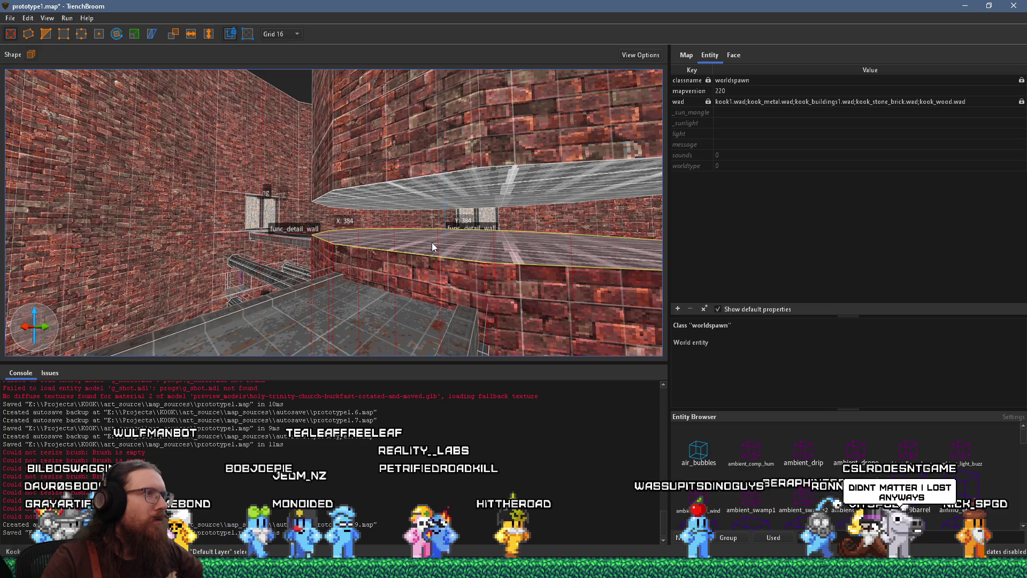
{"action": "left_click_drag", "start_coordinate": [432, 242], "coordinate": [432, 243]}
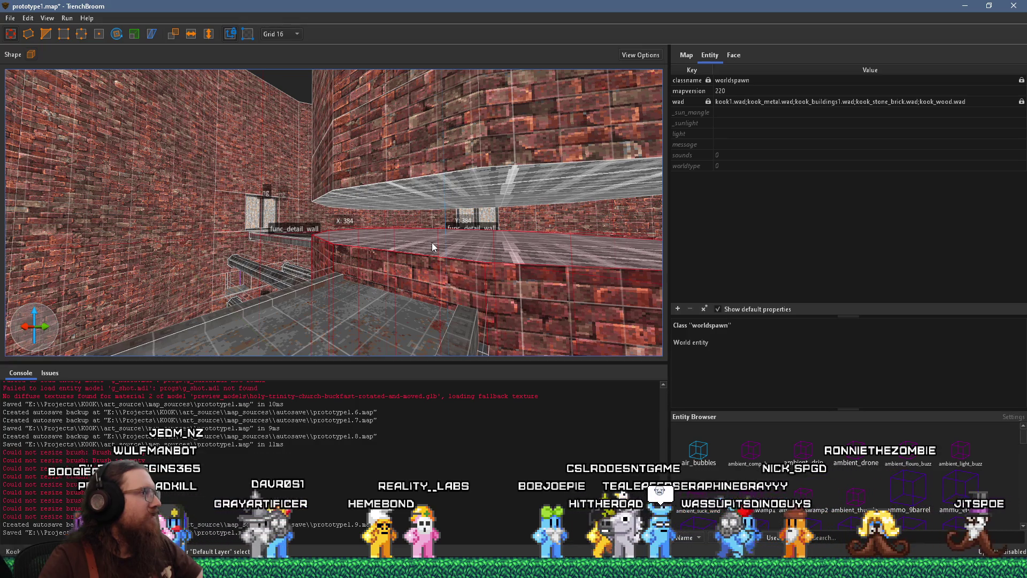
{"action": "mouse_move", "coordinate": [420, 253]}
{"action": "left_mouse_down"}
{"action": "mouse_move", "coordinate": [342, 240]}
{"action": "mouse_move", "coordinate": [311, 247]}
{"action": "left_mouse_up"}
{"action": "left_click", "coordinate": [409, 196]}
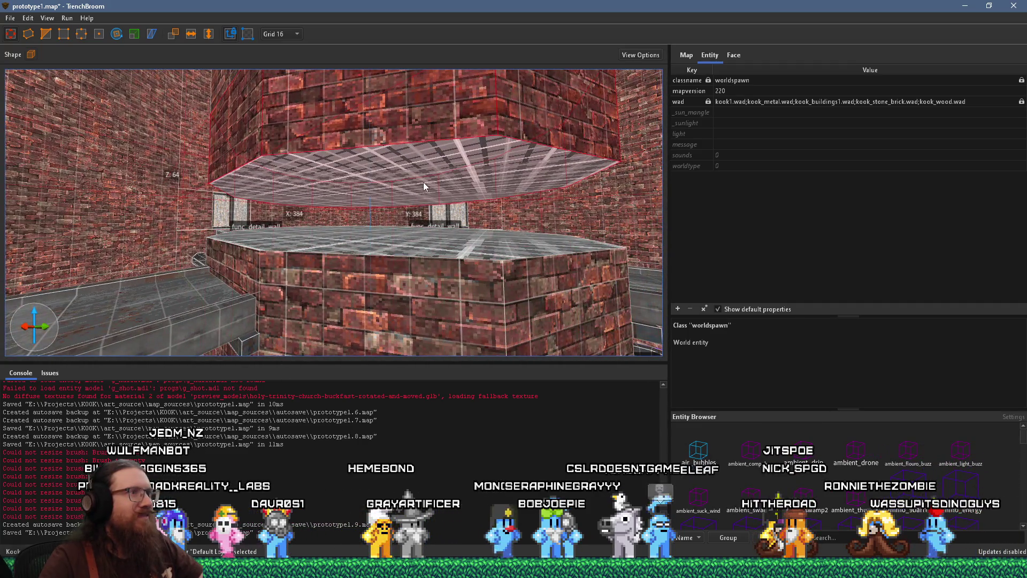
Stretch the pillar's top face up to meet the ceiling piece, forming a floor-to-ceiling brick column
{"action": "left_click_drag", "start_coordinate": [422, 176], "coordinate": [418, 212]}
{"action": "scroll", "coordinate": [418, 208], "scroll_direction": "up", "scroll_amount": 3}
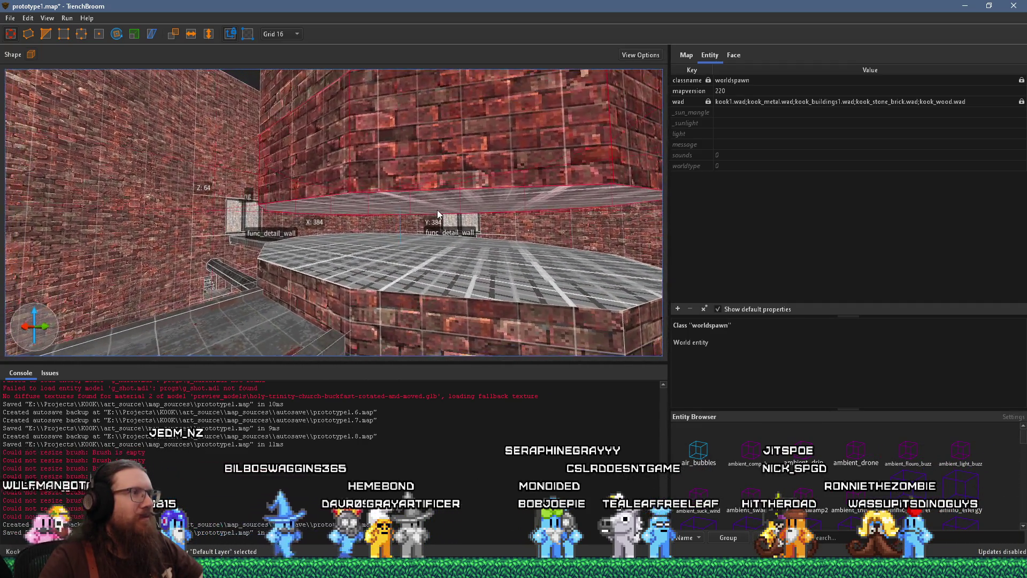
{"action": "scroll", "coordinate": [428, 203], "scroll_direction": "up", "scroll_amount": 3}
{"action": "scroll", "coordinate": [413, 188], "scroll_direction": "up", "scroll_amount": 5}
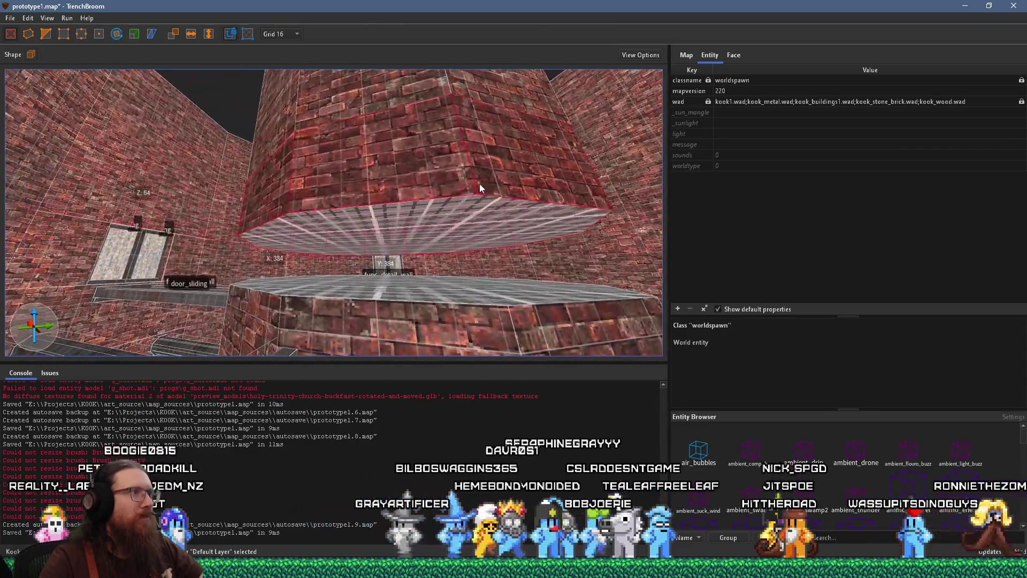
{"action": "scroll", "coordinate": [450, 274], "scroll_direction": "down", "scroll_amount": 5}
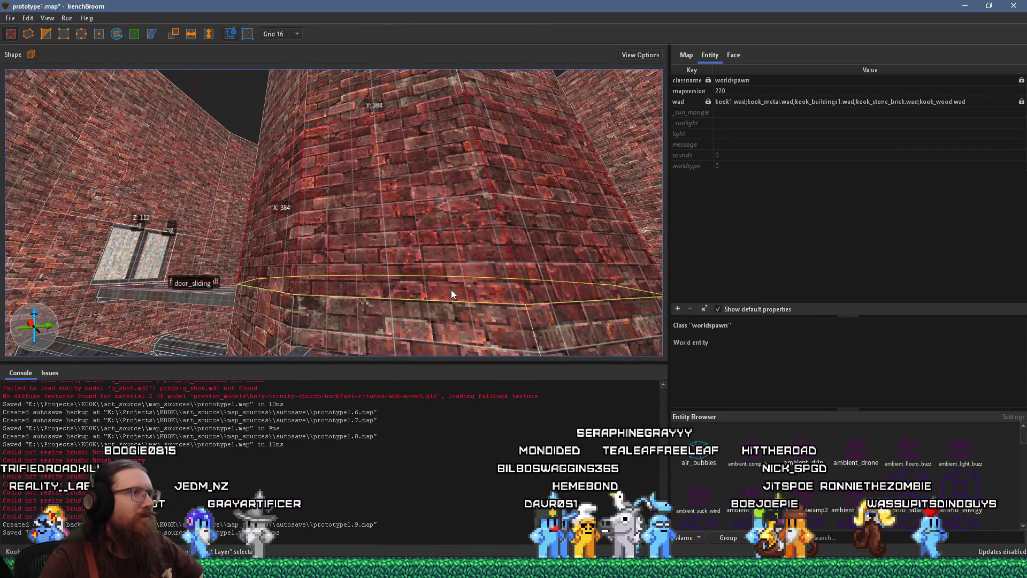
{"action": "scroll", "coordinate": [397, 272], "scroll_direction": "down", "scroll_amount": 8}
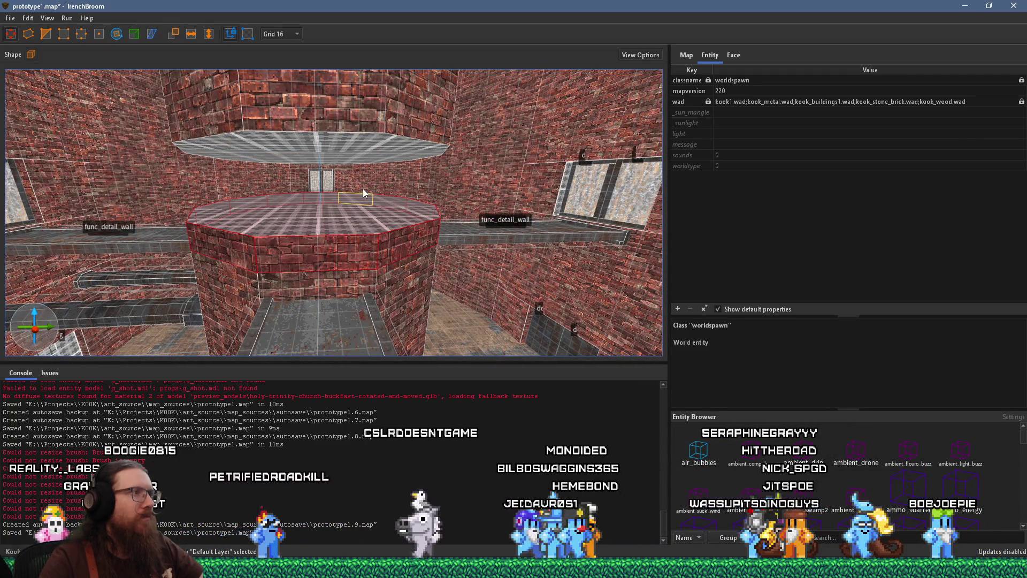
{"action": "left_click_drag", "start_coordinate": [355, 217], "coordinate": [354, 206]}
{"action": "left_click_drag", "start_coordinate": [317, 143], "coordinate": [328, 234]}
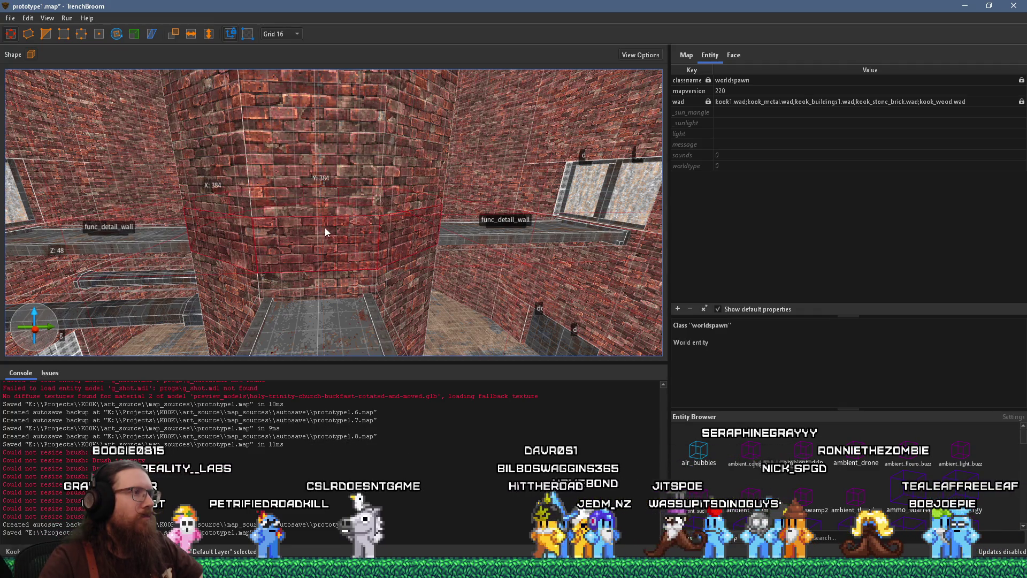
{"action": "scroll", "coordinate": [356, 200], "scroll_direction": "up", "scroll_amount": 5}
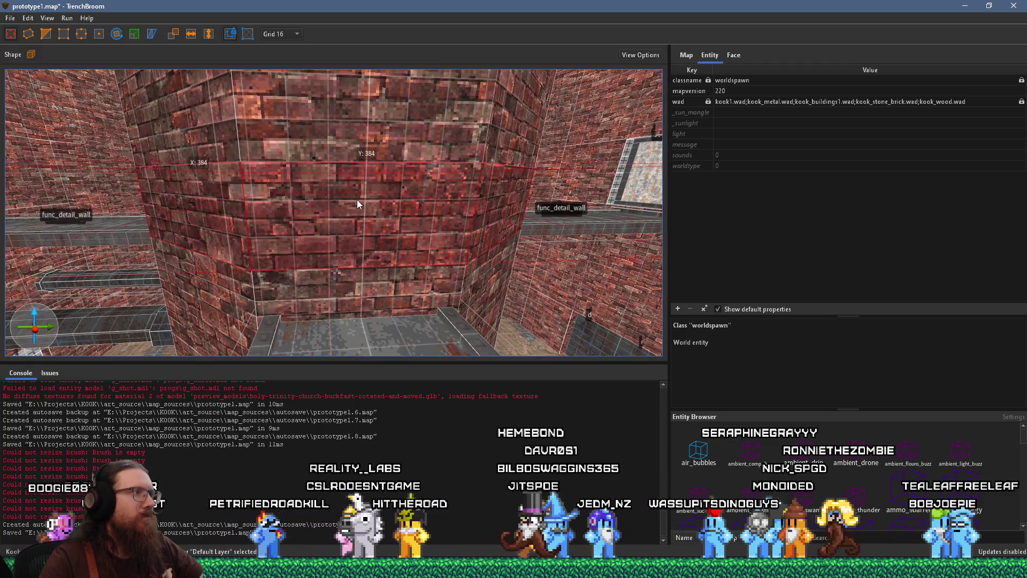
{"action": "scroll", "coordinate": [505, 215], "scroll_direction": "up", "scroll_amount": 2}
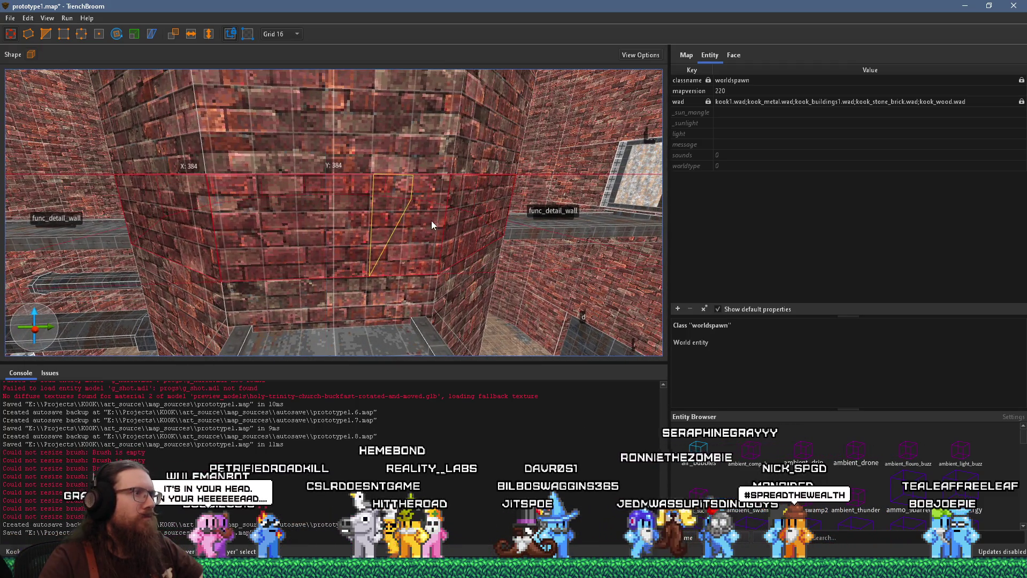
{"action": "mouse_move", "coordinate": [477, 218]}
{"action": "left_mouse_down"}
{"action": "mouse_move", "coordinate": [311, 220]}
{"action": "mouse_move", "coordinate": [293, 207]}
{"action": "mouse_move", "coordinate": [65, 199]}
{"action": "mouse_move", "coordinate": [333, 211]}
{"action": "left_mouse_up"}
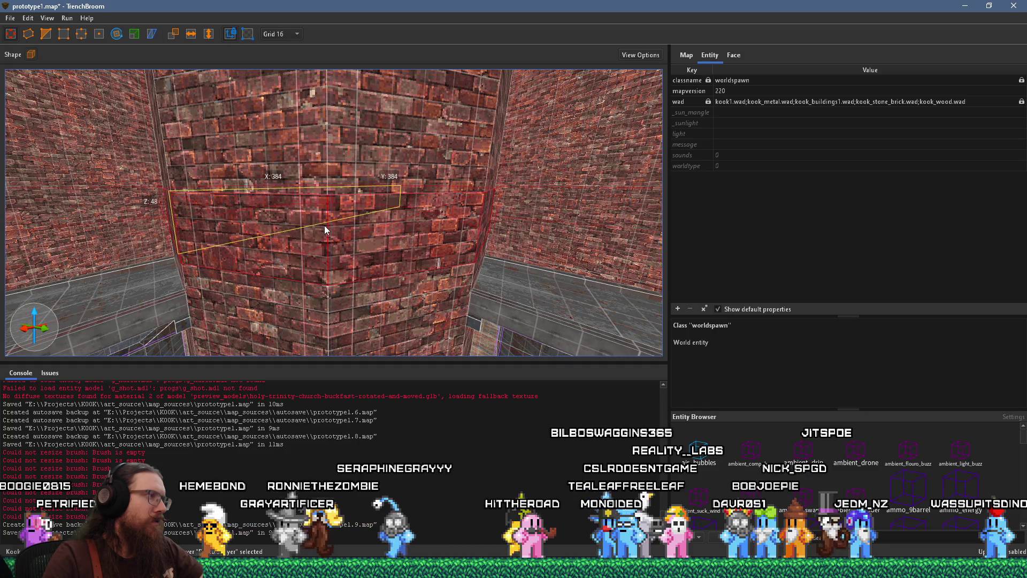
{"action": "mouse_move", "coordinate": [284, 226]}
{"action": "left_mouse_down"}
{"action": "mouse_move", "coordinate": [460, 228]}
{"action": "mouse_move", "coordinate": [429, 223]}
{"action": "mouse_move", "coordinate": [458, 235]}
{"action": "mouse_move", "coordinate": [397, 241]}
{"action": "mouse_move", "coordinate": [464, 244]}
{"action": "mouse_move", "coordinate": [359, 238]}
{"action": "mouse_move", "coordinate": [377, 230]}
{"action": "mouse_move", "coordinate": [391, 205]}
{"action": "mouse_move", "coordinate": [427, 220]}
{"action": "left_mouse_up"}
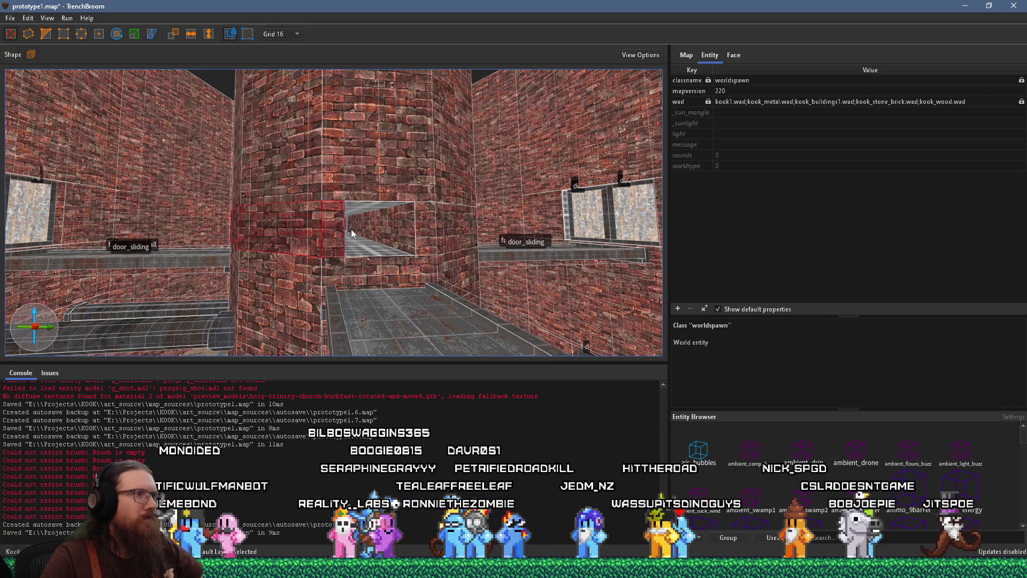
{"action": "left_click", "coordinate": [433, 230]}
{"action": "left_click", "coordinate": [315, 228], "text": "ctrl"}
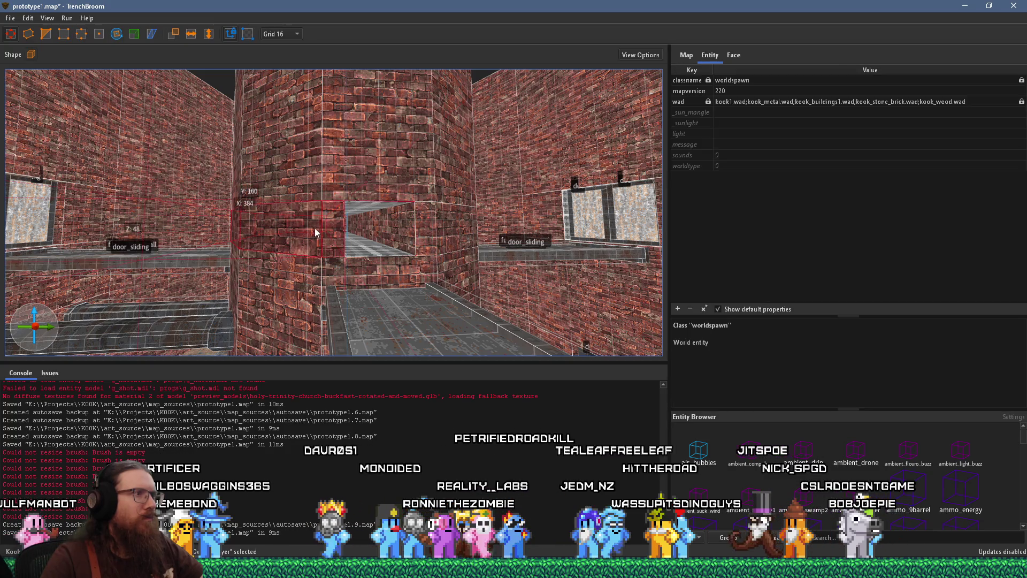
{"action": "key", "text": "ctrl+u"}
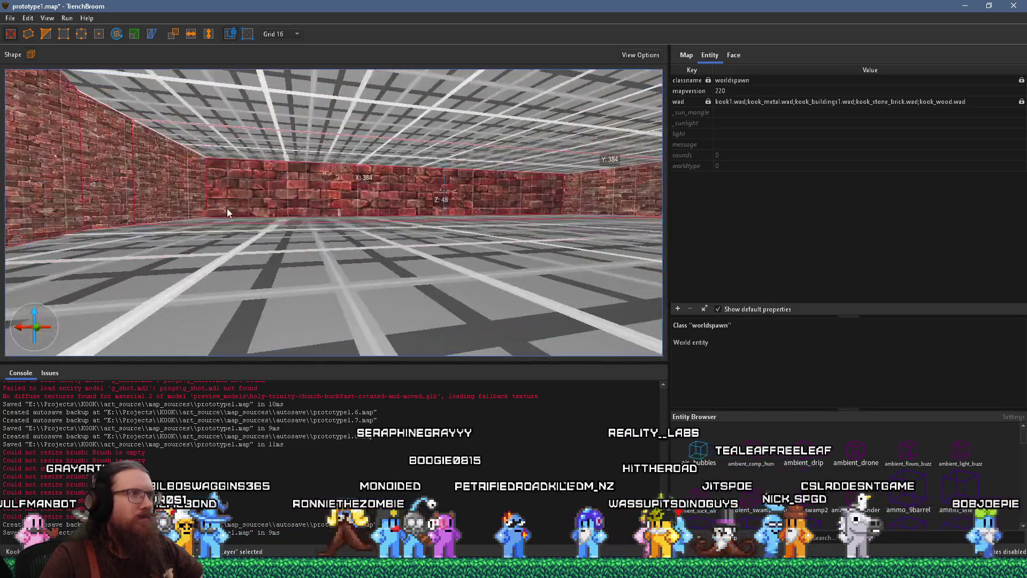
{"action": "scroll", "coordinate": [213, 233], "scroll_direction": "up", "scroll_amount": 2}
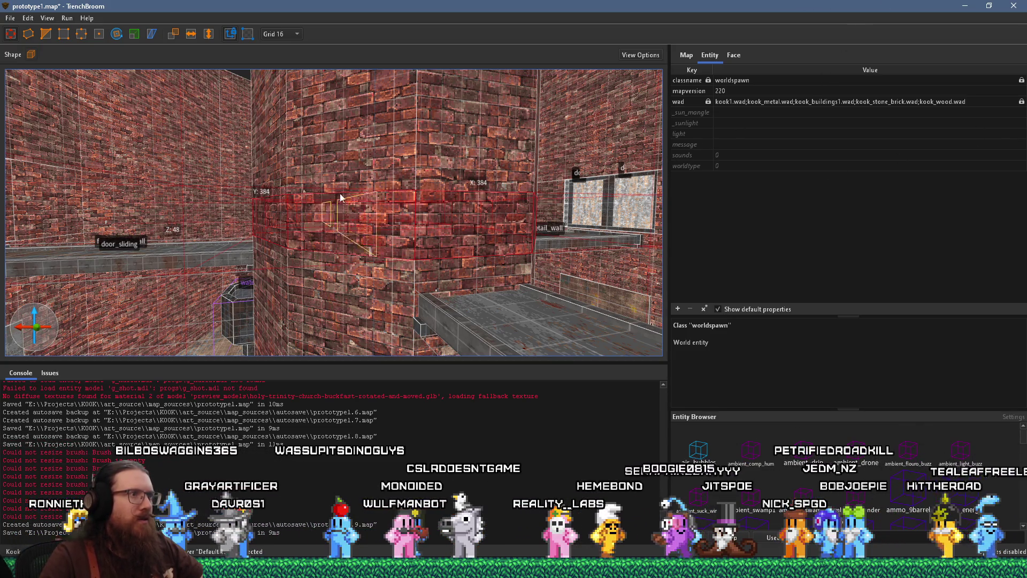
{"action": "left_click_drag", "start_coordinate": [458, 171], "coordinate": [517, 228]}
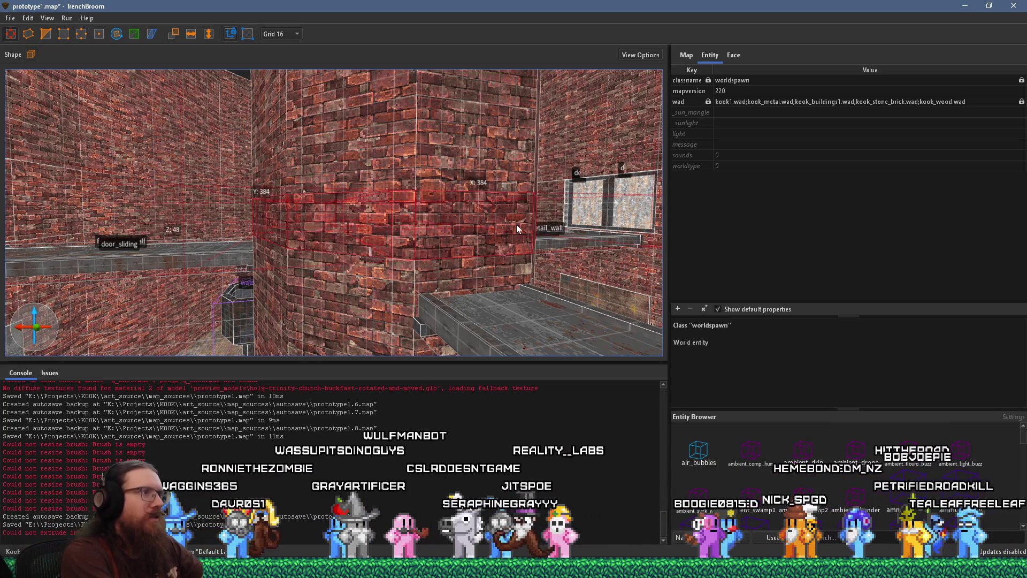
{"action": "mouse_move", "coordinate": [516, 224]}
{"action": "left_mouse_down"}
{"action": "mouse_move", "coordinate": [277, 264]}
{"action": "mouse_move", "coordinate": [412, 261]}
{"action": "mouse_move", "coordinate": [361, 277]}
{"action": "left_mouse_up"}
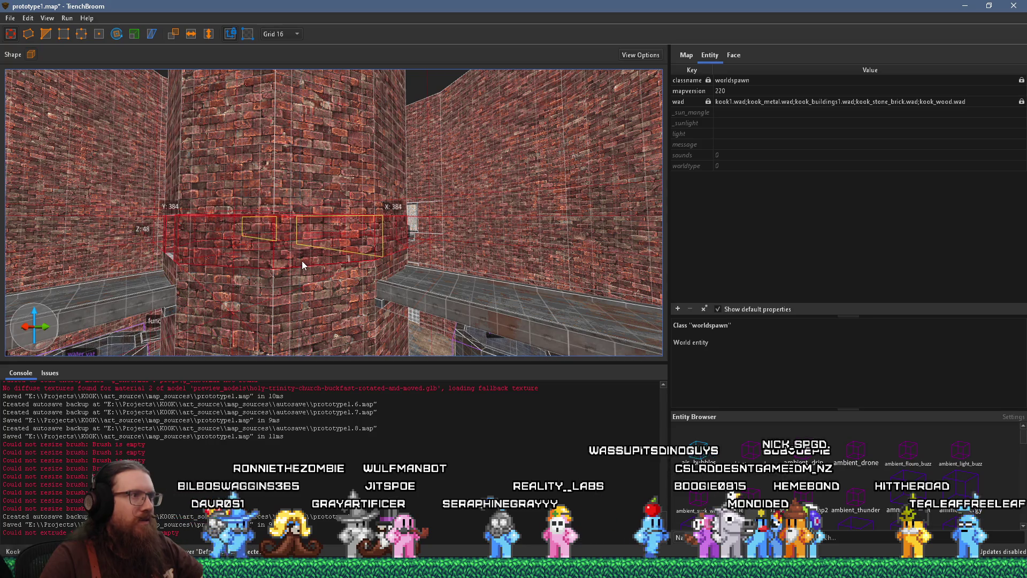
{"action": "scroll", "coordinate": [302, 261], "scroll_direction": "down", "scroll_amount": 10}
{"action": "scroll", "coordinate": [161, 254], "scroll_direction": "up", "scroll_amount": 5}
{"action": "mouse_move", "coordinate": [338, 243]}
{"action": "left_mouse_down"}
{"action": "mouse_move", "coordinate": [131, 258]}
{"action": "mouse_move", "coordinate": [269, 239]}
{"action": "mouse_move", "coordinate": [478, 243]}
{"action": "mouse_move", "coordinate": [280, 224]}
{"action": "mouse_move", "coordinate": [486, 221]}
{"action": "mouse_move", "coordinate": [397, 242]}
{"action": "mouse_move", "coordinate": [596, 266]}
{"action": "mouse_move", "coordinate": [327, 268]}
{"action": "mouse_move", "coordinate": [227, 249]}
{"action": "mouse_move", "coordinate": [343, 284]}
{"action": "left_mouse_up"}
{"action": "key", "text": "Escape"}
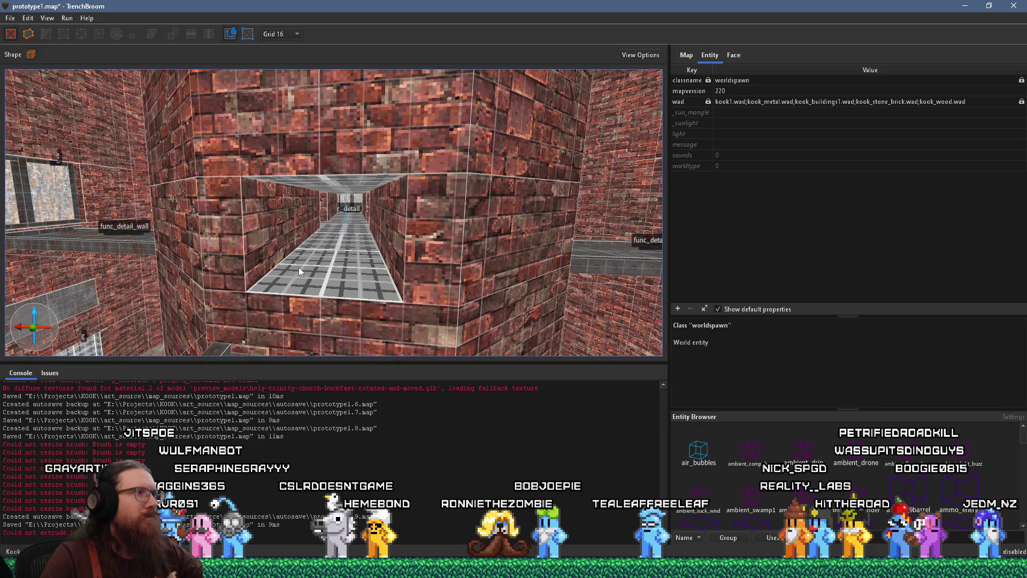
Draw a new brush on the passage floor beside the brick wall corner
{"action": "mouse_move", "coordinate": [290, 262]}
{"action": "left_mouse_down"}
{"action": "mouse_move", "coordinate": [361, 253]}
{"action": "mouse_move", "coordinate": [367, 191]}
{"action": "mouse_move", "coordinate": [397, 222]}
{"action": "mouse_move", "coordinate": [198, 255]}
{"action": "mouse_move", "coordinate": [374, 216]}
{"action": "left_mouse_up"}
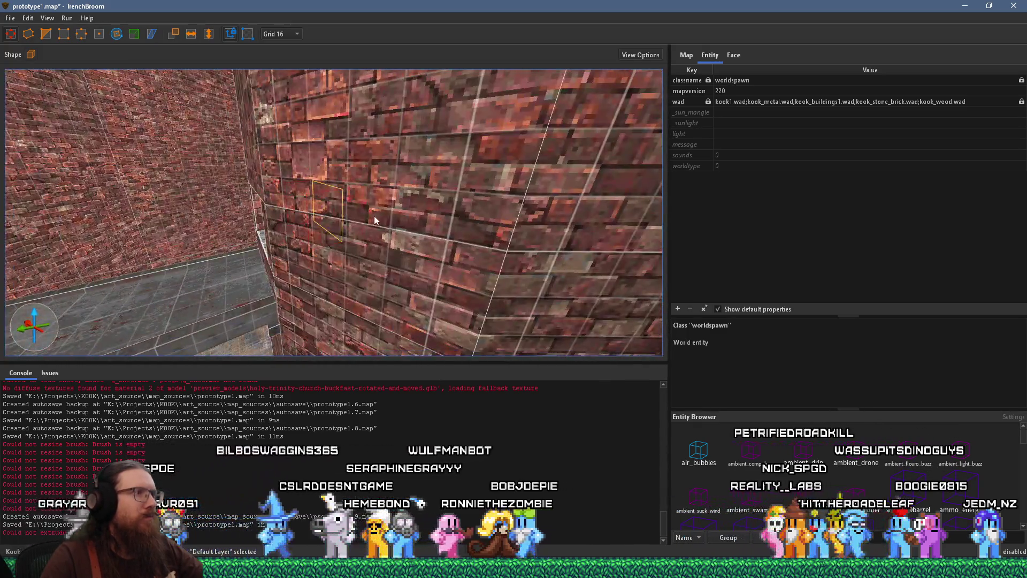
{"action": "mouse_move", "coordinate": [560, 196]}
{"action": "left_mouse_down"}
{"action": "mouse_move", "coordinate": [350, 249]}
{"action": "mouse_move", "coordinate": [342, 234]}
{"action": "mouse_move", "coordinate": [193, 212]}
{"action": "mouse_move", "coordinate": [148, 189]}
{"action": "mouse_move", "coordinate": [234, 221]}
{"action": "mouse_move", "coordinate": [220, 335]}
{"action": "mouse_move", "coordinate": [264, 316]}
{"action": "left_mouse_up"}
{"action": "mouse_move", "coordinate": [407, 331]}
{"action": "left_mouse_down"}
{"action": "mouse_move", "coordinate": [233, 282]}
{"action": "mouse_move", "coordinate": [532, 227]}
{"action": "mouse_move", "coordinate": [428, 254]}
{"action": "mouse_move", "coordinate": [371, 250]}
{"action": "mouse_move", "coordinate": [429, 268]}
{"action": "mouse_move", "coordinate": [631, 239]}
{"action": "left_mouse_up"}
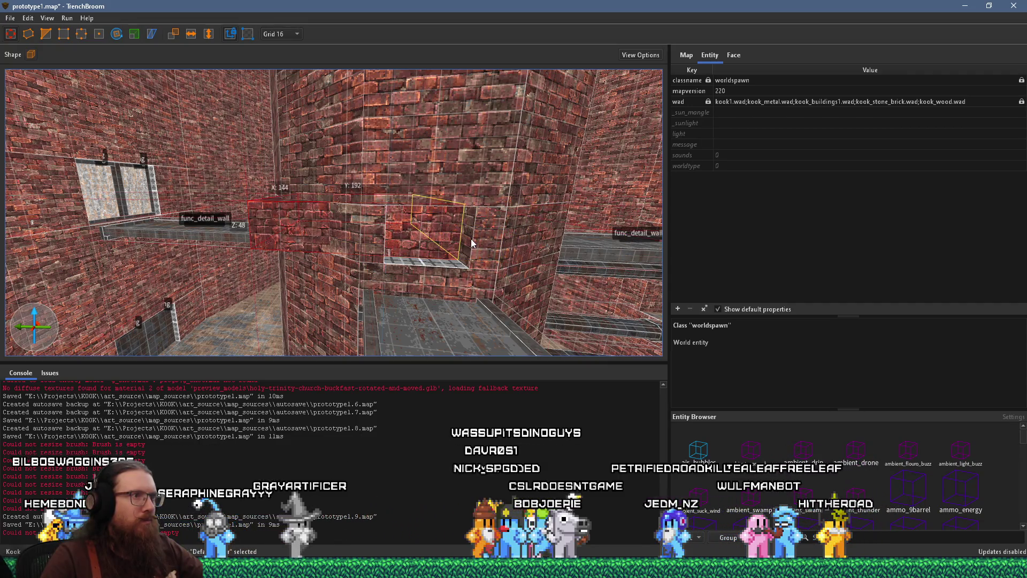
{"action": "mouse_move", "coordinate": [386, 230]}
{"action": "left_mouse_down"}
{"action": "mouse_move", "coordinate": [291, 262]}
{"action": "mouse_move", "coordinate": [249, 239]}
{"action": "left_mouse_up"}
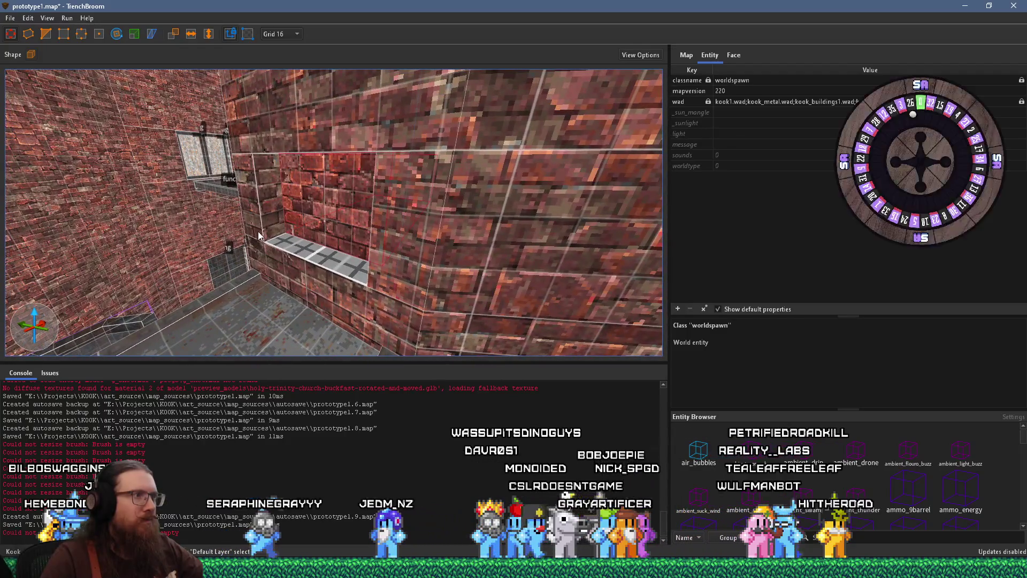
{"action": "mouse_move", "coordinate": [323, 213]}
{"action": "left_mouse_down"}
{"action": "mouse_move", "coordinate": [384, 205]}
{"action": "mouse_move", "coordinate": [211, 217]}
{"action": "mouse_move", "coordinate": [358, 204]}
{"action": "mouse_move", "coordinate": [182, 188]}
{"action": "mouse_move", "coordinate": [336, 217]}
{"action": "left_mouse_up"}
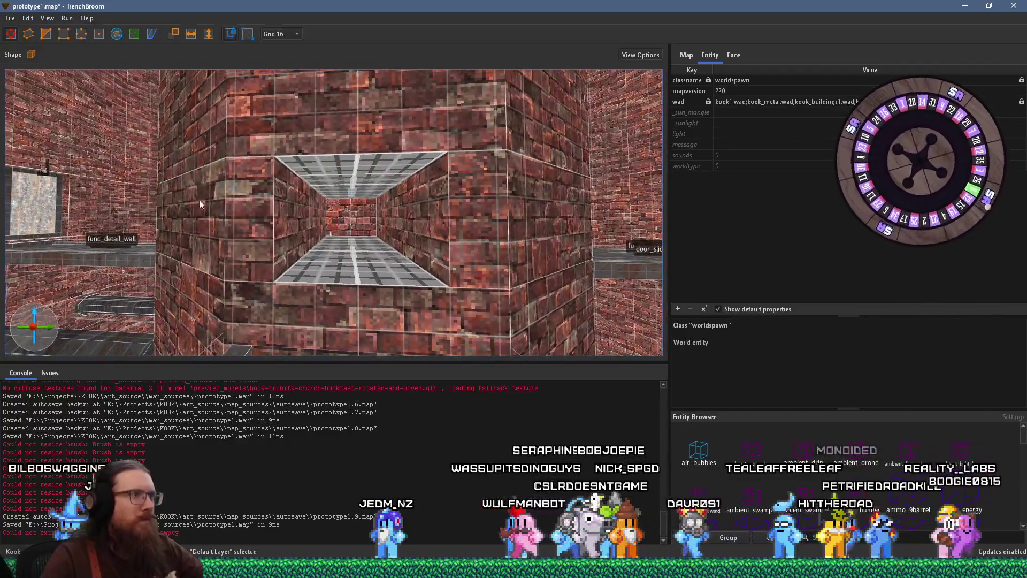
{"action": "scroll", "coordinate": [347, 202], "scroll_direction": "up", "scroll_amount": 3}
Fit the wider slab into the wall and subtract it (Ctrl+K) to carve the recess
{"action": "left_click", "coordinate": [345, 215]}
{"action": "left_click", "coordinate": [349, 212]}
{"action": "scroll", "coordinate": [345, 222], "scroll_direction": "up", "scroll_amount": 3}
{"action": "scroll", "coordinate": [342, 230], "scroll_direction": "down", "scroll_amount": 5}
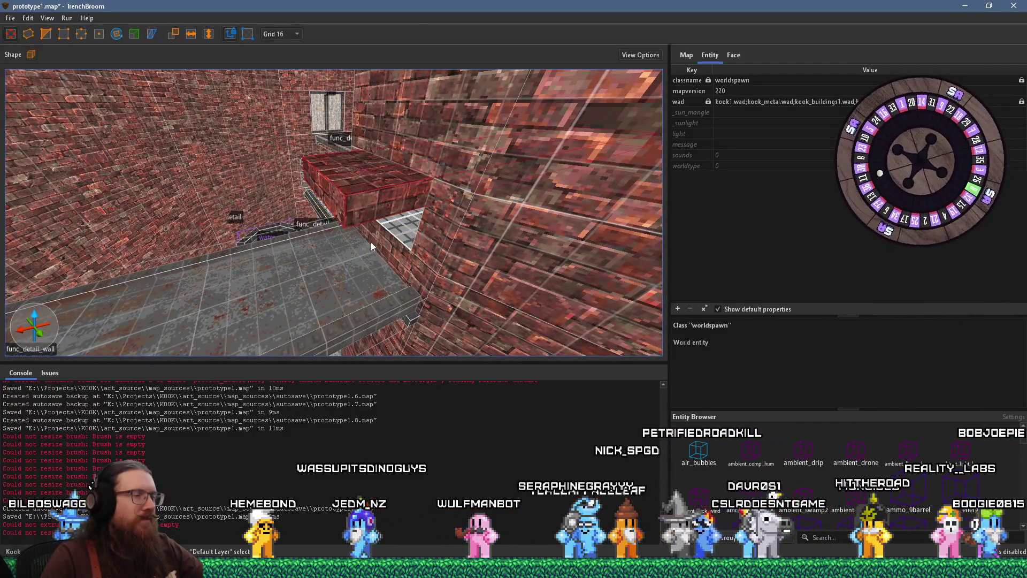
{"action": "scroll", "coordinate": [371, 242], "scroll_direction": "up", "scroll_amount": 5}
{"action": "mouse_move", "coordinate": [383, 183]}
{"action": "left_mouse_down"}
{"action": "mouse_move", "coordinate": [391, 227]}
{"action": "mouse_move", "coordinate": [323, 220]}
{"action": "mouse_move", "coordinate": [298, 204]}
{"action": "mouse_move", "coordinate": [370, 205]}
{"action": "left_mouse_up"}
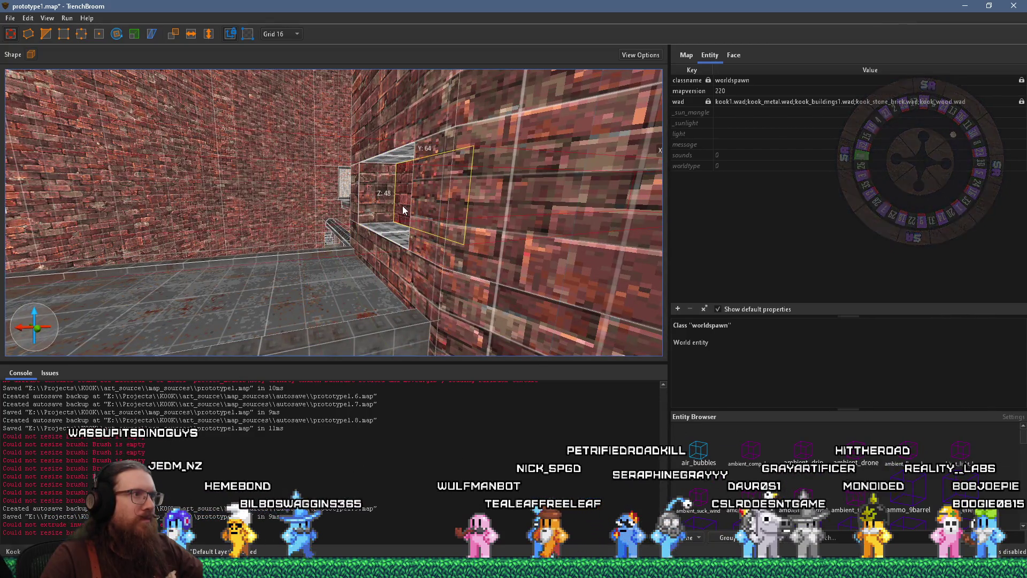
{"action": "key", "text": "ctrl+k"}
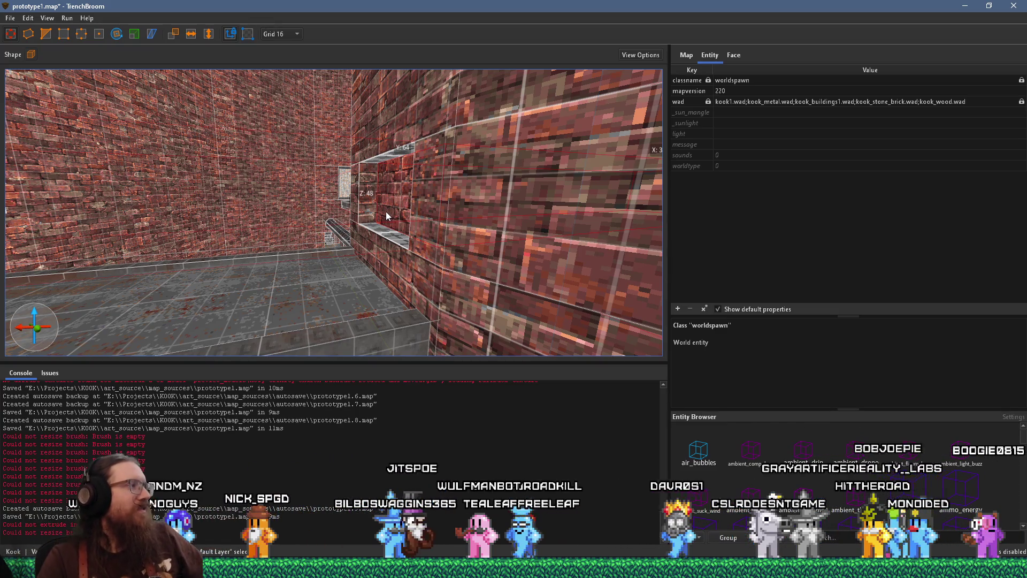
Inspect the new recess from the side and select its back-wall brush
{"action": "scroll", "coordinate": [359, 200], "scroll_direction": "up", "scroll_amount": 5}
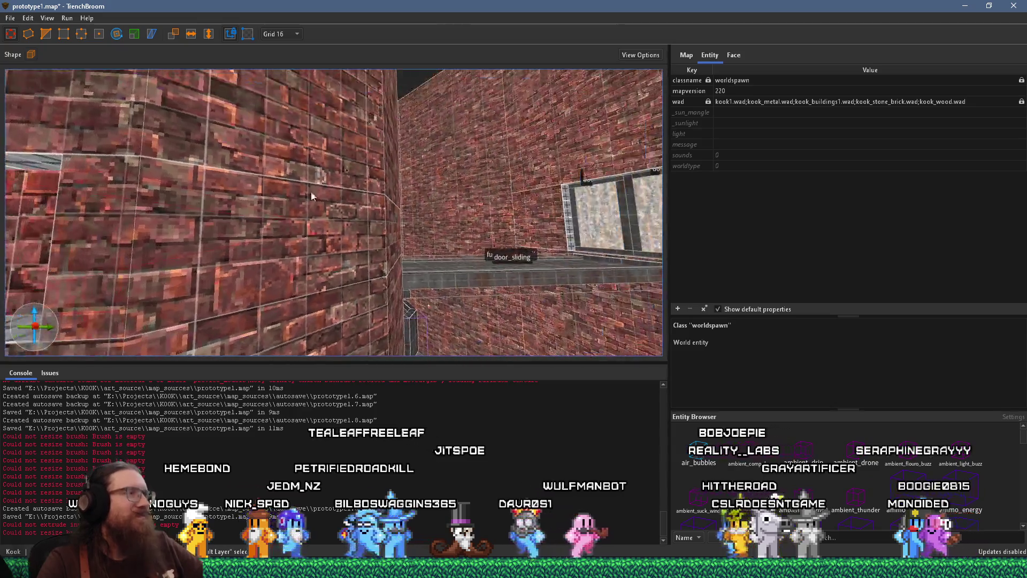
{"action": "mouse_move", "coordinate": [453, 184]}
{"action": "left_mouse_down"}
{"action": "mouse_move", "coordinate": [468, 200]}
{"action": "mouse_move", "coordinate": [429, 246]}
{"action": "mouse_move", "coordinate": [429, 153]}
{"action": "mouse_move", "coordinate": [425, 166]}
{"action": "mouse_move", "coordinate": [368, 138]}
{"action": "left_mouse_up"}
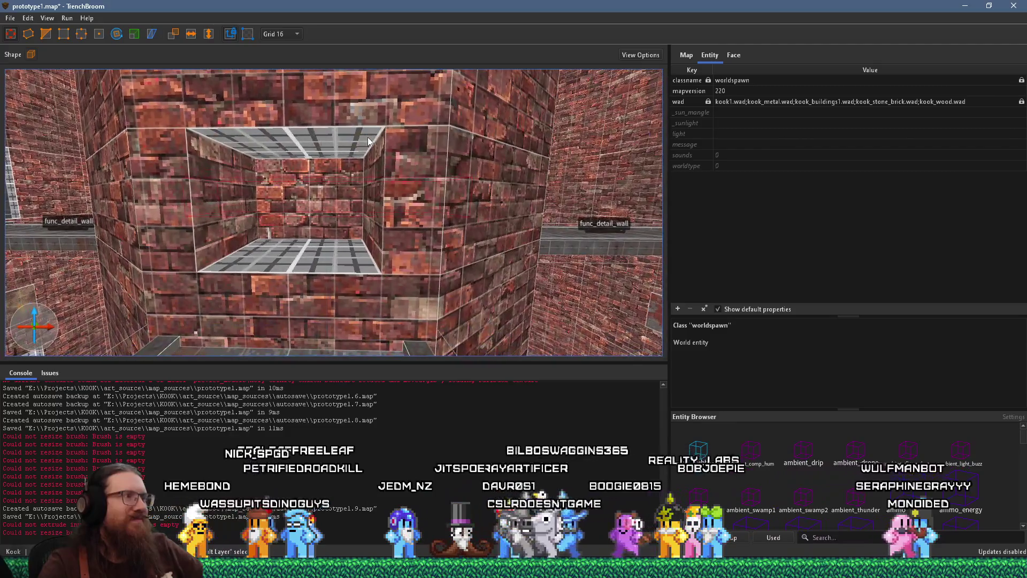
{"action": "mouse_move", "coordinate": [331, 198]}
{"action": "left_mouse_down"}
{"action": "mouse_move", "coordinate": [376, 187]}
{"action": "mouse_move", "coordinate": [291, 221]}
{"action": "mouse_move", "coordinate": [367, 188]}
{"action": "left_mouse_up"}
{"action": "left_click", "coordinate": [360, 194]}
{"action": "key", "text": "Escape"}
{"action": "key", "text": "d"}
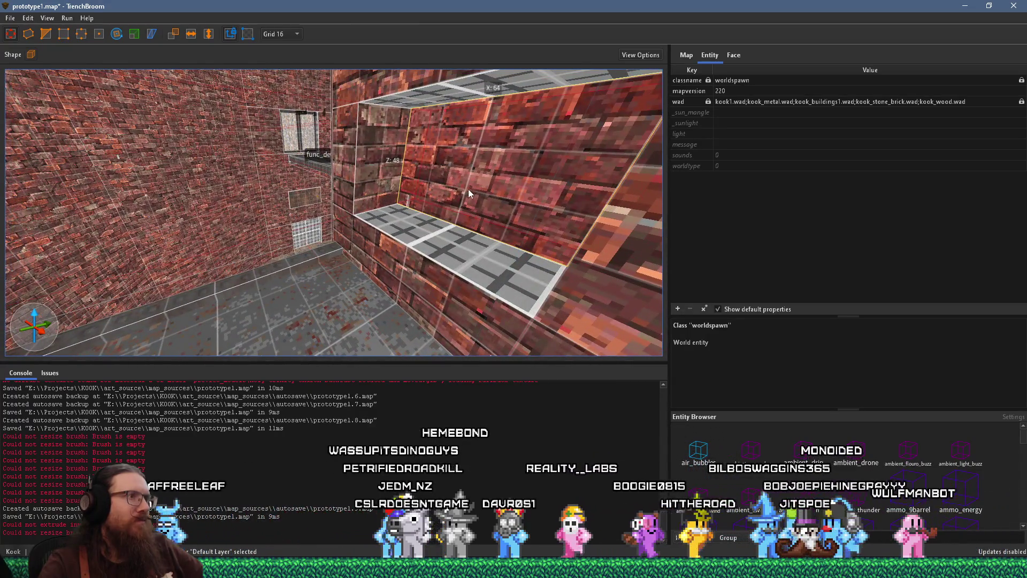
{"action": "left_click", "coordinate": [461, 194]}
{"action": "scroll", "coordinate": [461, 194], "scroll_direction": "up", "scroll_amount": 10}
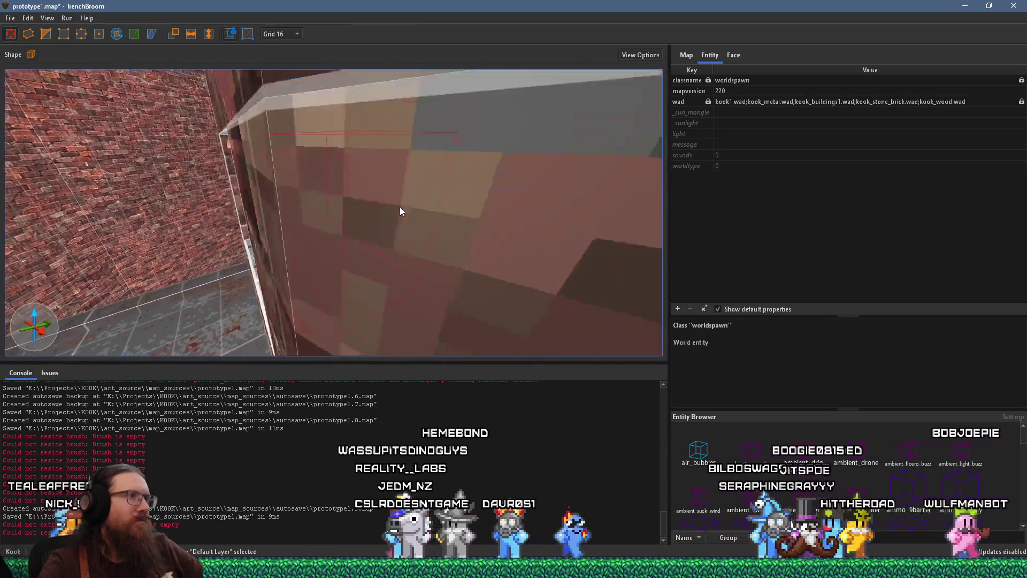
{"action": "scroll", "coordinate": [409, 207], "scroll_direction": "down", "scroll_amount": 10}
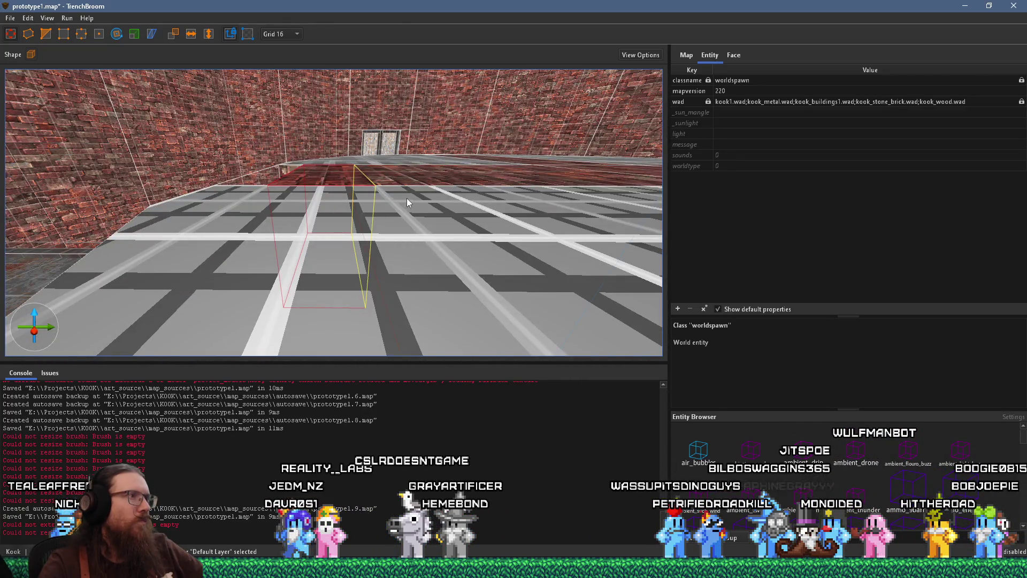
{"action": "mouse_move", "coordinate": [351, 200]}
{"action": "left_mouse_down"}
{"action": "mouse_move", "coordinate": [374, 206]}
{"action": "mouse_move", "coordinate": [300, 255]}
{"action": "mouse_move", "coordinate": [383, 260]}
{"action": "mouse_move", "coordinate": [390, 316]}
{"action": "mouse_move", "coordinate": [348, 314]}
{"action": "mouse_move", "coordinate": [255, 264]}
{"action": "left_mouse_up"}
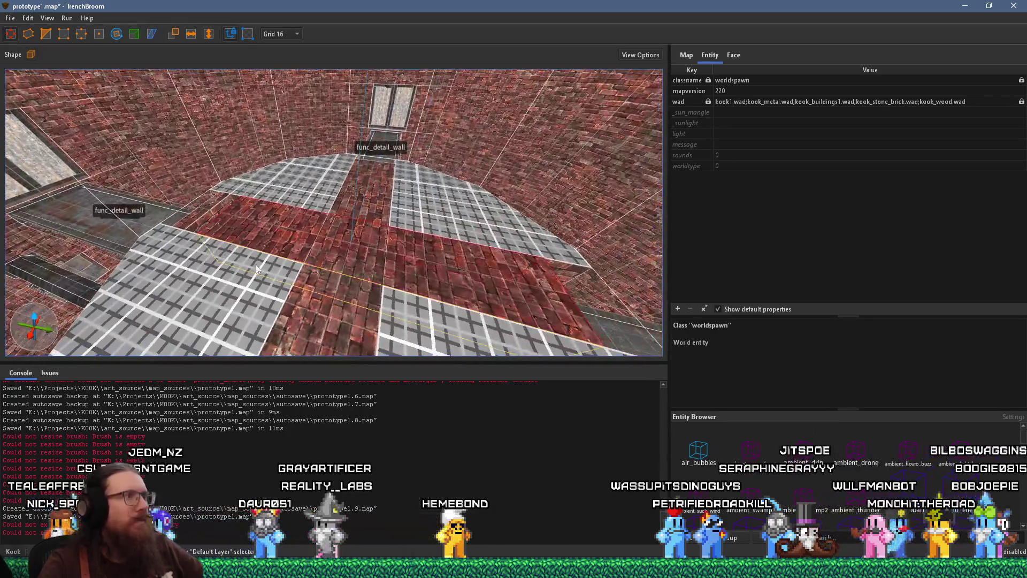
{"action": "mouse_move", "coordinate": [570, 298]}
{"action": "left_mouse_down"}
{"action": "mouse_move", "coordinate": [523, 244]}
{"action": "mouse_move", "coordinate": [433, 226]}
{"action": "mouse_move", "coordinate": [351, 120]}
{"action": "mouse_move", "coordinate": [575, 236]}
{"action": "mouse_move", "coordinate": [489, 262]}
{"action": "left_mouse_up"}
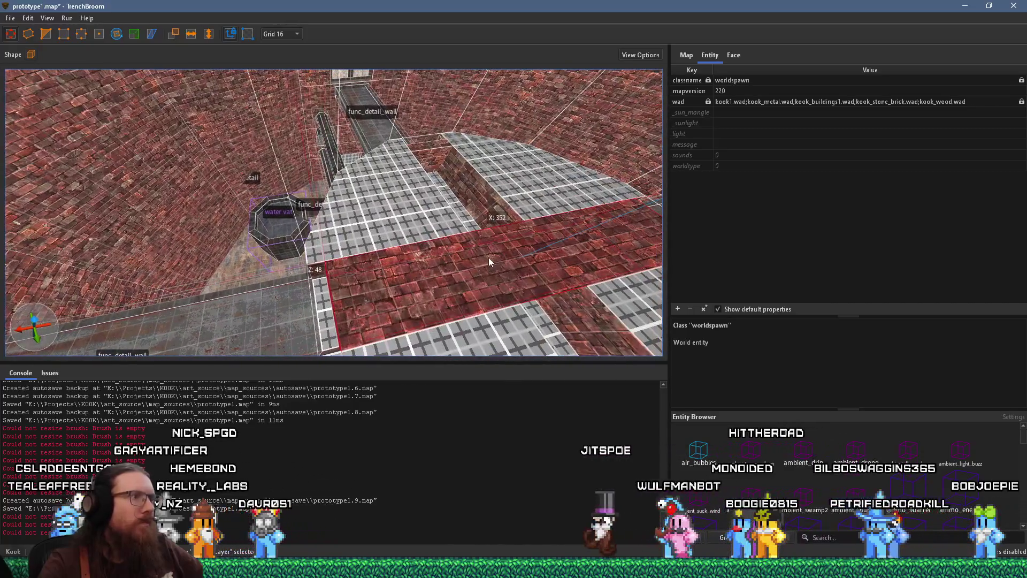
{"action": "mouse_move", "coordinate": [411, 287]}
{"action": "left_mouse_down"}
{"action": "mouse_move", "coordinate": [354, 299]}
{"action": "mouse_move", "coordinate": [447, 265]}
{"action": "mouse_move", "coordinate": [359, 282]}
{"action": "left_mouse_up"}
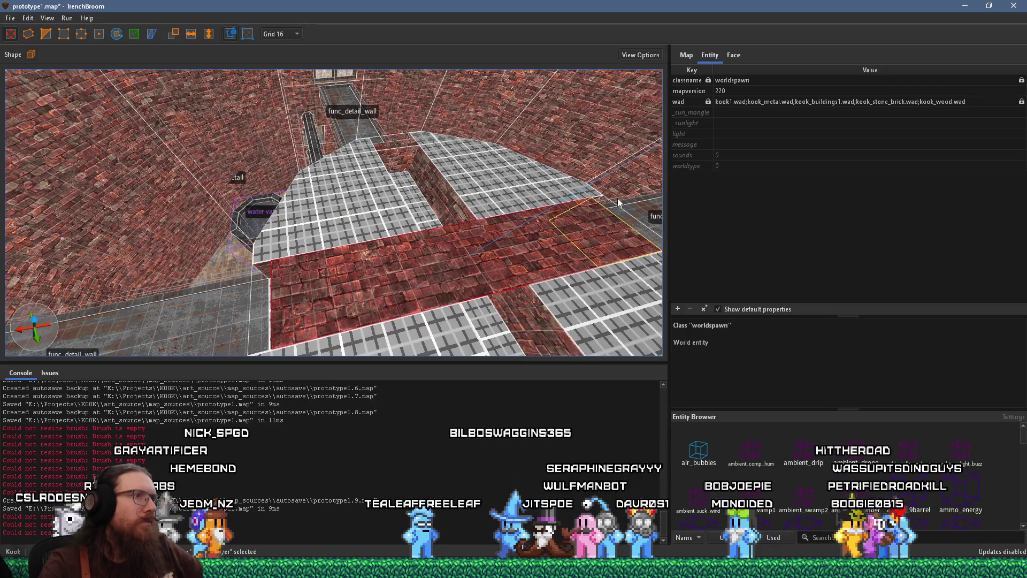
{"action": "left_click_drag", "start_coordinate": [335, 276], "coordinate": [253, 289]}
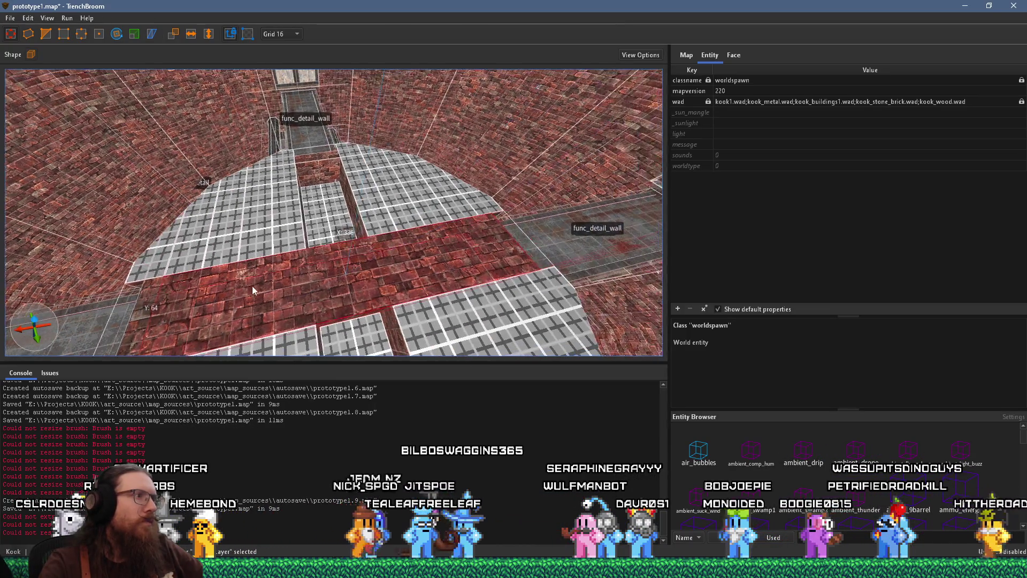
{"action": "left_click", "coordinate": [520, 268]}
{"action": "mouse_move", "coordinate": [497, 274]}
{"action": "left_mouse_down"}
{"action": "mouse_move", "coordinate": [458, 246]}
{"action": "mouse_move", "coordinate": [354, 269]}
{"action": "mouse_move", "coordinate": [483, 199]}
{"action": "mouse_move", "coordinate": [442, 222]}
{"action": "mouse_move", "coordinate": [476, 210]}
{"action": "left_mouse_up"}
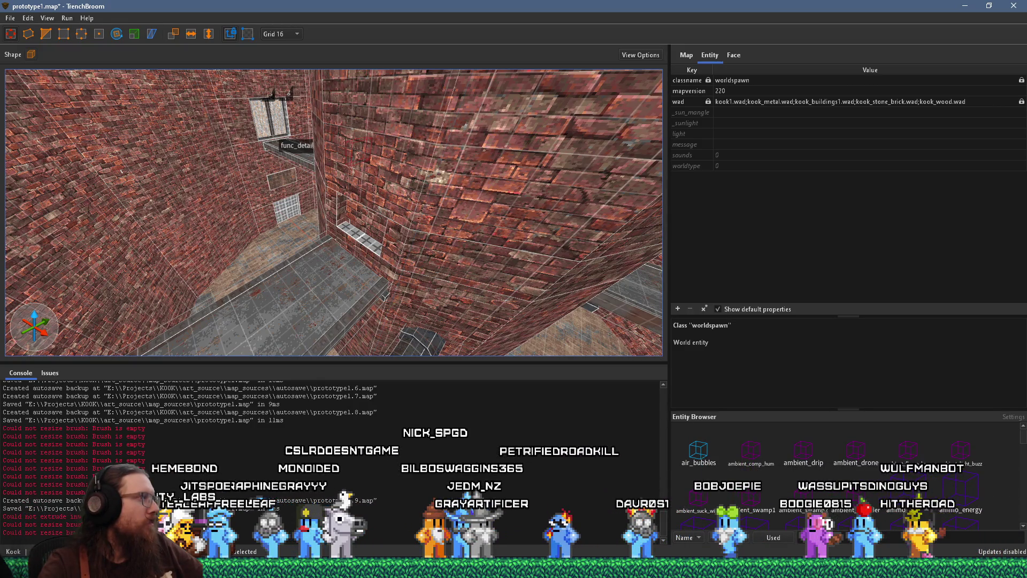
{"action": "key", "text": "alt+Tab"}
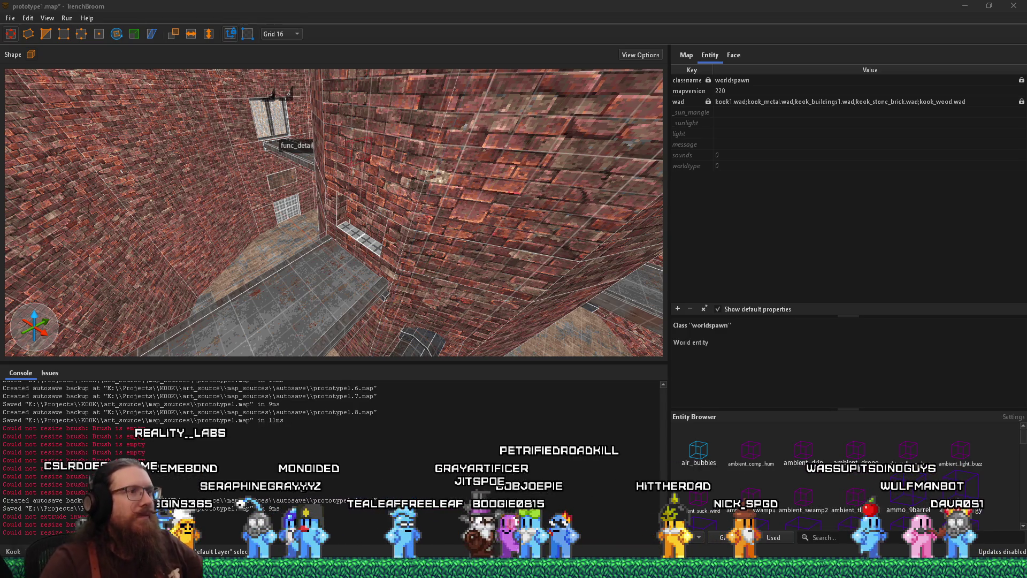
{"action": "key", "text": "alt+Tab"}
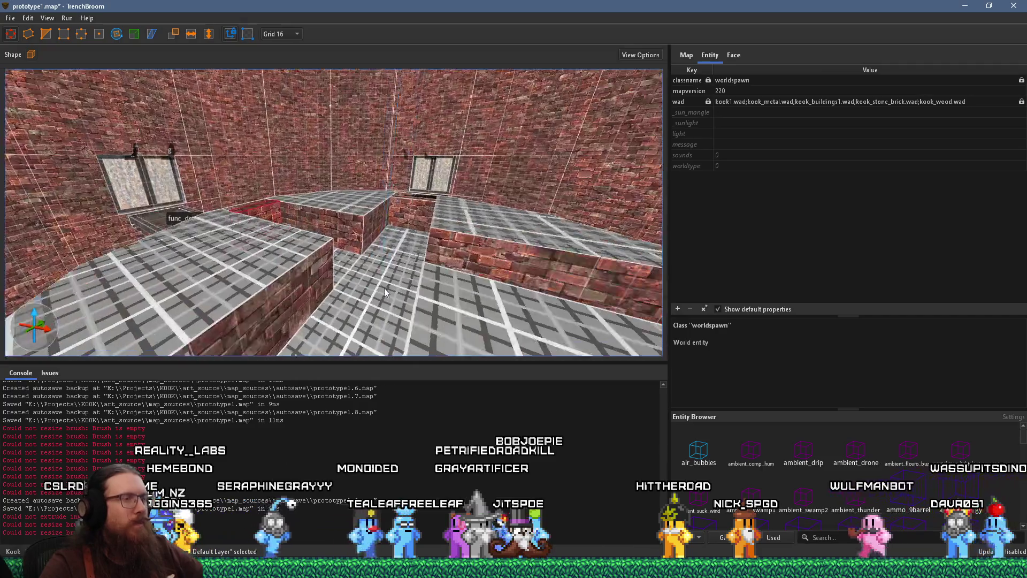
{"action": "mouse_move", "coordinate": [285, 287]}
{"action": "left_mouse_down"}
{"action": "mouse_move", "coordinate": [326, 313]}
{"action": "mouse_move", "coordinate": [470, 363]}
{"action": "mouse_move", "coordinate": [409, 199]}
{"action": "mouse_move", "coordinate": [287, 245]}
{"action": "mouse_move", "coordinate": [428, 200]}
{"action": "mouse_move", "coordinate": [580, 216]}
{"action": "mouse_move", "coordinate": [415, 155]}
{"action": "left_mouse_up"}
{"action": "mouse_move", "coordinate": [422, 212]}
{"action": "left_mouse_down"}
{"action": "mouse_move", "coordinate": [593, 250]}
{"action": "mouse_move", "coordinate": [538, 275]}
{"action": "mouse_move", "coordinate": [181, 255]}
{"action": "mouse_move", "coordinate": [579, 264]}
{"action": "mouse_move", "coordinate": [475, 204]}
{"action": "mouse_move", "coordinate": [432, 197]}
{"action": "mouse_move", "coordinate": [349, 246]}
{"action": "mouse_move", "coordinate": [431, 208]}
{"action": "mouse_move", "coordinate": [388, 262]}
{"action": "left_mouse_up"}
{"action": "key", "text": "Escape"}
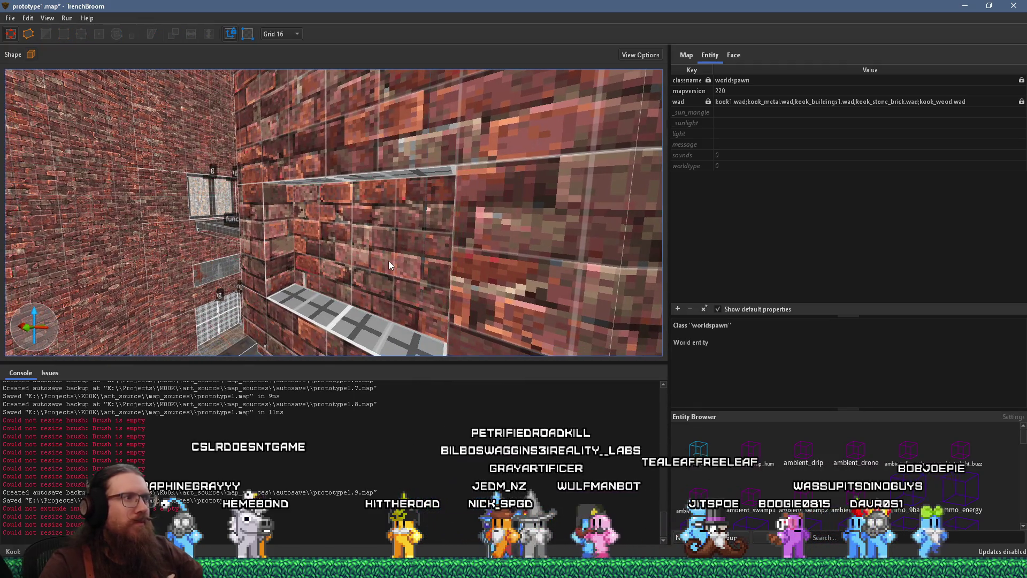
Apply metal_t6_iron3 to the alcove's brick back face, filtering materials by 'iron'
{"action": "left_click", "coordinate": [389, 261]}
{"action": "left_click", "coordinate": [735, 56]}
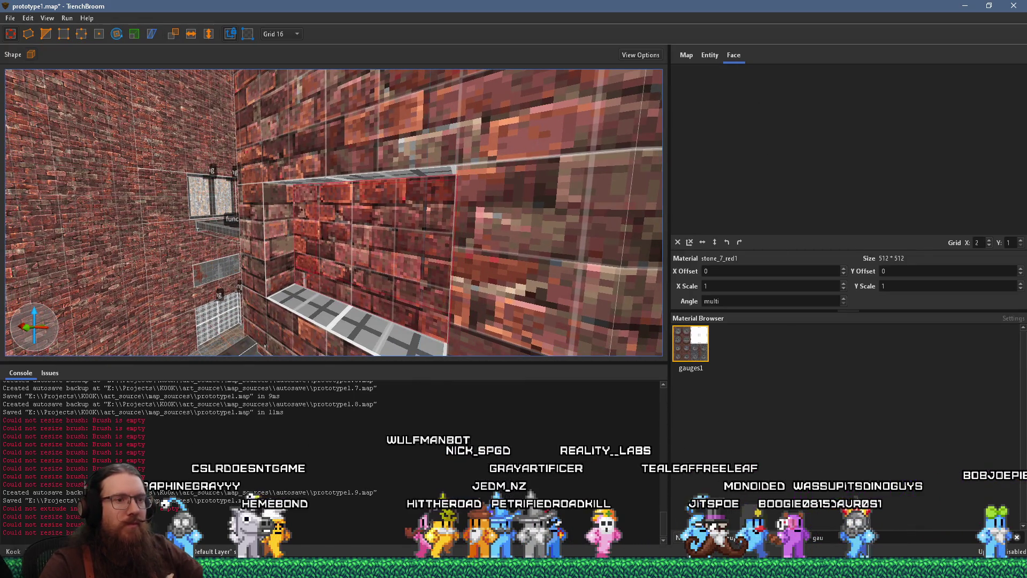
{"action": "type", "text": "iron"}
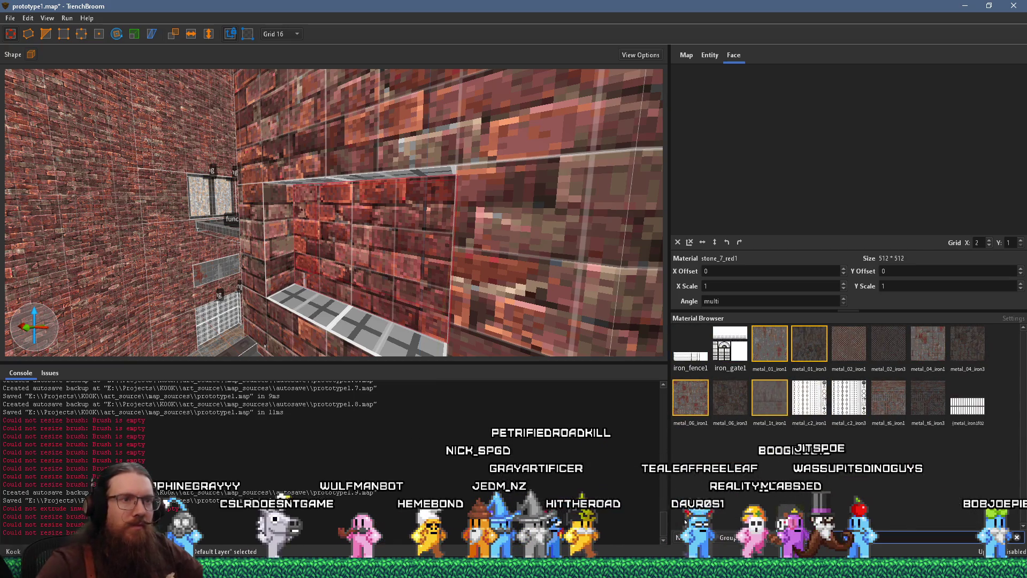
{"action": "left_click", "coordinate": [917, 394]}
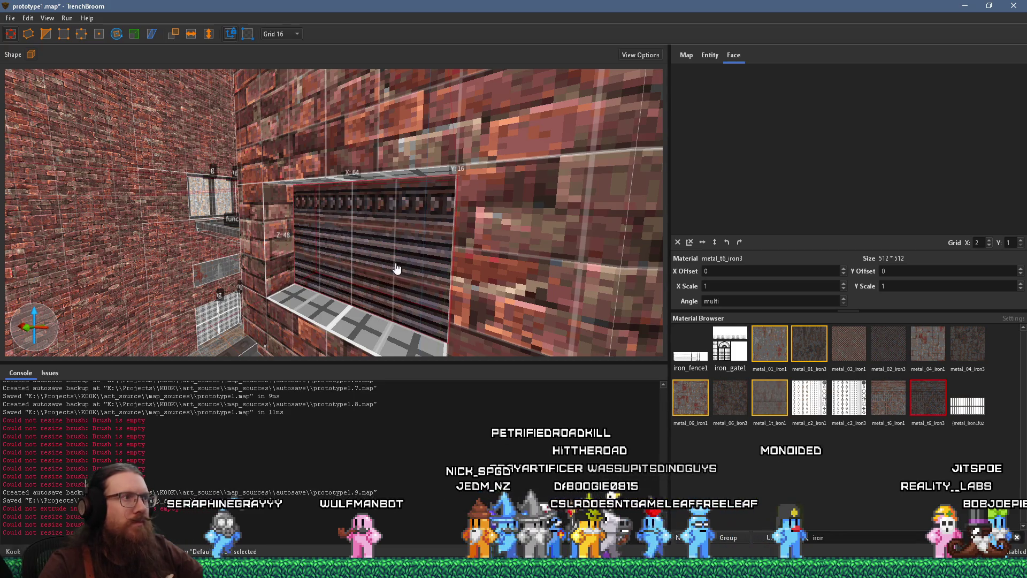
Slide the metal texture on the back face so its ribbed panels fill the recess
{"action": "left_click", "coordinate": [395, 273], "text": "shift"}
{"action": "scroll", "coordinate": [768, 196], "scroll_direction": "down", "scroll_amount": 5}
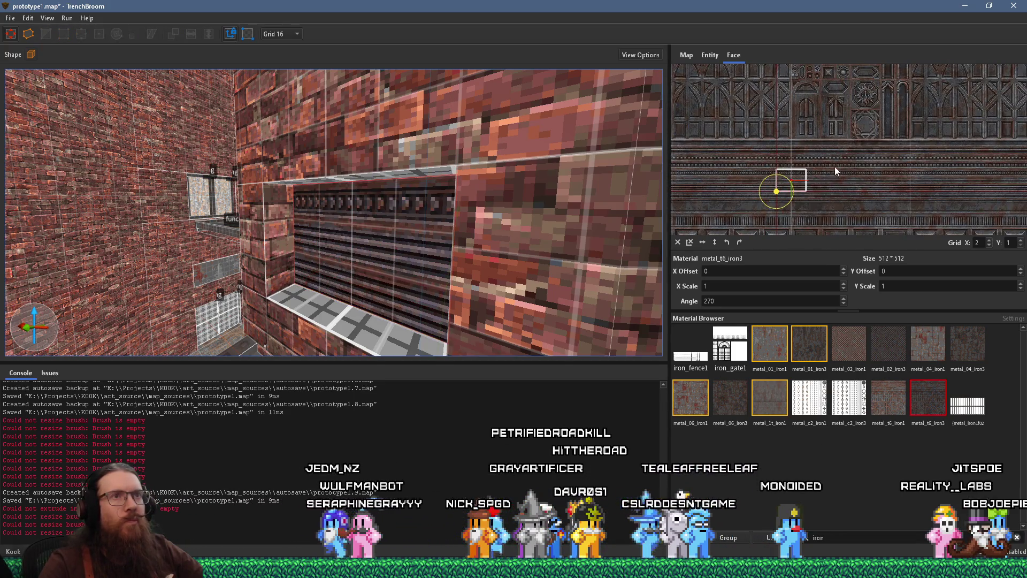
{"action": "mouse_move", "coordinate": [872, 114]}
{"action": "left_mouse_down"}
{"action": "mouse_move", "coordinate": [869, 194]}
{"action": "mouse_move", "coordinate": [831, 227]}
{"action": "mouse_move", "coordinate": [822, 184]}
{"action": "left_mouse_up"}
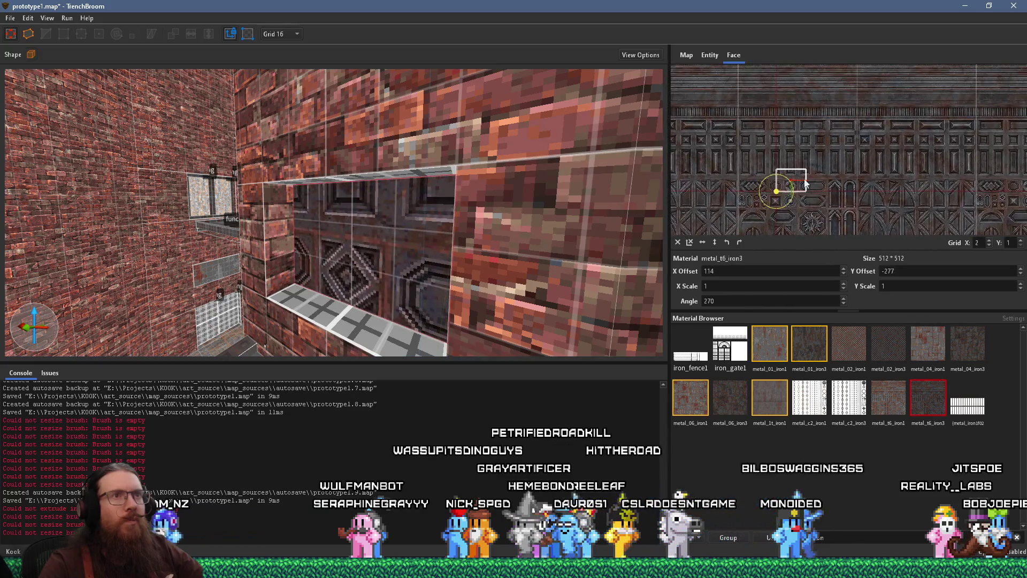
{"action": "scroll", "coordinate": [813, 142], "scroll_direction": "up", "scroll_amount": 3}
{"action": "mouse_move", "coordinate": [814, 142]}
{"action": "left_mouse_down"}
{"action": "mouse_move", "coordinate": [852, 146]}
{"action": "mouse_move", "coordinate": [804, 195]}
{"action": "mouse_move", "coordinate": [850, 200]}
{"action": "mouse_move", "coordinate": [806, 231]}
{"action": "left_mouse_up"}
{"action": "scroll", "coordinate": [820, 213], "scroll_direction": "up", "scroll_amount": 4}
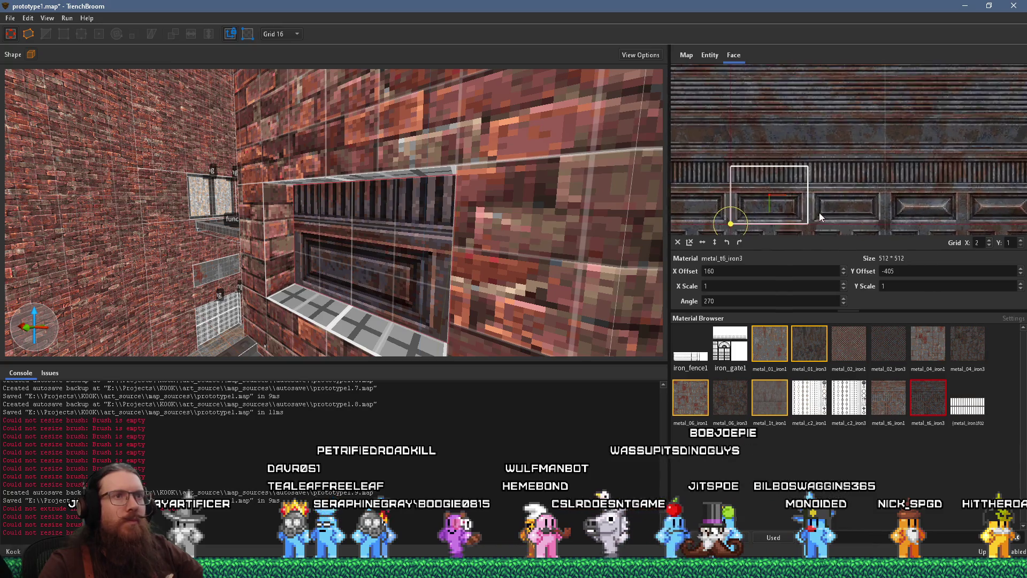
{"action": "scroll", "coordinate": [856, 154], "scroll_direction": "up", "scroll_amount": 1}
{"action": "mouse_move", "coordinate": [864, 152]}
{"action": "left_mouse_down"}
{"action": "mouse_move", "coordinate": [872, 232]}
{"action": "mouse_move", "coordinate": [845, 178]}
{"action": "mouse_move", "coordinate": [853, 170]}
{"action": "mouse_move", "coordinate": [852, 224]}
{"action": "left_mouse_up"}
{"action": "scroll", "coordinate": [848, 208], "scroll_direction": "down", "scroll_amount": 1}
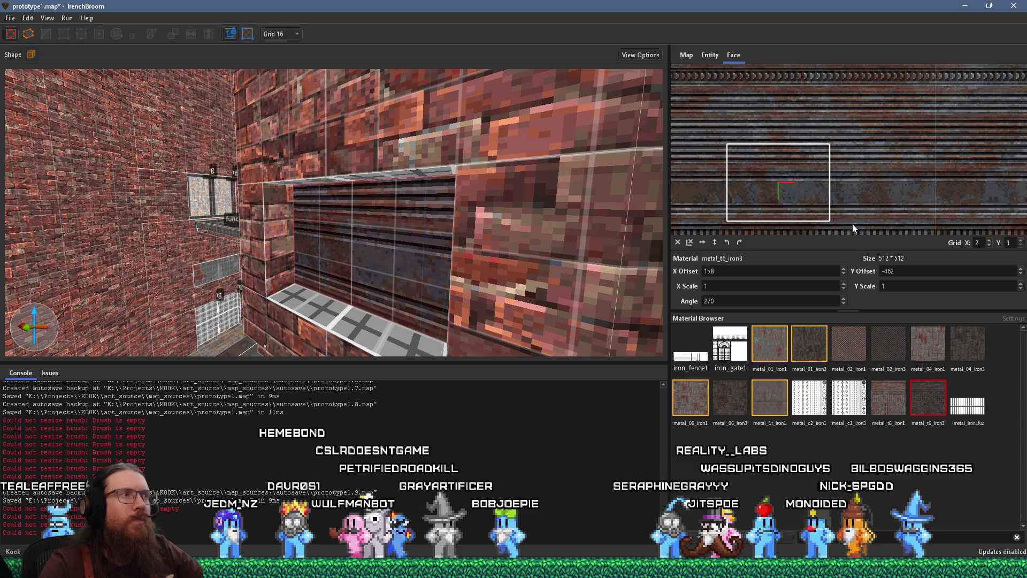
Orbit around the alcove to check the metal back wall from an angle
{"action": "left_click_drag", "start_coordinate": [417, 230], "coordinate": [481, 209]}
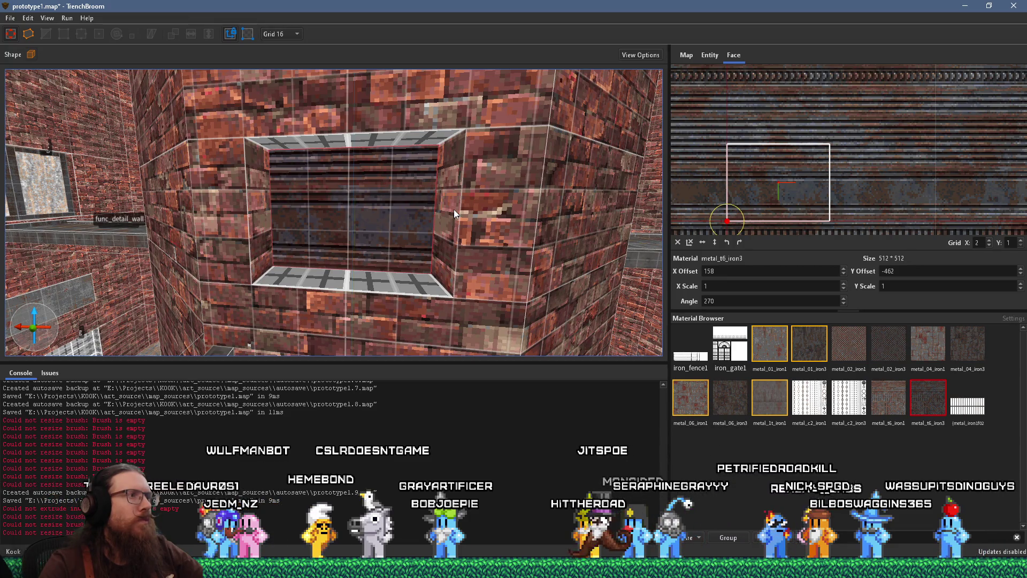
{"action": "scroll", "coordinate": [454, 210], "scroll_direction": "down", "scroll_amount": 3}
{"action": "scroll", "coordinate": [456, 191], "scroll_direction": "down", "scroll_amount": 3}
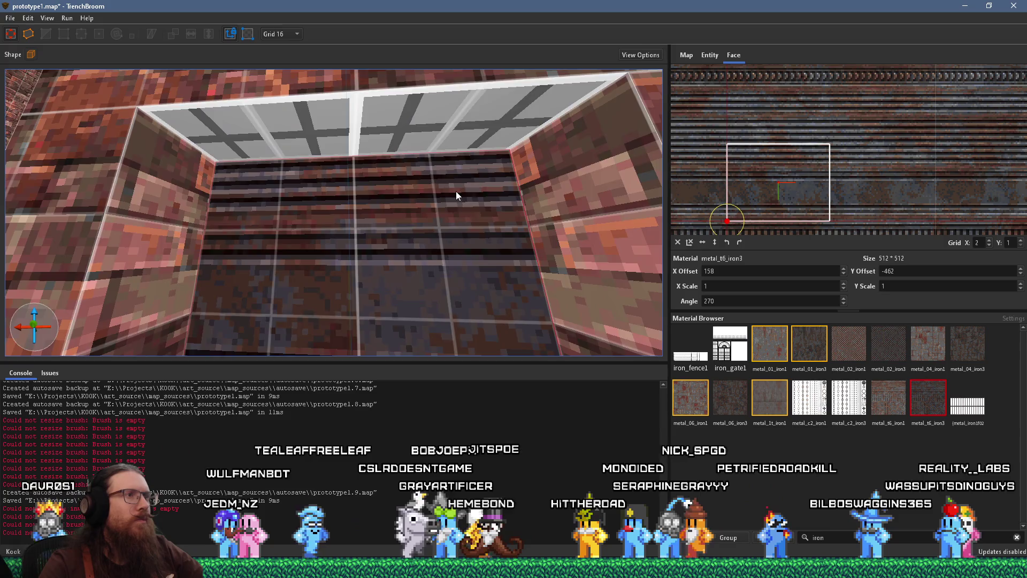
{"action": "scroll", "coordinate": [456, 191], "scroll_direction": "up", "scroll_amount": 5}
{"action": "mouse_move", "coordinate": [435, 205]}
{"action": "left_mouse_down"}
{"action": "mouse_move", "coordinate": [413, 258]}
{"action": "mouse_move", "coordinate": [375, 272]}
{"action": "left_mouse_up"}
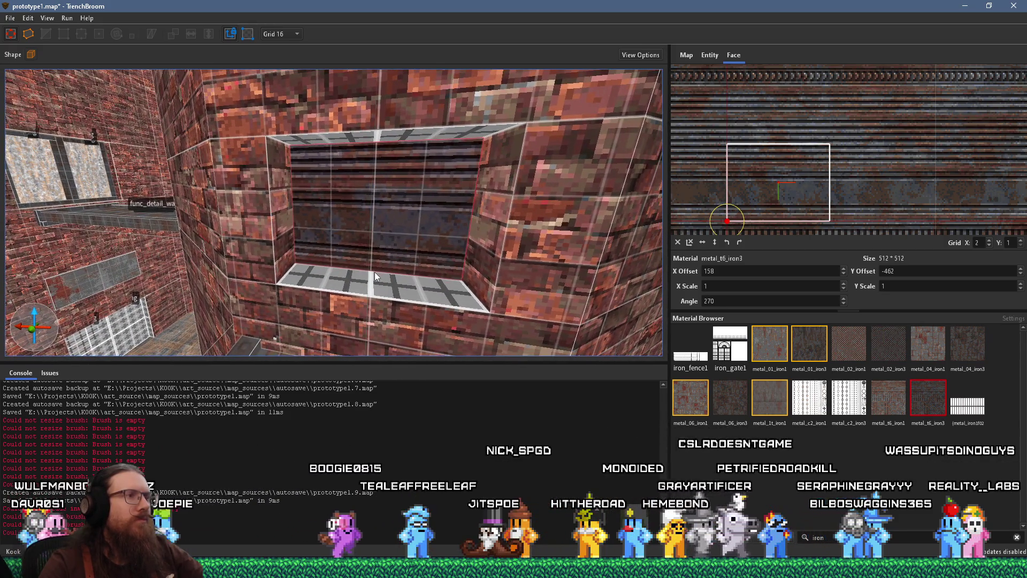
Draw a thin 64×16×4 metal strip on the alcove's bottom ledge using a 4-unit grid
{"action": "key", "text": "Escape"}
{"action": "left_click", "coordinate": [377, 285]}
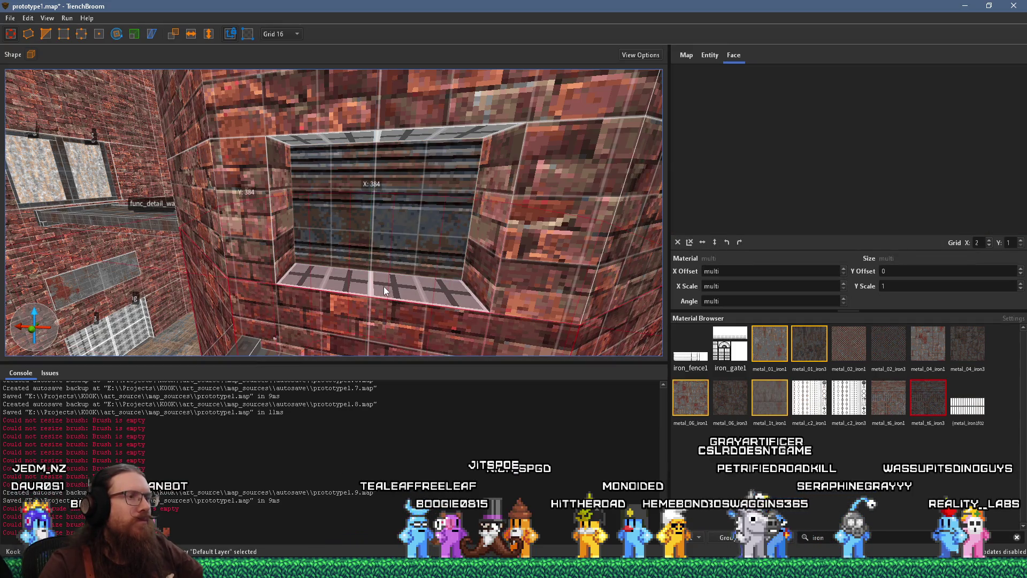
{"action": "key", "text": "Escape"}
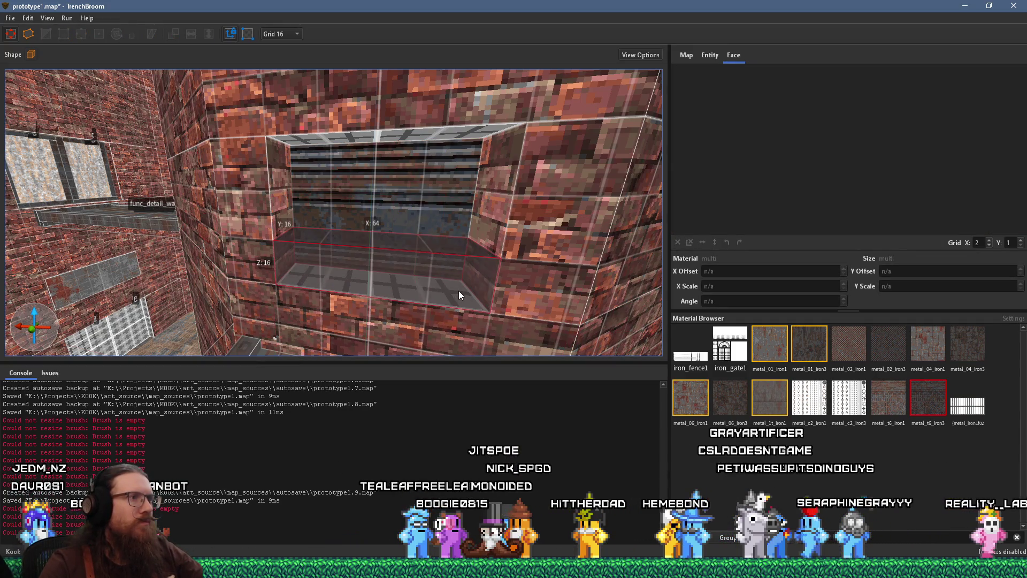
{"action": "left_click_drag", "start_coordinate": [458, 290], "coordinate": [455, 286]}
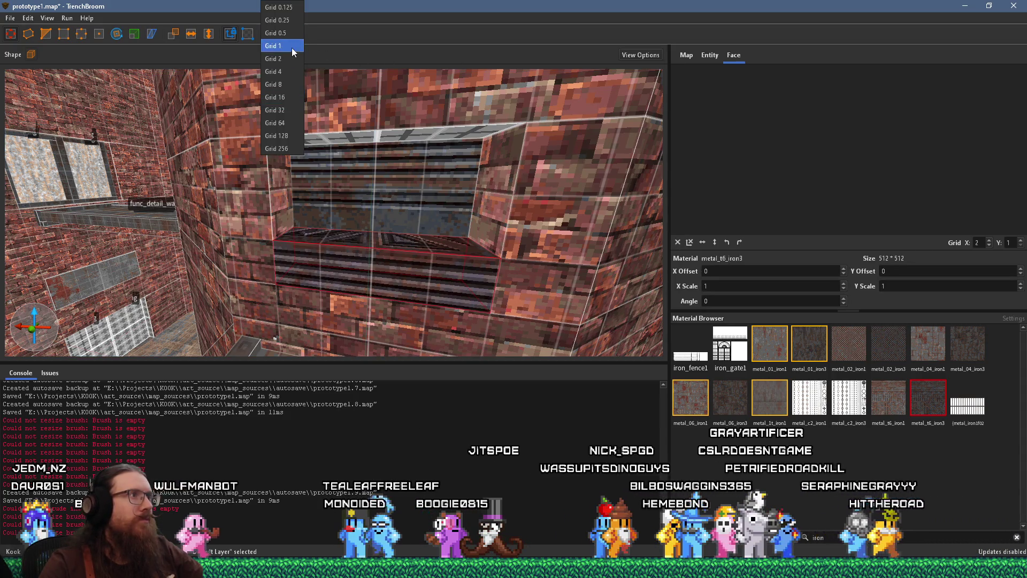
{"action": "left_click", "coordinate": [273, 71]}
{"action": "left_click_drag", "start_coordinate": [419, 231], "coordinate": [419, 261]}
{"action": "left_click", "coordinate": [433, 278], "text": "shift"}
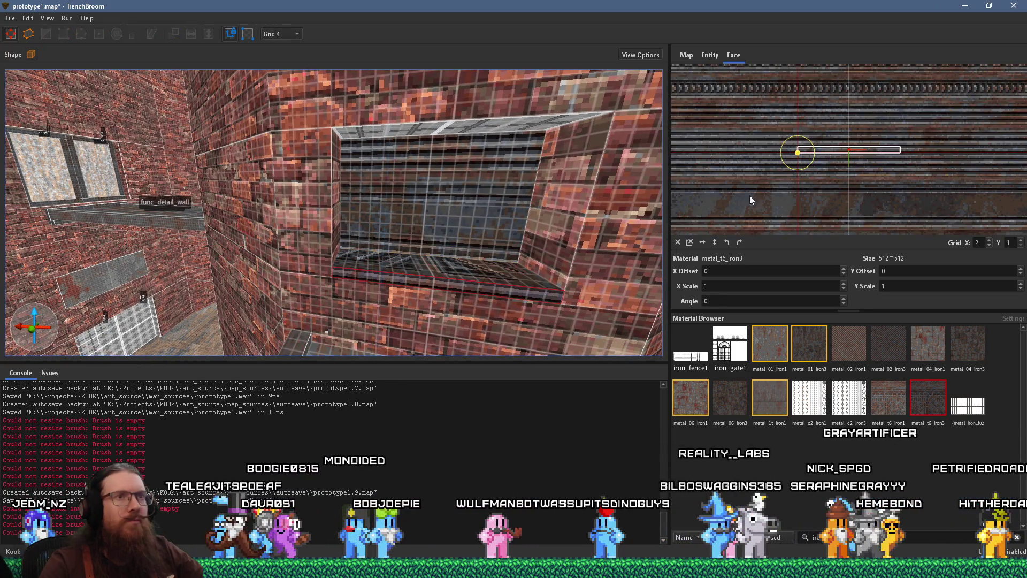
Offset the strip's metal_t6_iron3 texture to 6 and 28, then select another alcove face
{"action": "scroll", "coordinate": [805, 216], "scroll_direction": "up", "scroll_amount": 2}
{"action": "left_click_drag", "start_coordinate": [810, 216], "coordinate": [798, 139]}
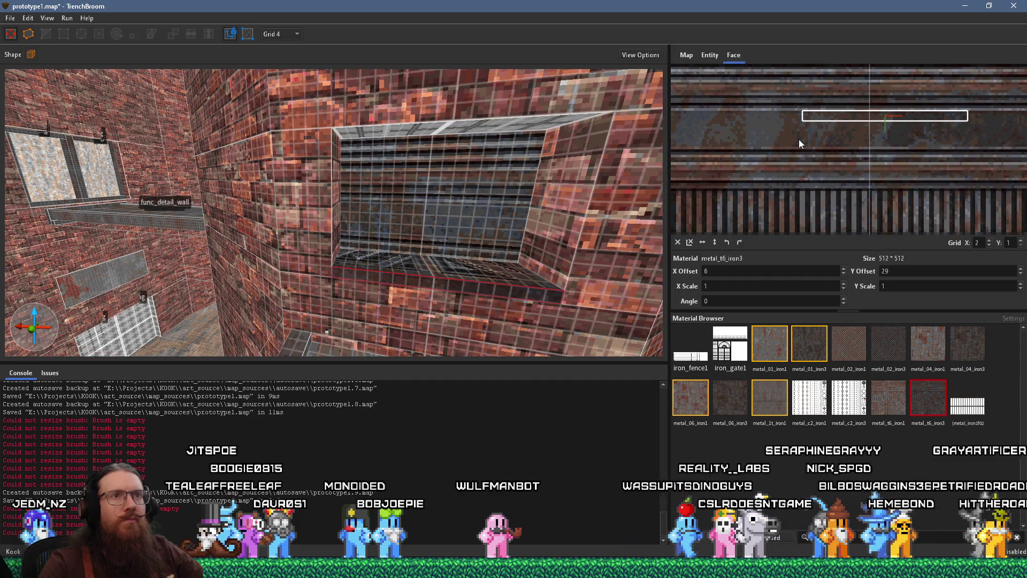
{"action": "scroll", "coordinate": [849, 146], "scroll_direction": "up", "scroll_amount": 2}
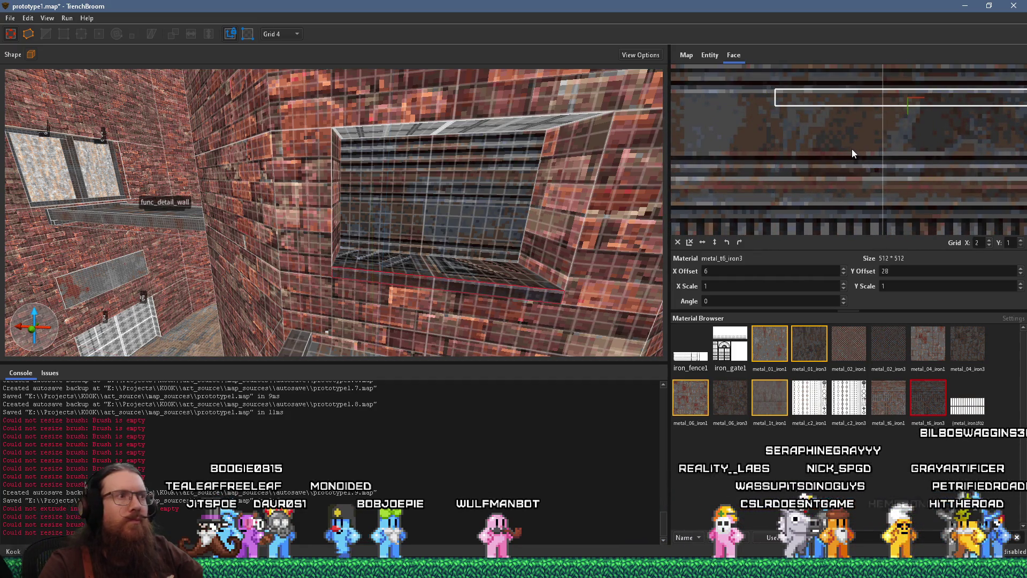
{"action": "scroll", "coordinate": [571, 203], "scroll_direction": "up", "scroll_amount": 3}
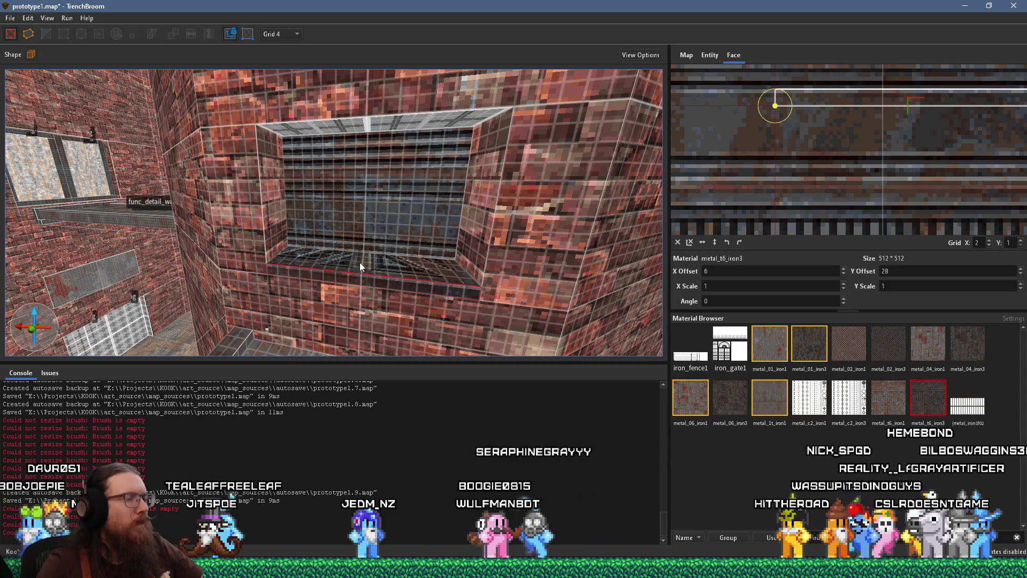
{"action": "scroll", "coordinate": [359, 263], "scroll_direction": "up", "scroll_amount": 5}
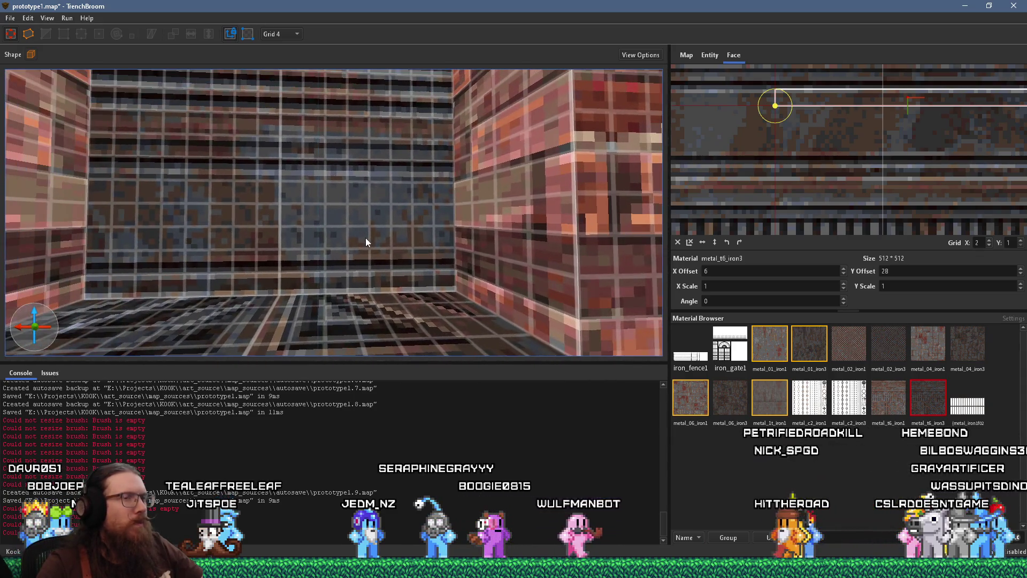
{"action": "scroll", "coordinate": [499, 216], "scroll_direction": "down", "scroll_amount": 5}
{"action": "left_click", "coordinate": [412, 240]}
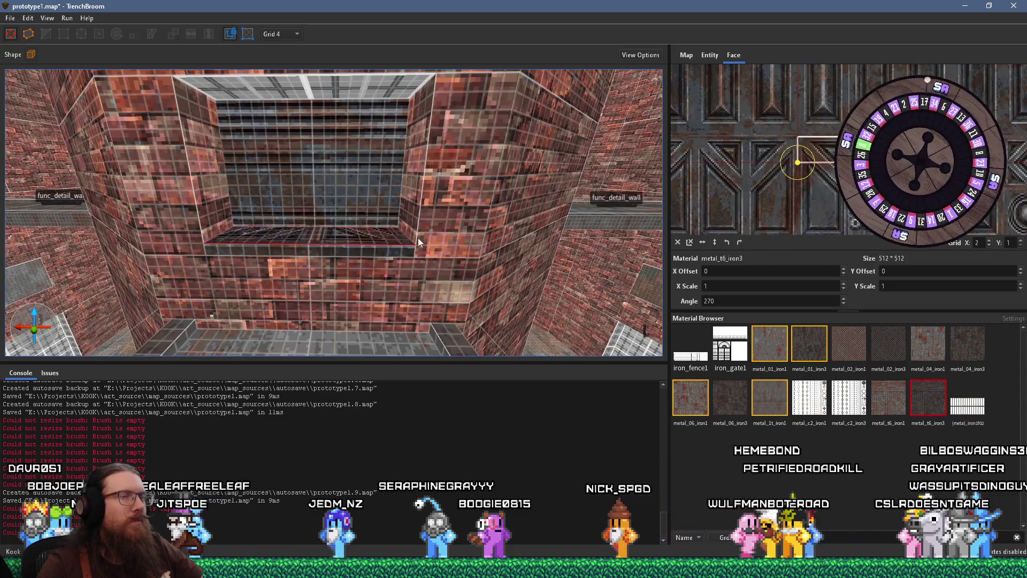
Drag the face's metal_t6_iron3 texture to offsets 70 and -184, then orbit to check it
{"action": "scroll", "coordinate": [789, 191], "scroll_direction": "down", "scroll_amount": 3}
{"action": "mouse_move", "coordinate": [817, 169]}
{"action": "left_mouse_down"}
{"action": "mouse_move", "coordinate": [807, 188]}
{"action": "mouse_move", "coordinate": [897, 110]}
{"action": "mouse_move", "coordinate": [889, 129]}
{"action": "left_mouse_up"}
{"action": "mouse_move", "coordinate": [874, 83]}
{"action": "left_mouse_down"}
{"action": "mouse_move", "coordinate": [873, 73]}
{"action": "mouse_move", "coordinate": [883, 102]}
{"action": "left_mouse_up"}
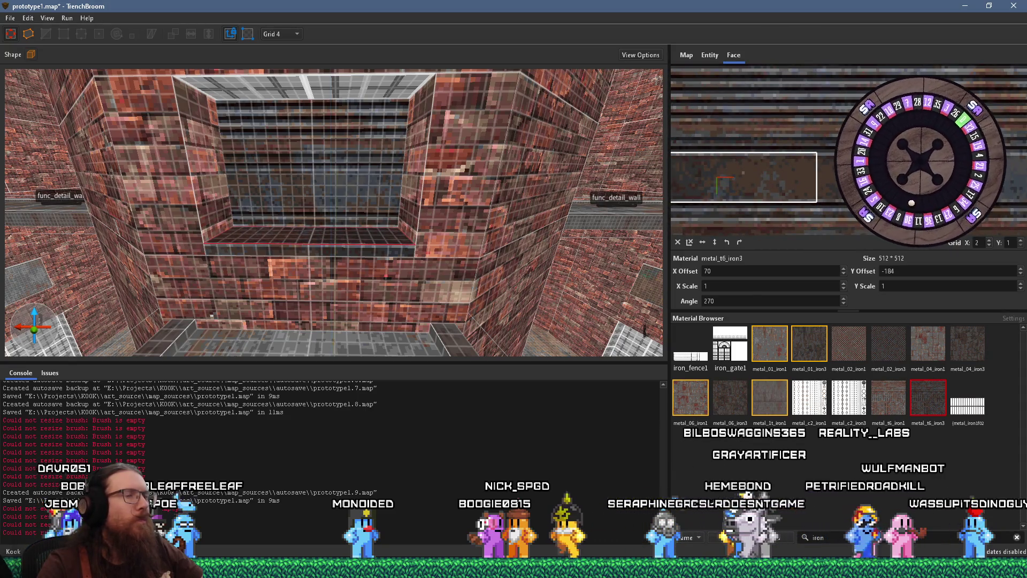
{"action": "left_click_drag", "start_coordinate": [375, 161], "coordinate": [384, 192]}
{"action": "scroll", "coordinate": [410, 206], "scroll_direction": "up", "scroll_amount": 5}
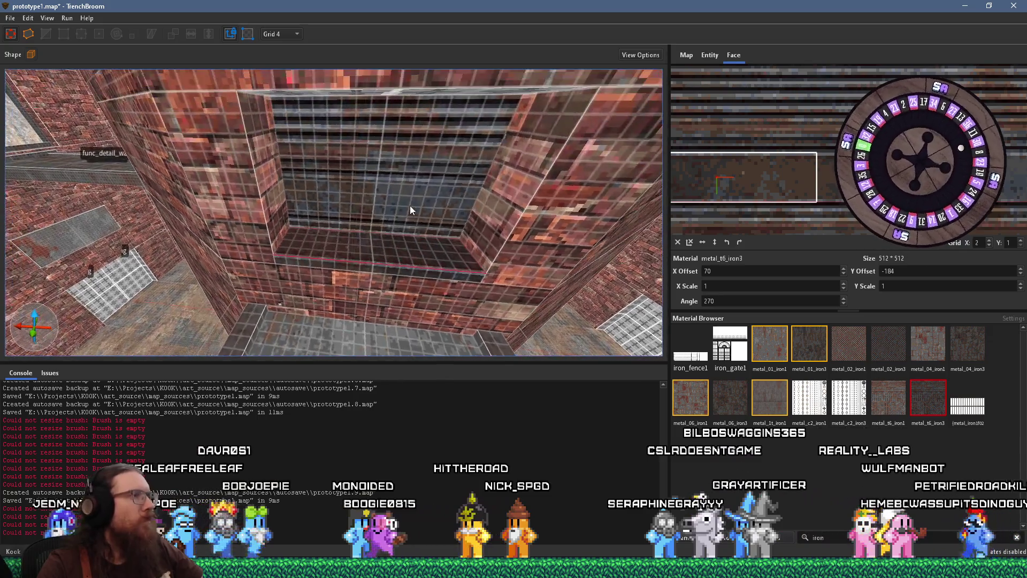
{"action": "scroll", "coordinate": [413, 210], "scroll_direction": "up", "scroll_amount": 3}
{"action": "scroll", "coordinate": [414, 231], "scroll_direction": "down", "scroll_amount": 2}
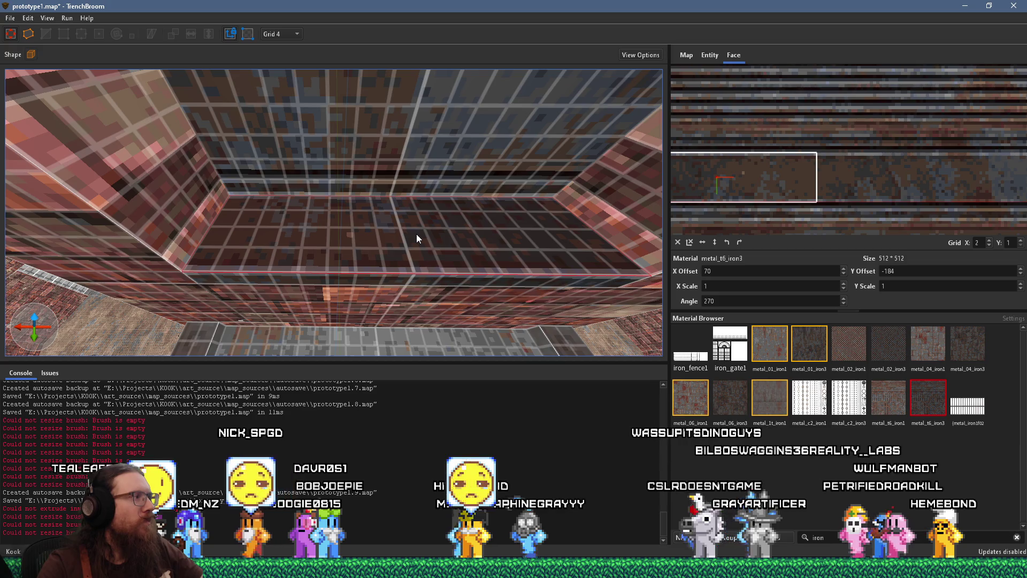
{"action": "left_click_drag", "start_coordinate": [416, 233], "coordinate": [416, 246]}
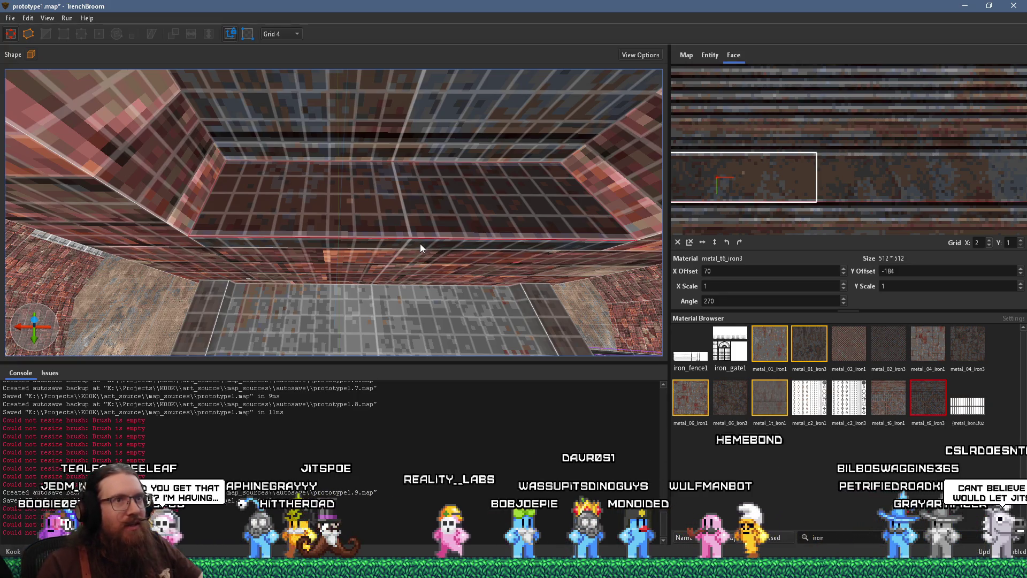
{"action": "scroll", "coordinate": [812, 136], "scroll_direction": "down", "scroll_amount": 5}
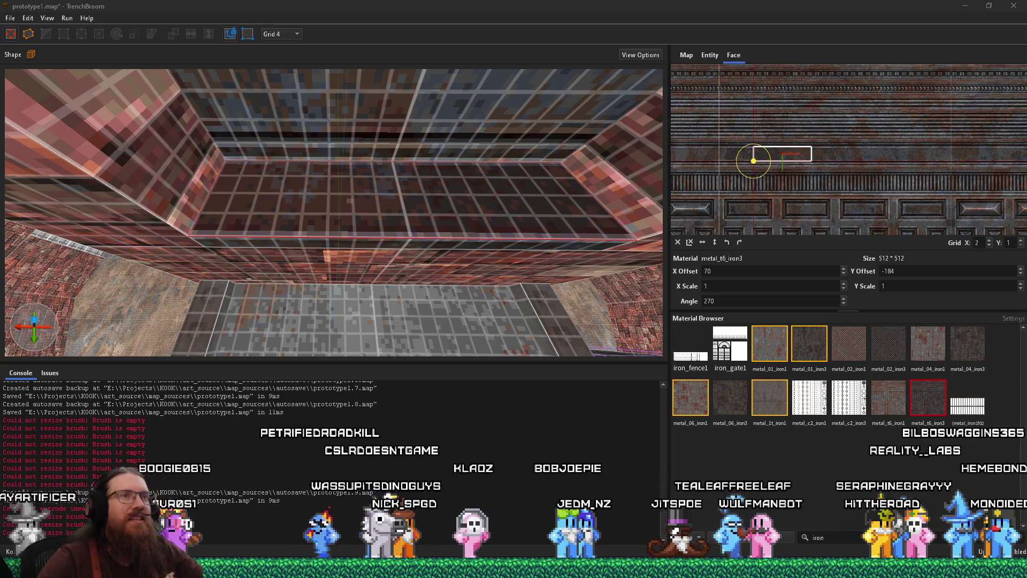
Zoom around the alcove view, then switch over to the Firefox browser
{"action": "scroll", "coordinate": [265, 262], "scroll_direction": "down", "scroll_amount": 5}
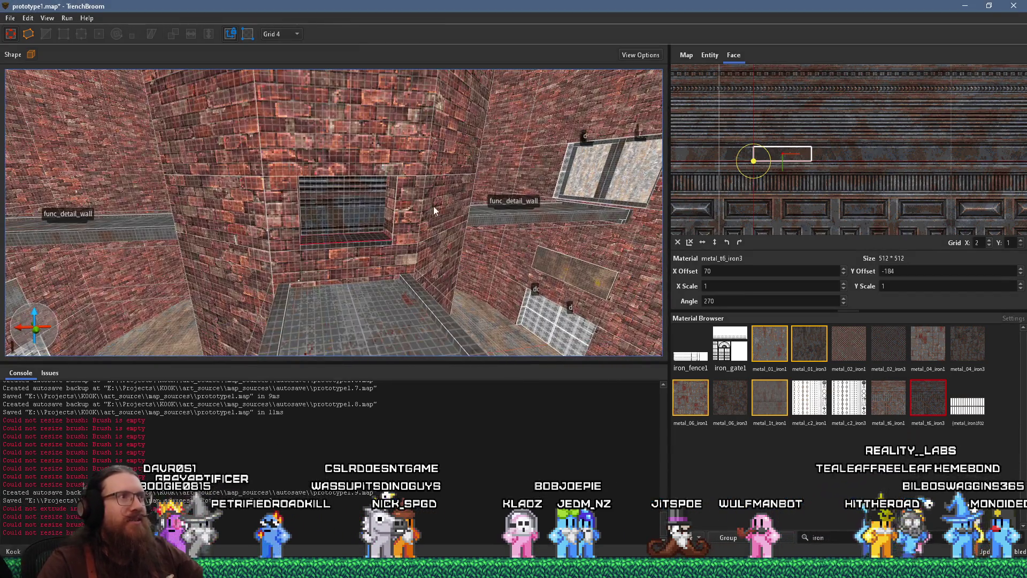
{"action": "scroll", "coordinate": [296, 207], "scroll_direction": "up", "scroll_amount": 5}
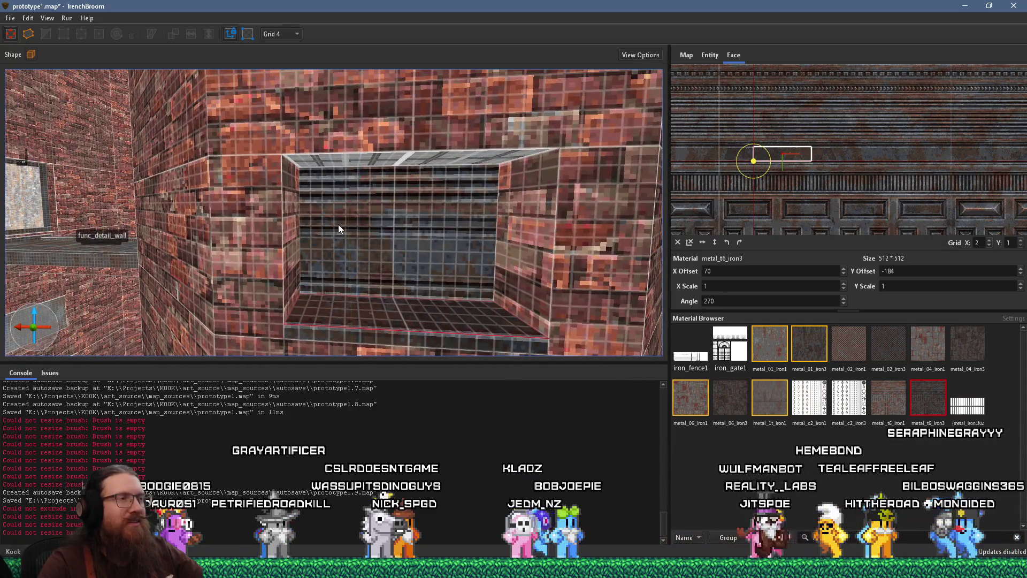
{"action": "scroll", "coordinate": [341, 249], "scroll_direction": "up", "scroll_amount": 5}
{"action": "scroll", "coordinate": [330, 236], "scroll_direction": "up", "scroll_amount": 5}
{"action": "scroll", "coordinate": [358, 248], "scroll_direction": "down", "scroll_amount": 5}
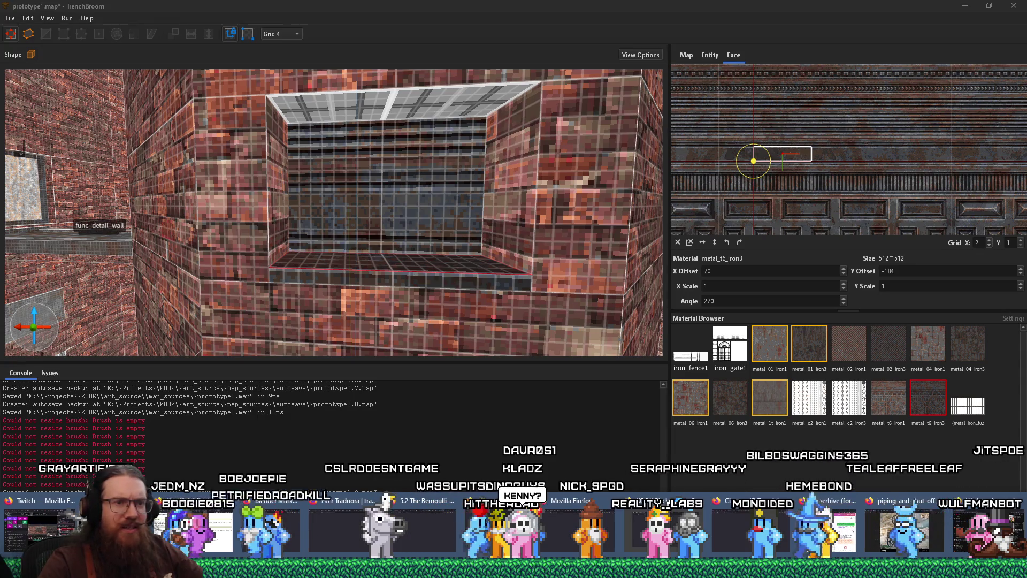
{"action": "left_click", "coordinate": [890, 544]}
Search 'kenny assets' in a new tab and copy the Kenney assets page address
{"action": "left_click", "coordinate": [901, 11]}
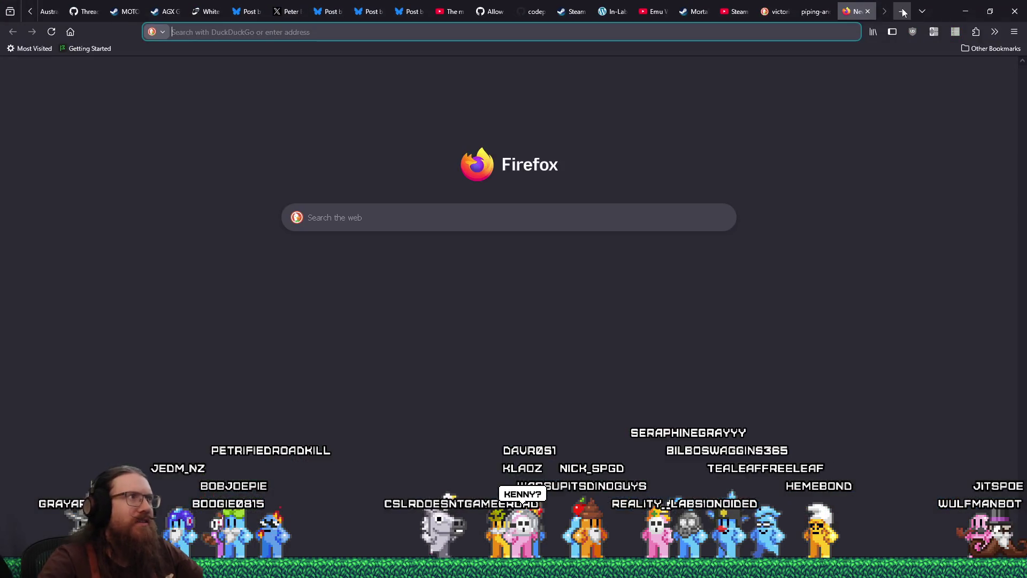
{"action": "type", "text": "kenny.n"}
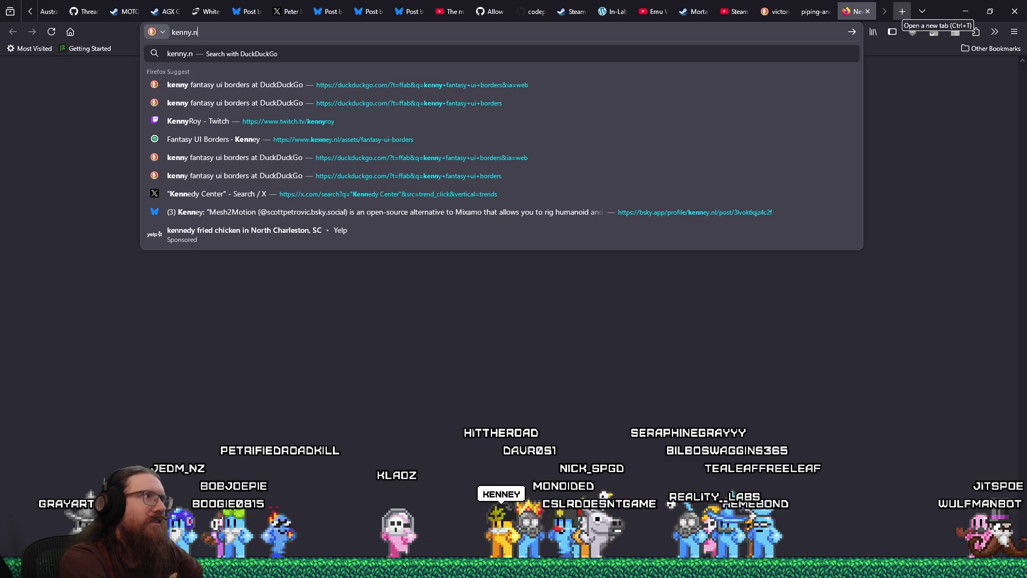
{"action": "type", "text": "l"}
{"action": "key", "text": "Return"}
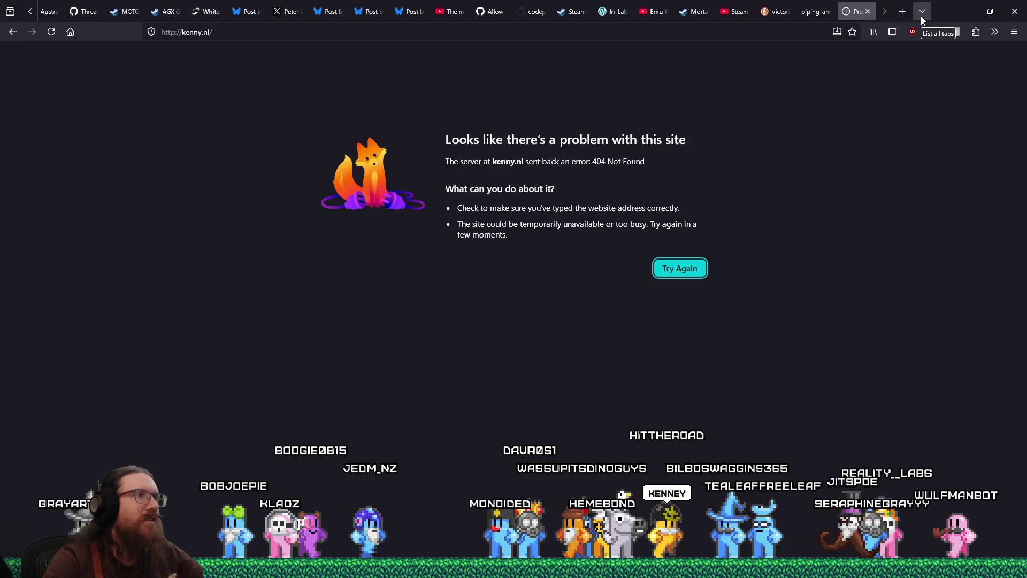
{"action": "left_click", "coordinate": [522, 29]}
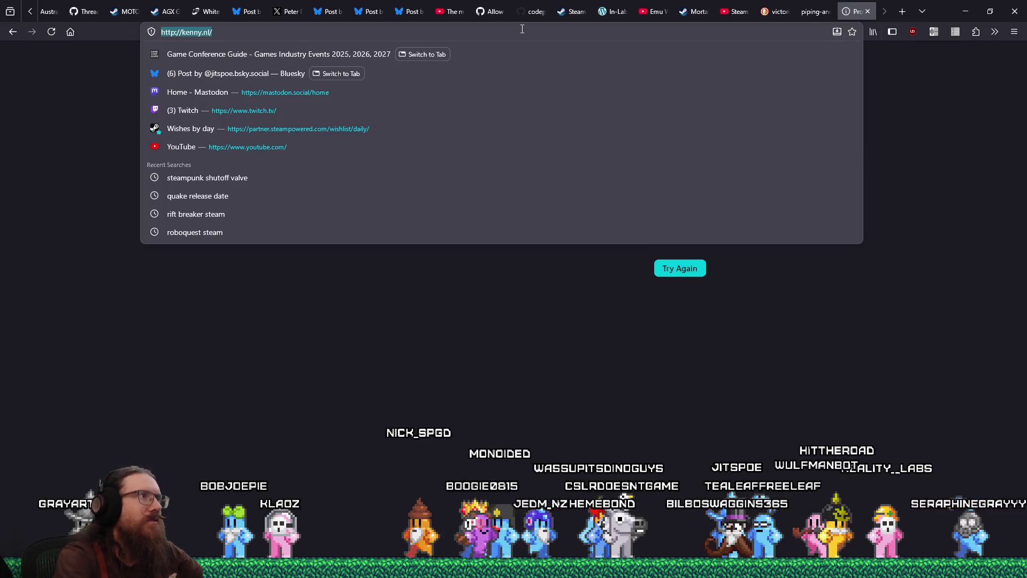
{"action": "type", "text": "kenny assets"}
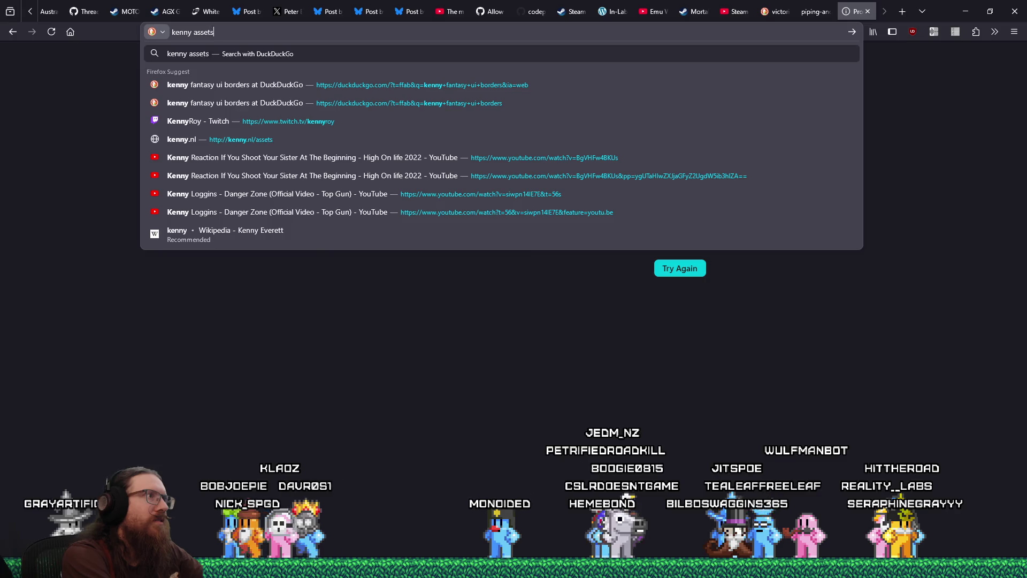
{"action": "key", "text": "Return"}
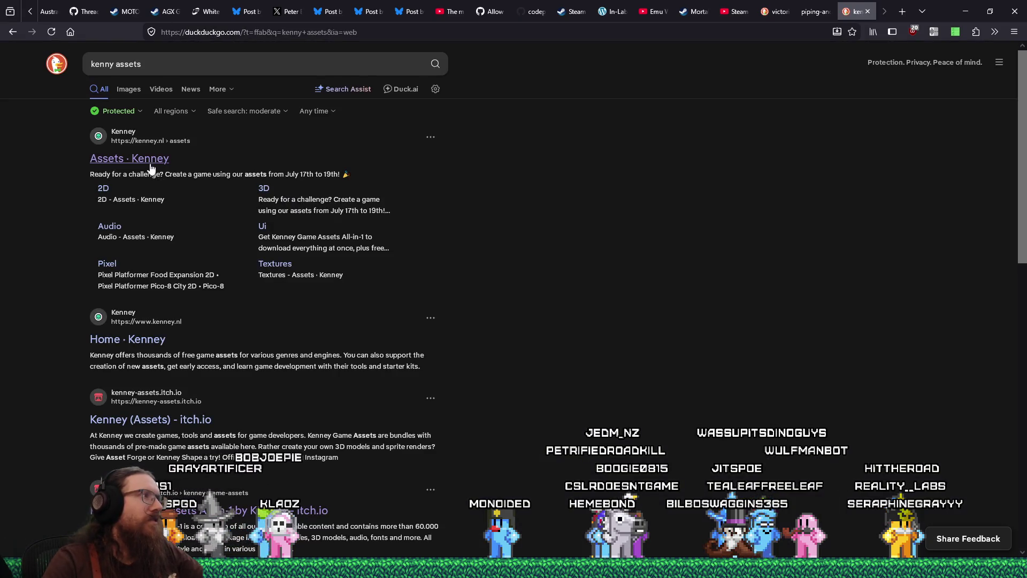
{"action": "right_click", "coordinate": [219, 31]}
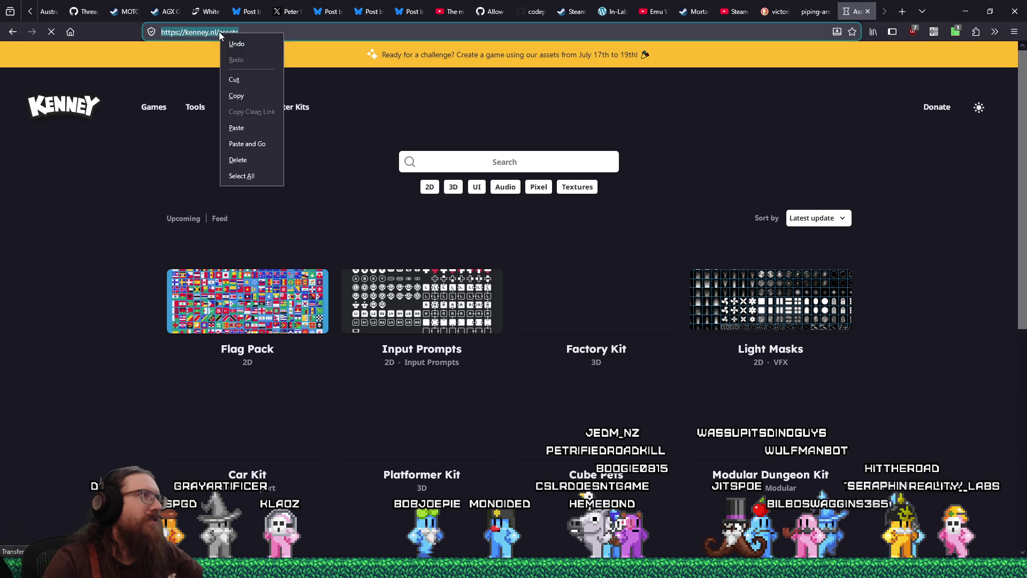
{"action": "left_click", "coordinate": [236, 98]}
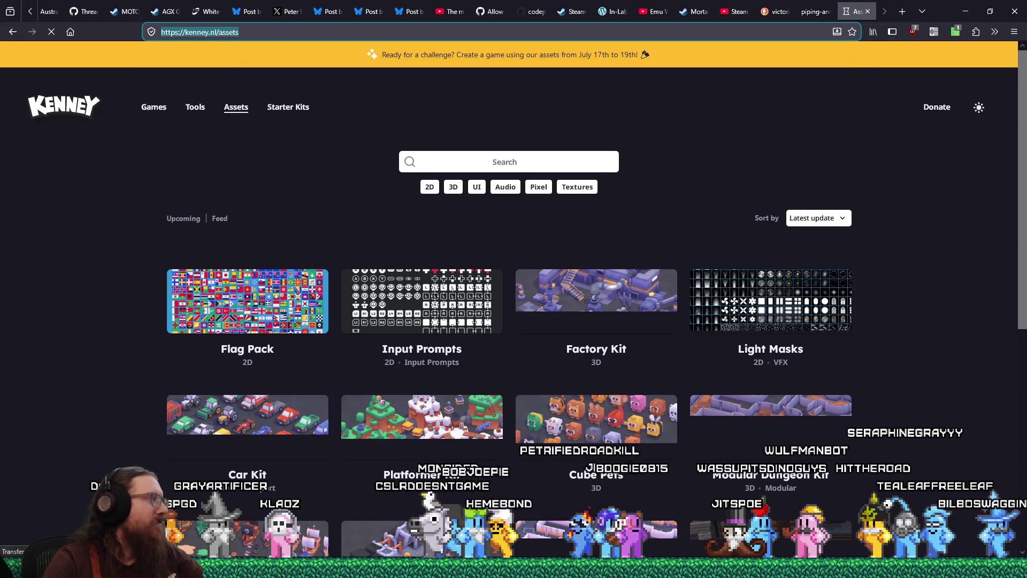
Open the Retro Textures Fantasy page, preview its image, and copy its address
{"action": "key", "text": "alt+Tab"}
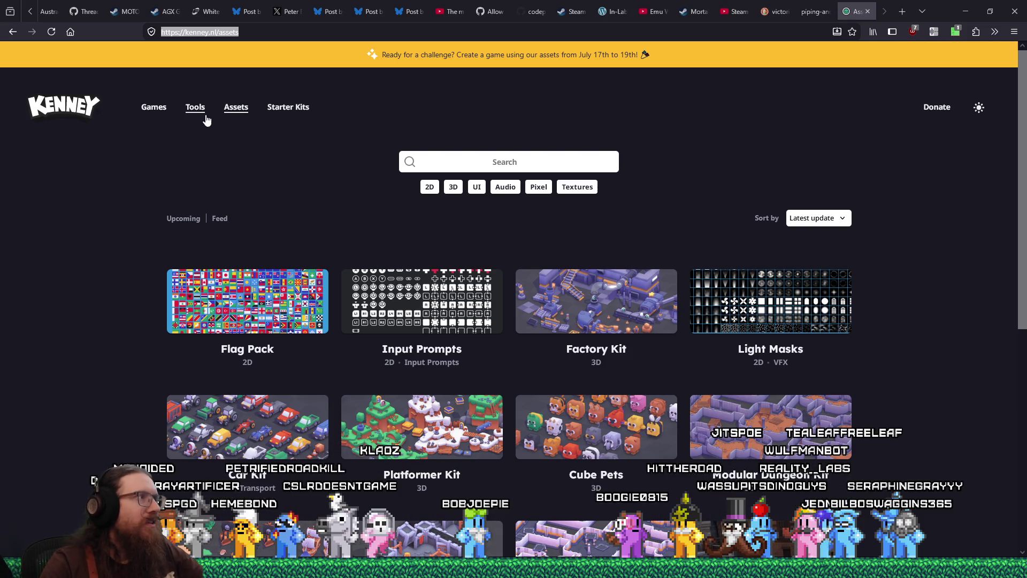
{"action": "scroll", "coordinate": [399, 354], "scroll_direction": "down", "scroll_amount": 6}
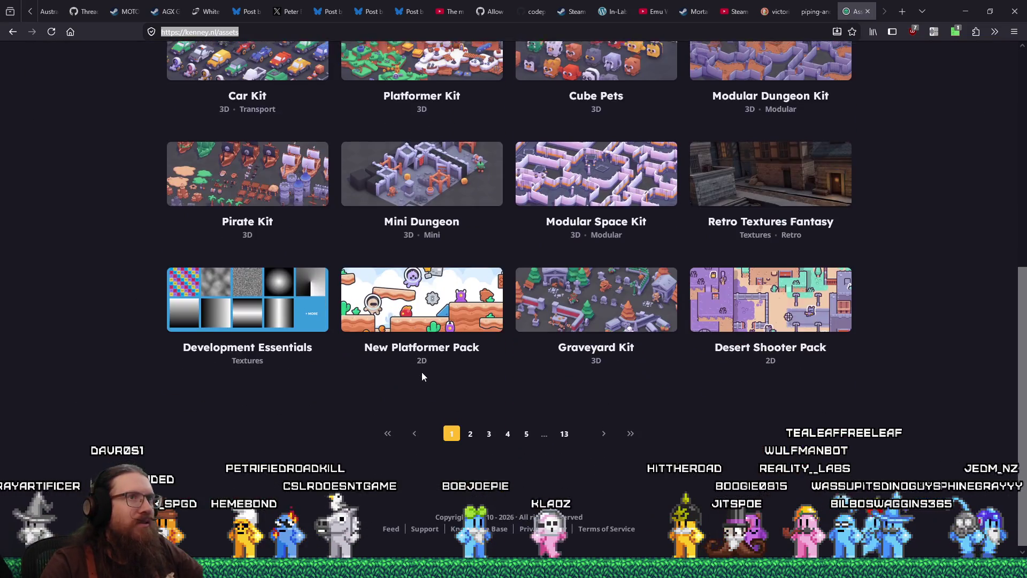
{"action": "scroll", "coordinate": [422, 371], "scroll_direction": "up", "scroll_amount": 4}
{"action": "left_click", "coordinate": [693, 379]}
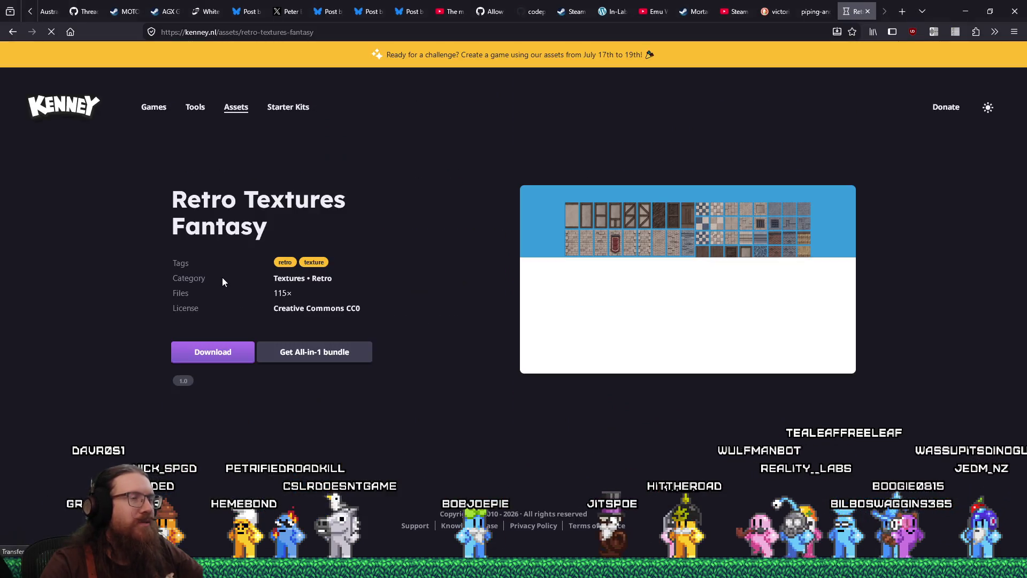
{"action": "left_click", "coordinate": [664, 276]}
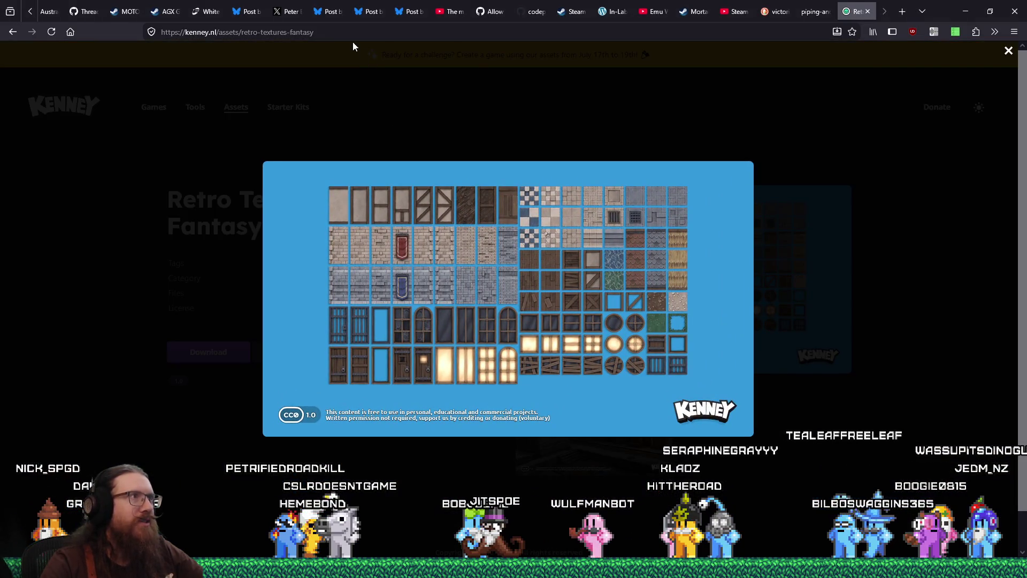
{"action": "right_click", "coordinate": [349, 35]}
{"action": "left_click", "coordinate": [365, 101]}
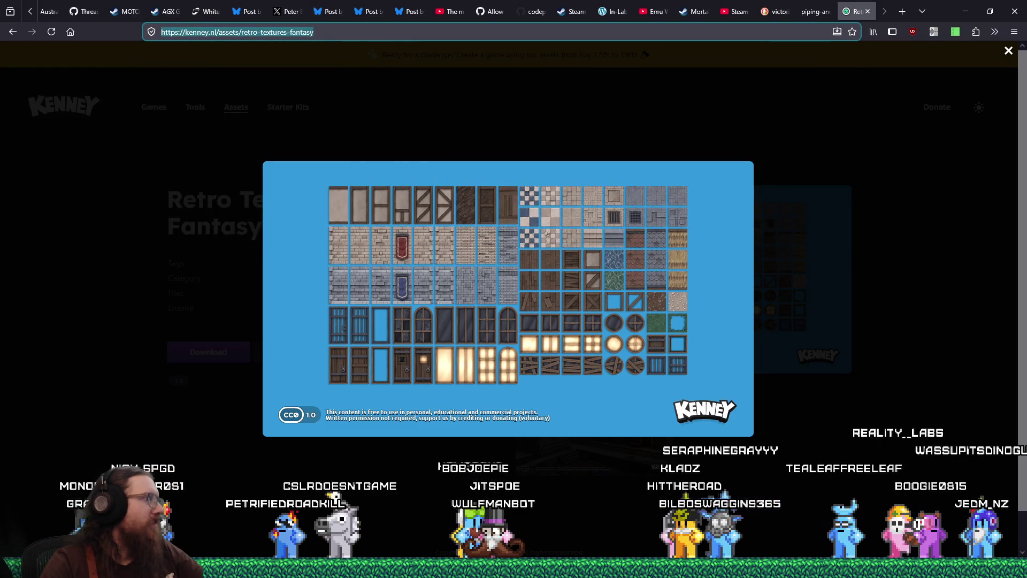
{"action": "key", "text": "alt+Tab"}
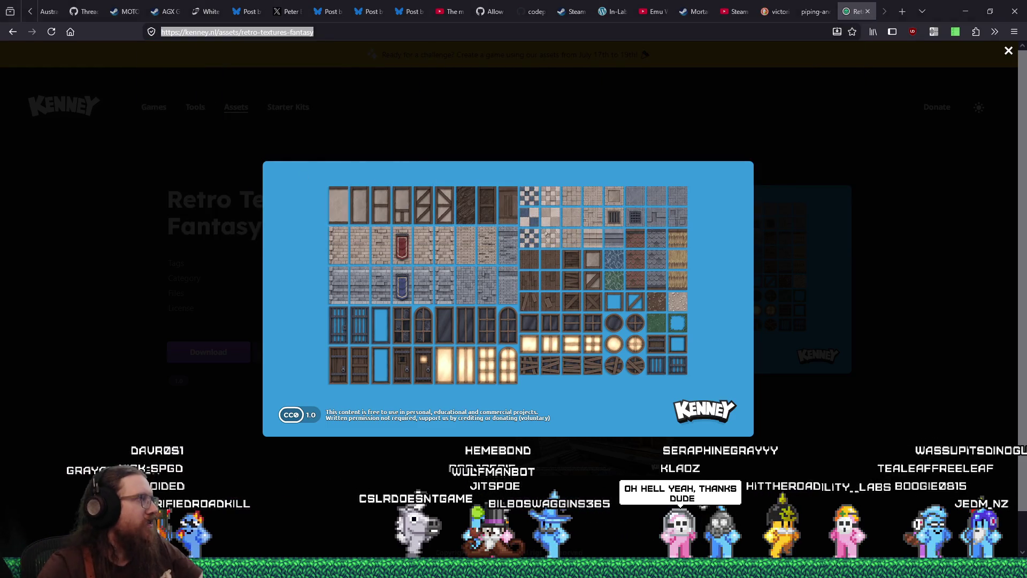
{"action": "left_click", "coordinate": [70, 400]}
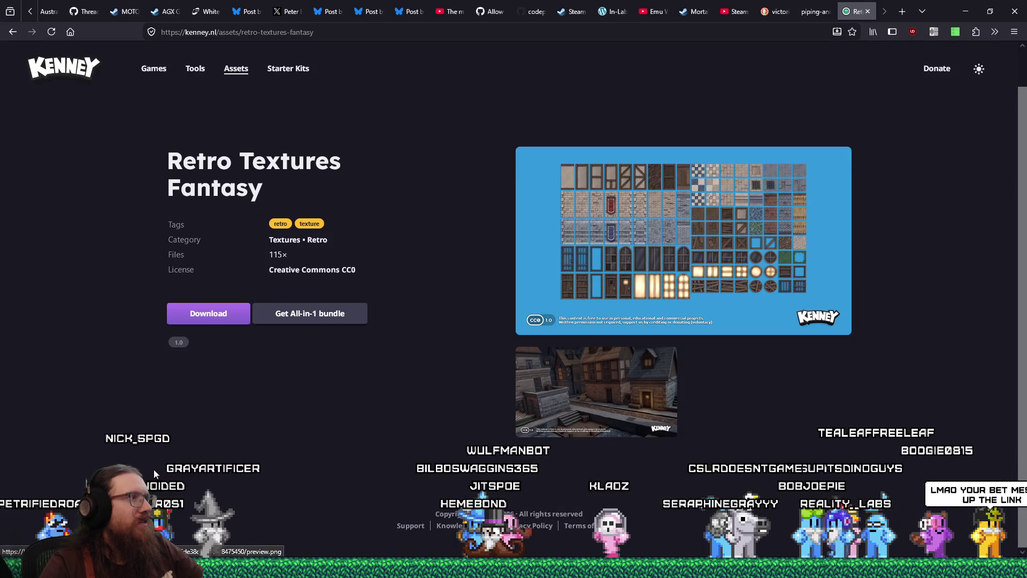
Go back to Kenney's assets listing and scroll through the packs near Retro Textures Fantasy
{"action": "key", "text": "alt+Left"}
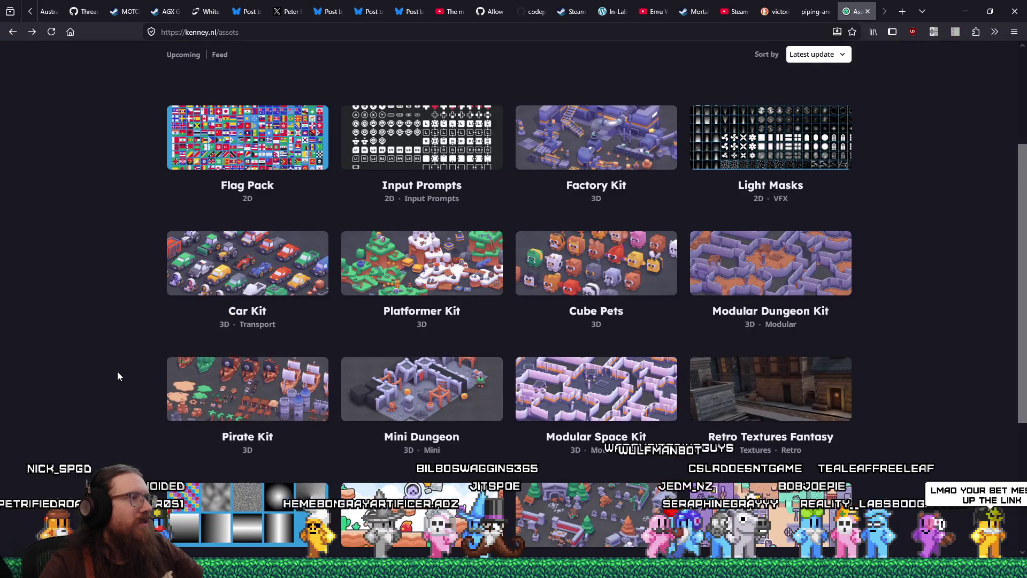
{"action": "scroll", "coordinate": [117, 376], "scroll_direction": "down", "scroll_amount": 3}
{"action": "scroll", "coordinate": [536, 377], "scroll_direction": "up", "scroll_amount": 5}
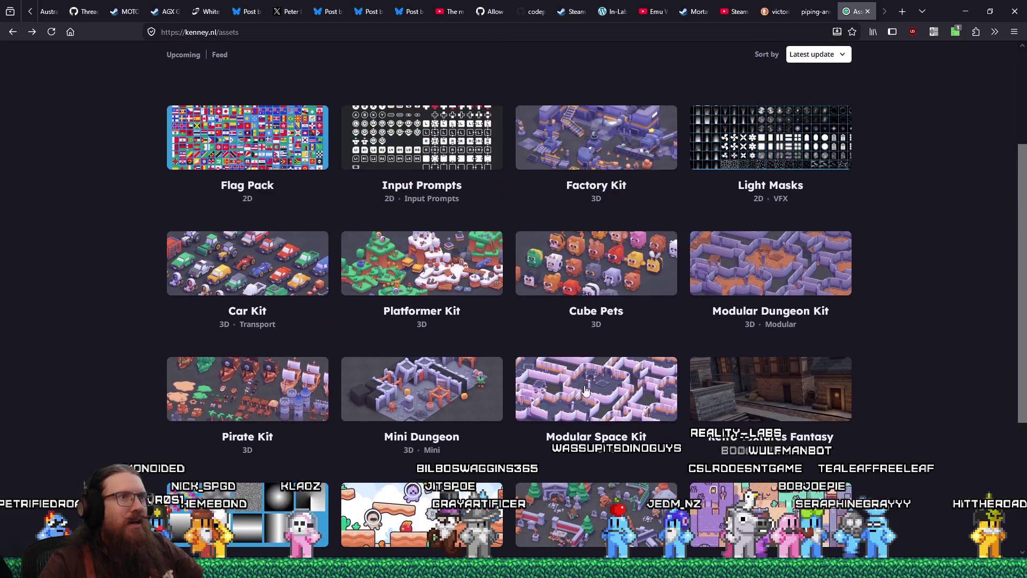
{"action": "scroll", "coordinate": [928, 227], "scroll_direction": "down", "scroll_amount": 5}
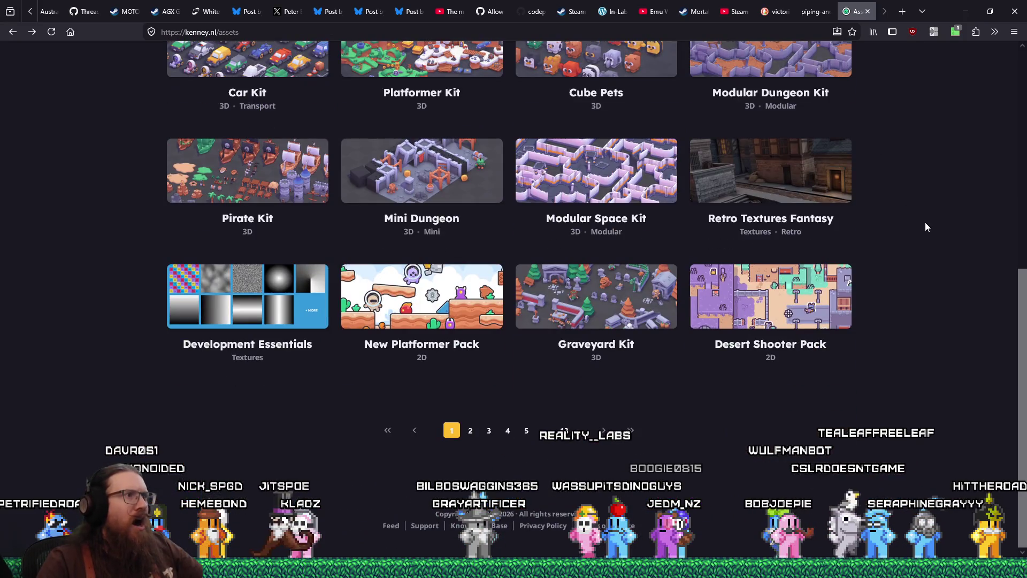
{"action": "scroll", "coordinate": [493, 256], "scroll_direction": "up", "scroll_amount": 4}
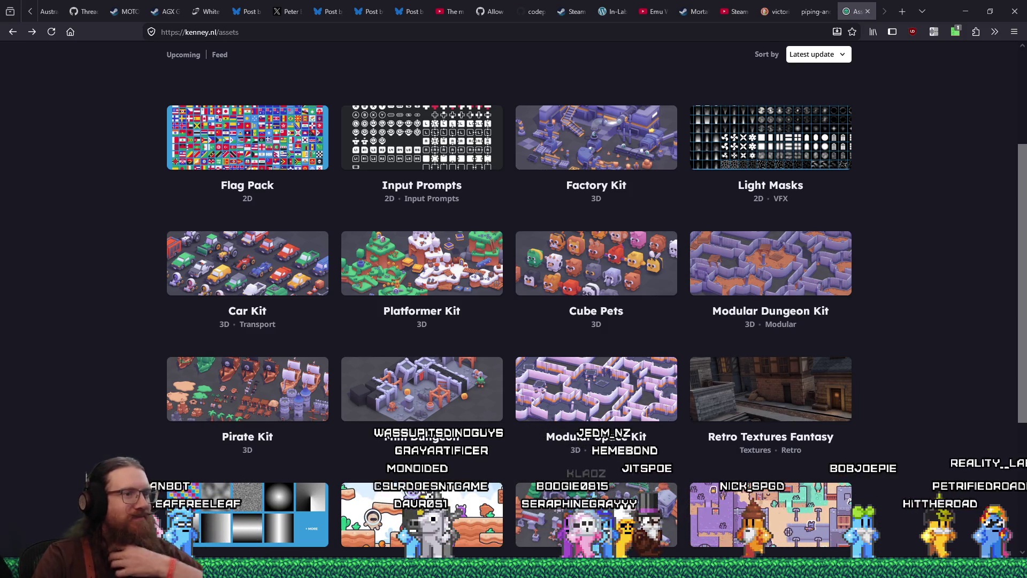
{"action": "scroll", "coordinate": [320, 434], "scroll_direction": "down", "scroll_amount": 3}
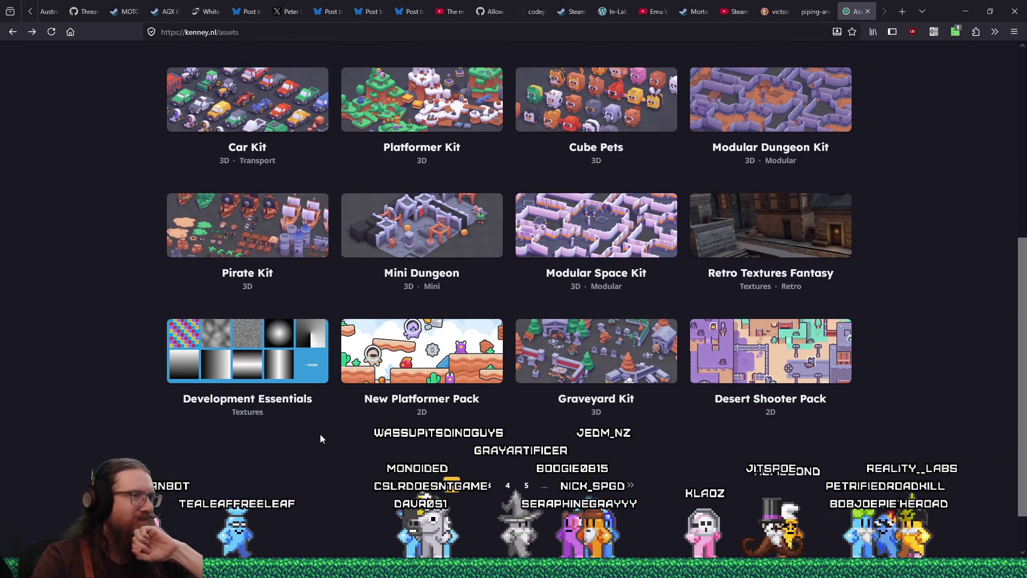
{"action": "scroll", "coordinate": [720, 95], "scroll_direction": "up", "scroll_amount": 4}
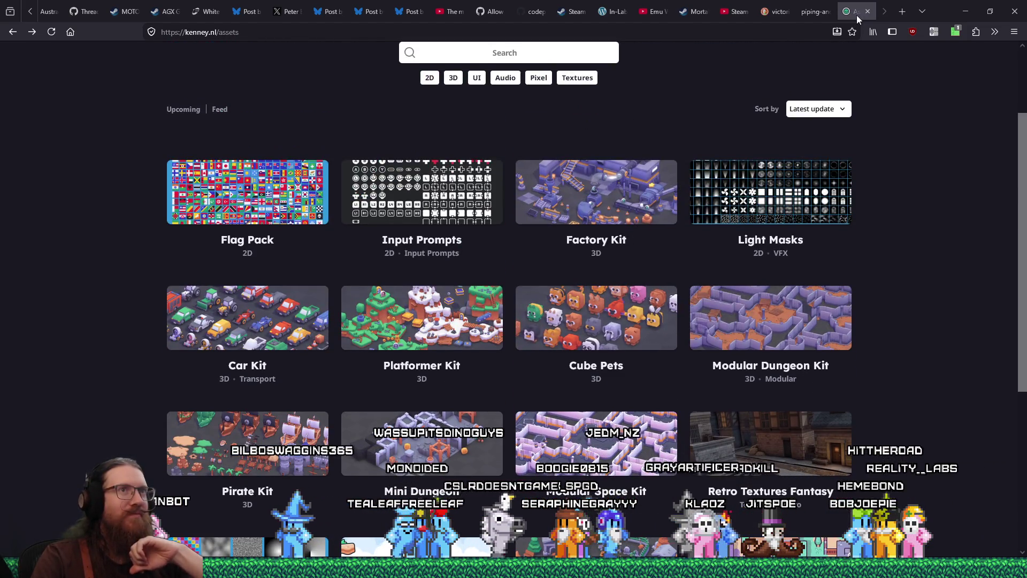
Close the Kenney assets tab and return to the alcove in TrenchBroom
{"action": "middle_click", "coordinate": [856, 15]}
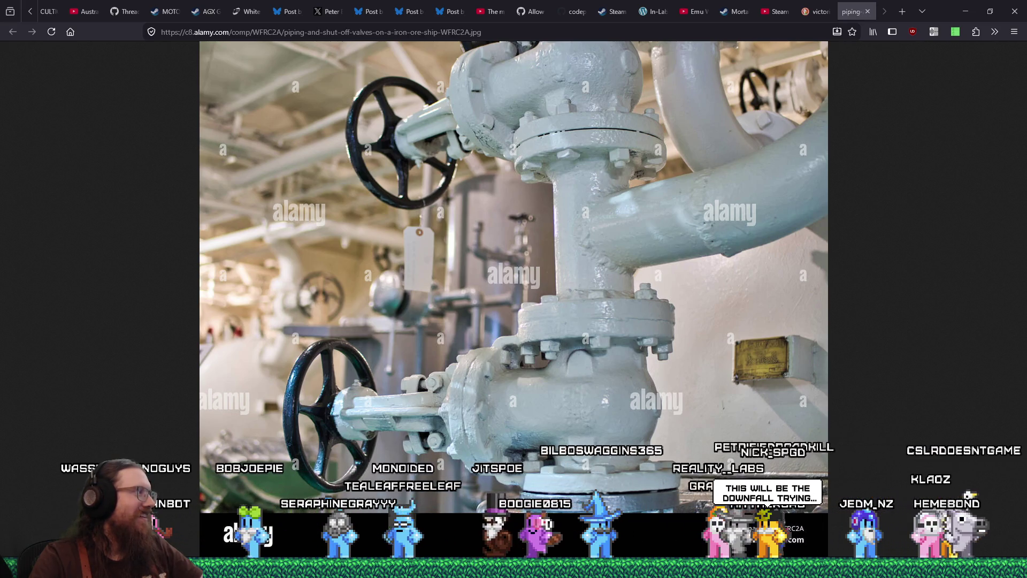
{"action": "key", "text": "alt+Tab"}
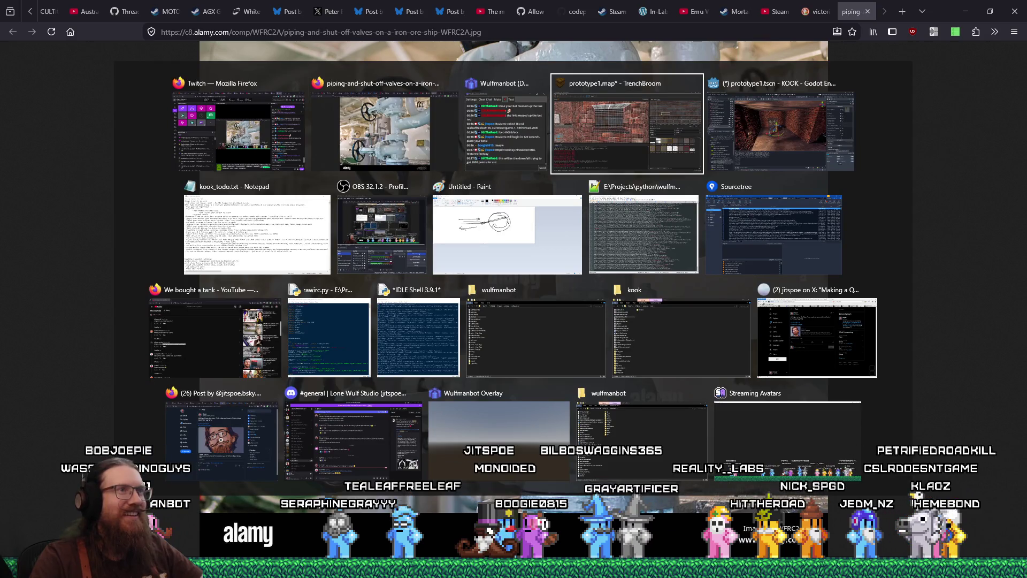
{"action": "key", "text": "alt+Tab"}
{"action": "mouse_move", "coordinate": [237, 299]}
{"action": "left_mouse_down"}
{"action": "mouse_move", "coordinate": [259, 290]}
{"action": "mouse_move", "coordinate": [253, 310]}
{"action": "mouse_move", "coordinate": [263, 301]}
{"action": "mouse_move", "coordinate": [268, 253]}
{"action": "left_mouse_up"}
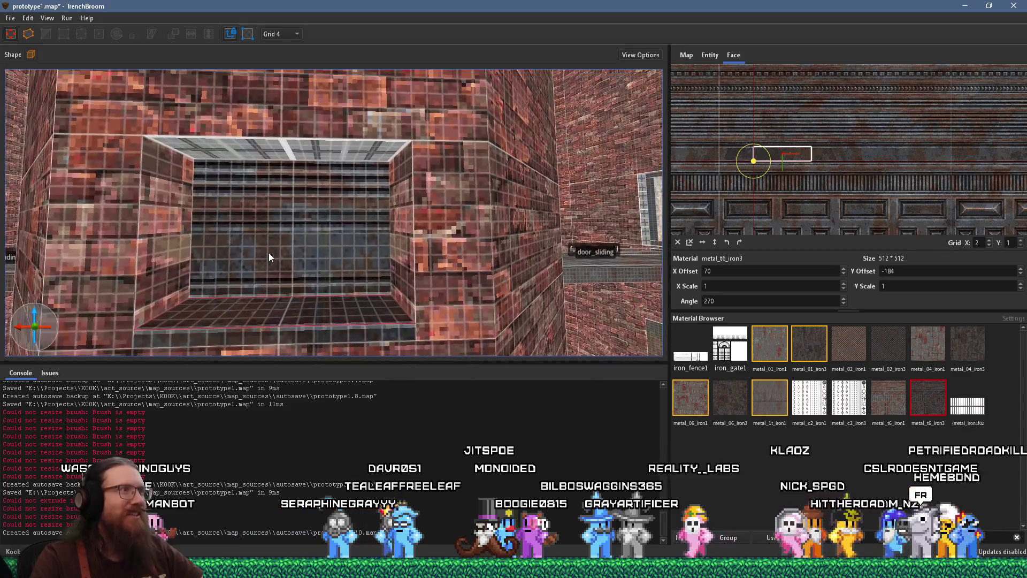
Resize the alcove brush, first widening it to 104, then narrowing it from the right face
{"action": "scroll", "coordinate": [245, 298], "scroll_direction": "down", "scroll_amount": 3}
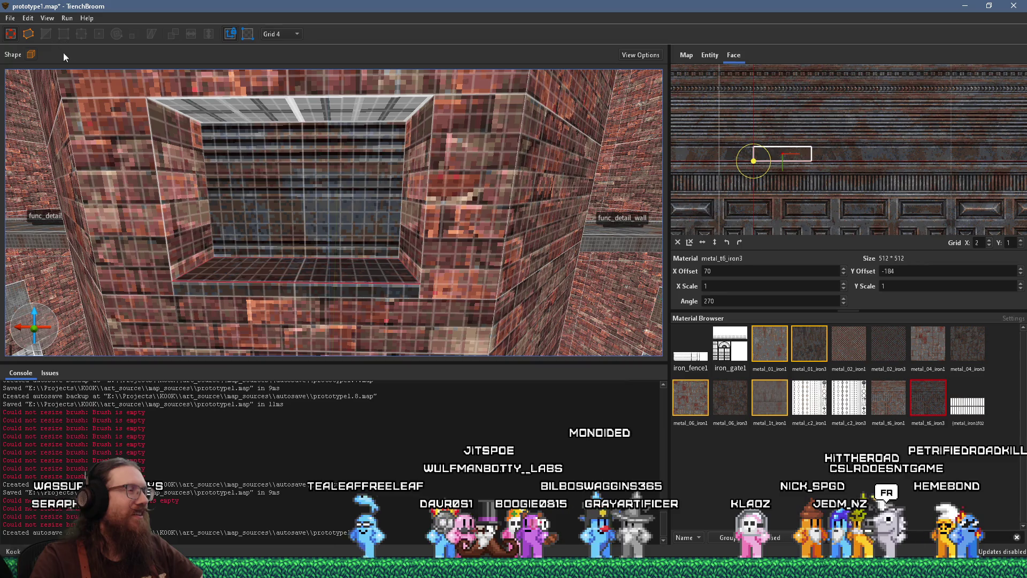
{"action": "left_click", "coordinate": [305, 276]}
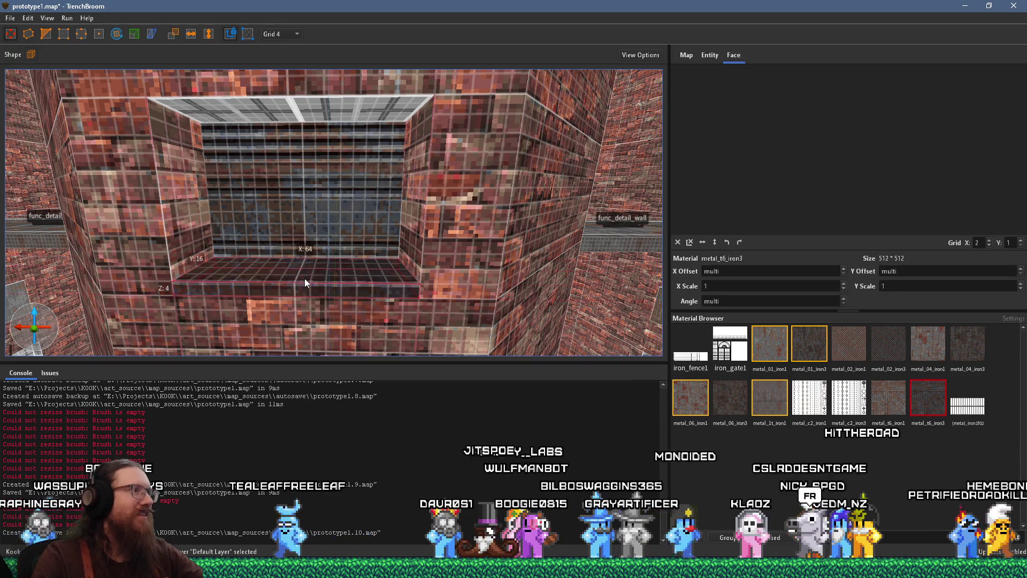
{"action": "left_click", "coordinate": [86, 33]}
{"action": "scroll", "coordinate": [259, 184], "scroll_direction": "up", "scroll_amount": 5}
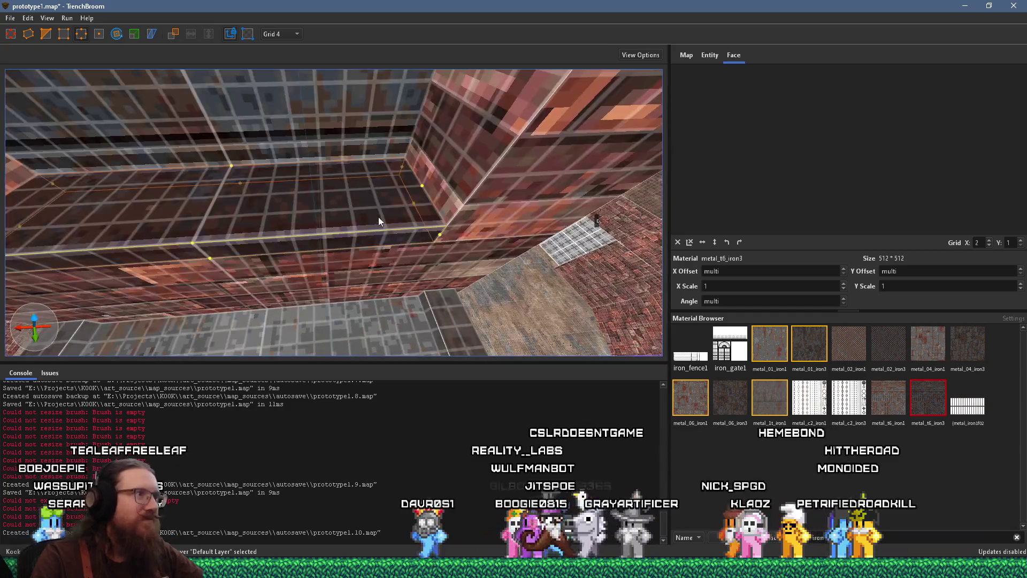
{"action": "left_click_drag", "start_coordinate": [281, 185], "coordinate": [238, 174]}
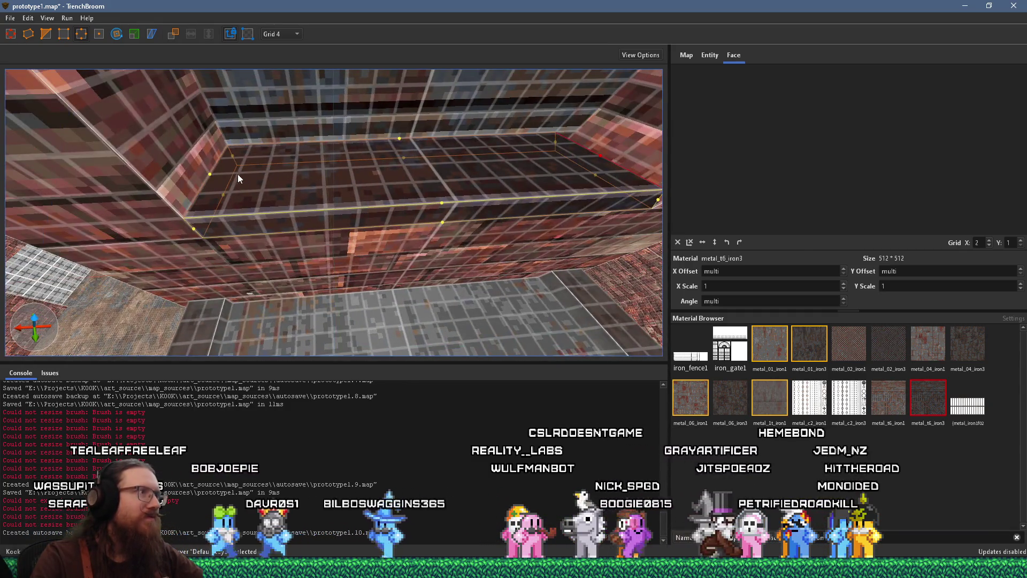
{"action": "scroll", "coordinate": [232, 177], "scroll_direction": "down", "scroll_amount": 5}
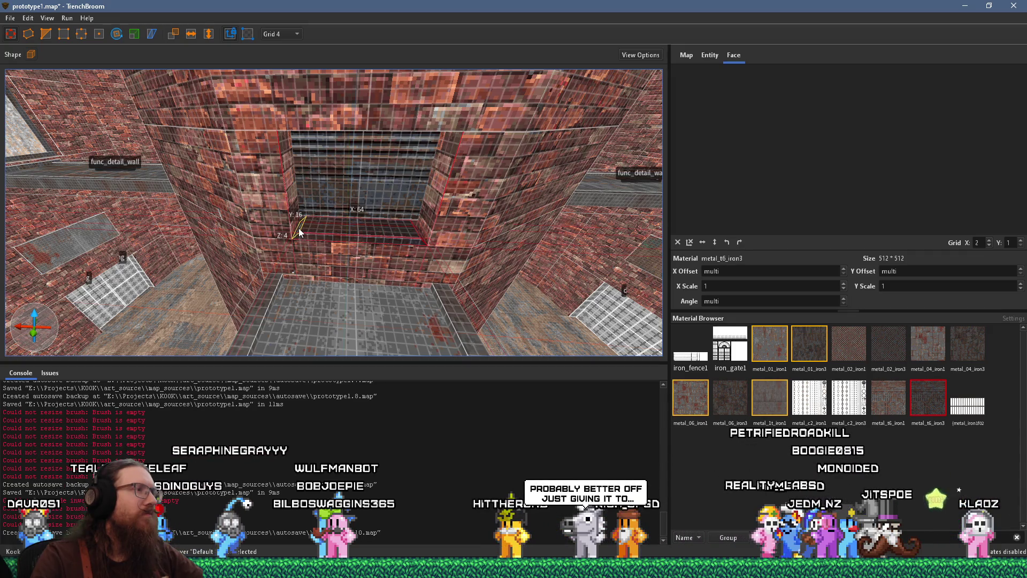
{"action": "left_click_drag", "start_coordinate": [379, 236], "coordinate": [372, 235]}
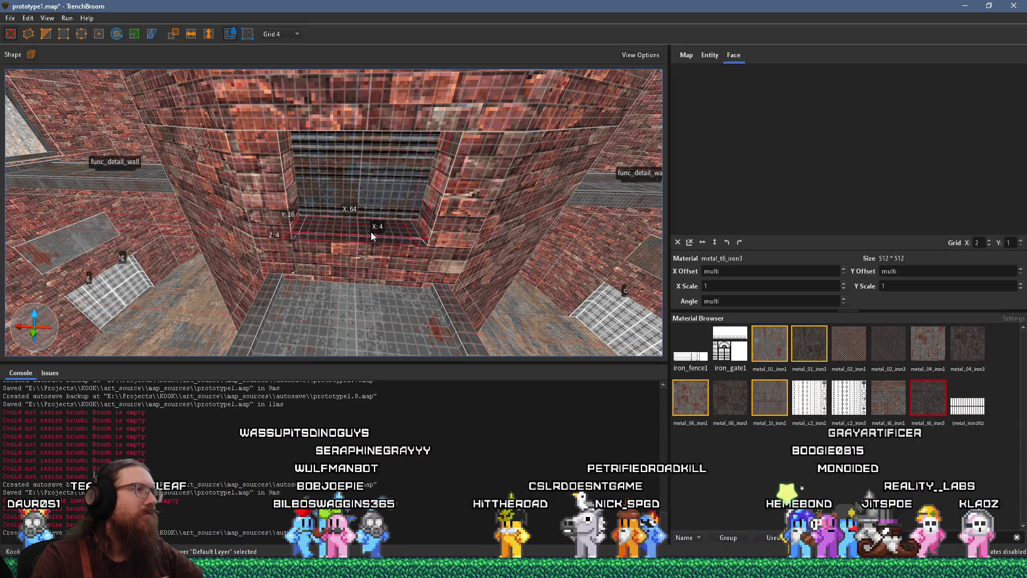
{"action": "left_click_drag", "start_coordinate": [371, 232], "coordinate": [214, 220]}
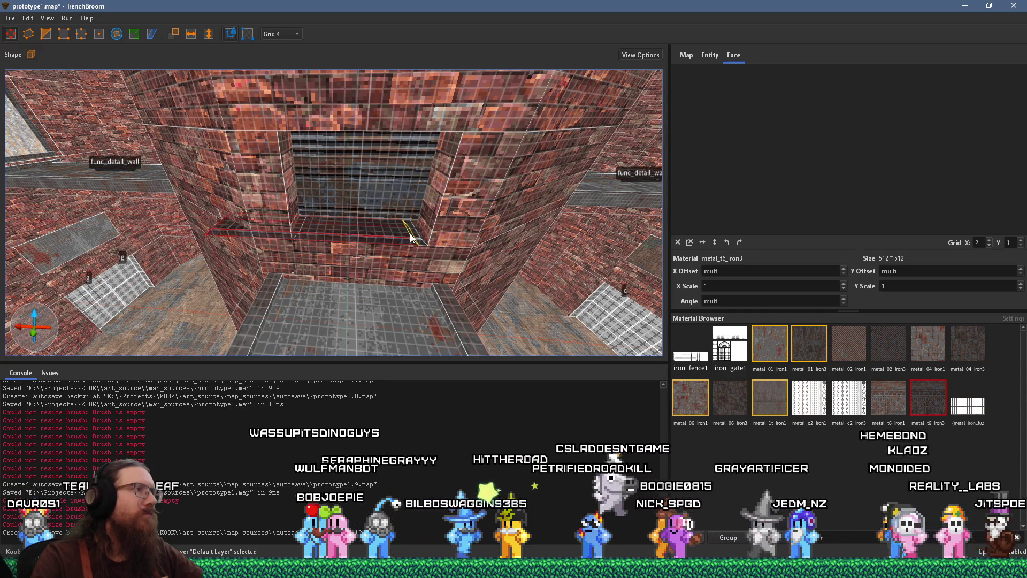
{"action": "left_click_drag", "start_coordinate": [380, 233], "coordinate": [275, 229]}
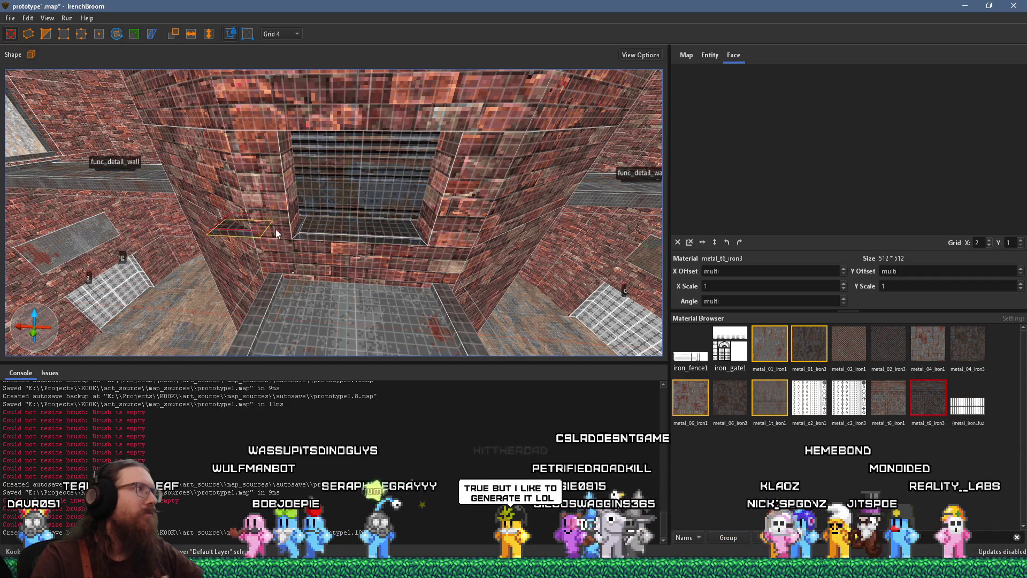
Raise the thin top brush's height from 28 to 40 and flip it
{"action": "left_click", "coordinate": [118, 34]}
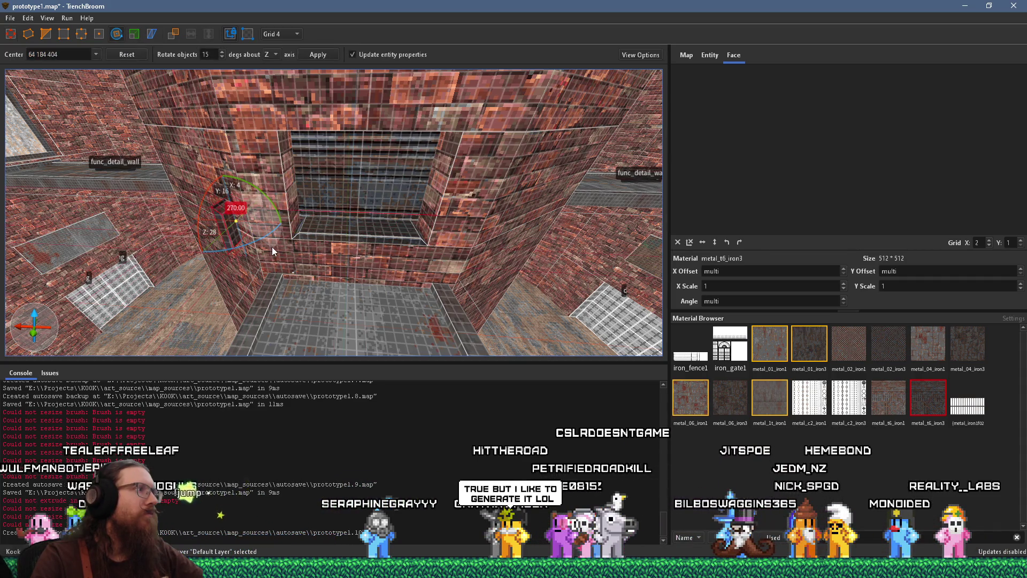
{"action": "left_click", "coordinate": [18, 38]}
{"action": "scroll", "coordinate": [219, 212], "scroll_direction": "up", "scroll_amount": 3}
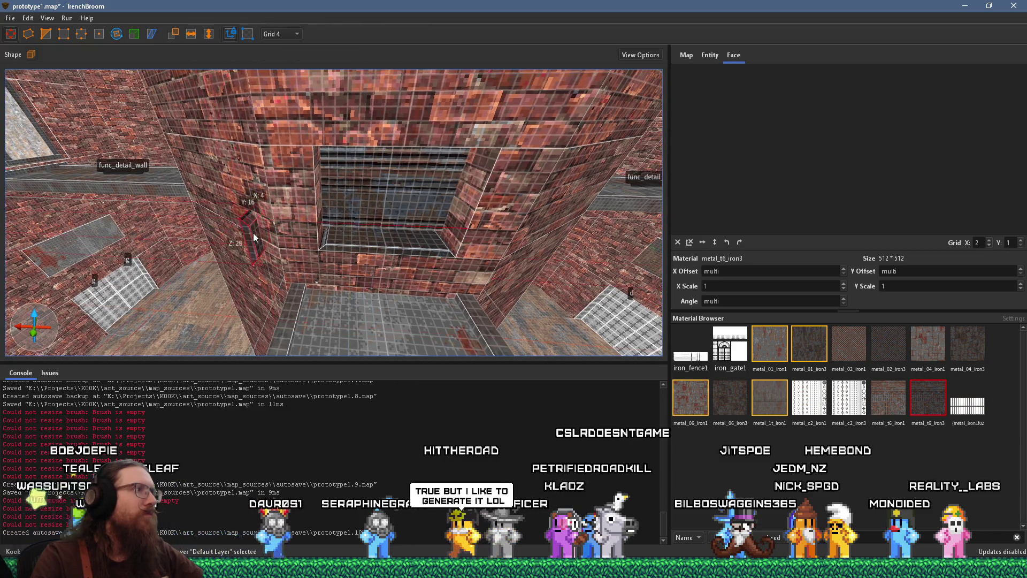
{"action": "left_click_drag", "start_coordinate": [323, 237], "coordinate": [331, 157]}
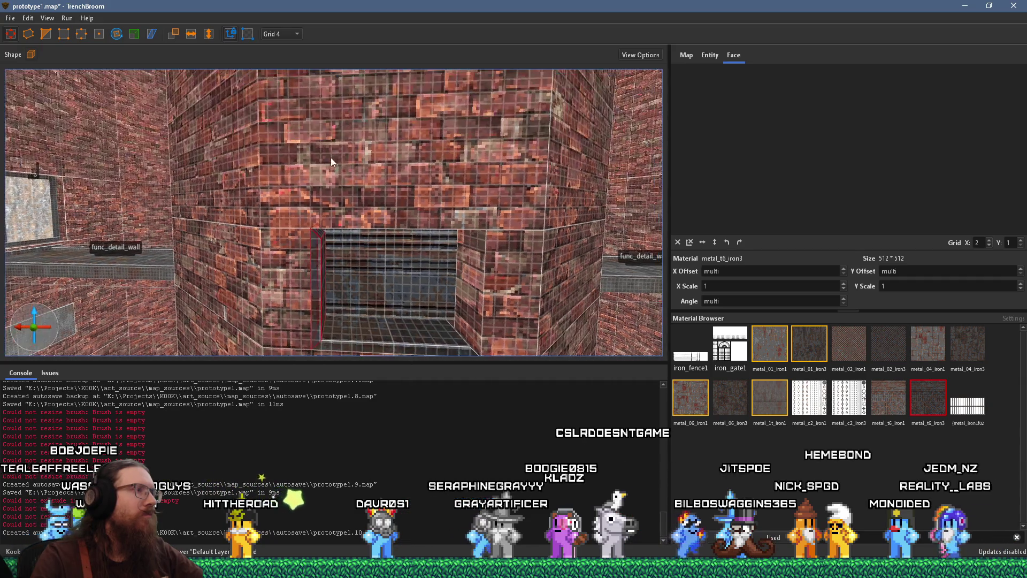
{"action": "scroll", "coordinate": [325, 133], "scroll_direction": "down", "scroll_amount": 3}
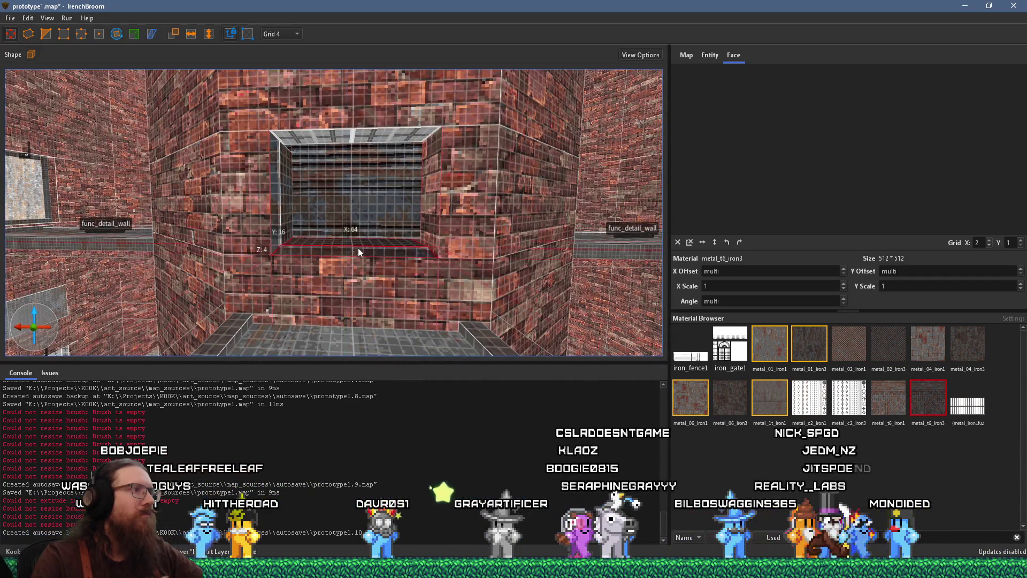
{"action": "left_click", "coordinate": [208, 34]}
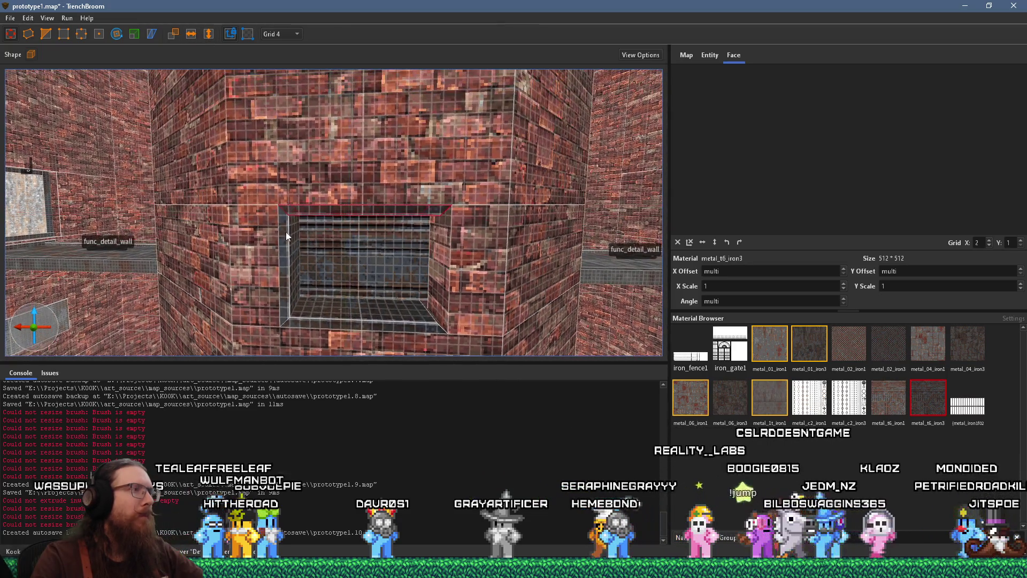
Slide the thin brush across the alcove opening and select the alcove's back face
{"action": "mouse_move", "coordinate": [176, 201]}
{"action": "left_mouse_down"}
{"action": "mouse_move", "coordinate": [221, 220]}
{"action": "mouse_move", "coordinate": [354, 218]}
{"action": "mouse_move", "coordinate": [344, 221]}
{"action": "left_mouse_up"}
{"action": "scroll", "coordinate": [222, 220], "scroll_direction": "down", "scroll_amount": 2}
{"action": "left_click_drag", "start_coordinate": [471, 218], "coordinate": [281, 227]}
{"action": "mouse_move", "coordinate": [211, 220]}
{"action": "left_mouse_down"}
{"action": "mouse_move", "coordinate": [246, 226]}
{"action": "mouse_move", "coordinate": [250, 251]}
{"action": "mouse_move", "coordinate": [394, 262]}
{"action": "mouse_move", "coordinate": [438, 251]}
{"action": "left_mouse_up"}
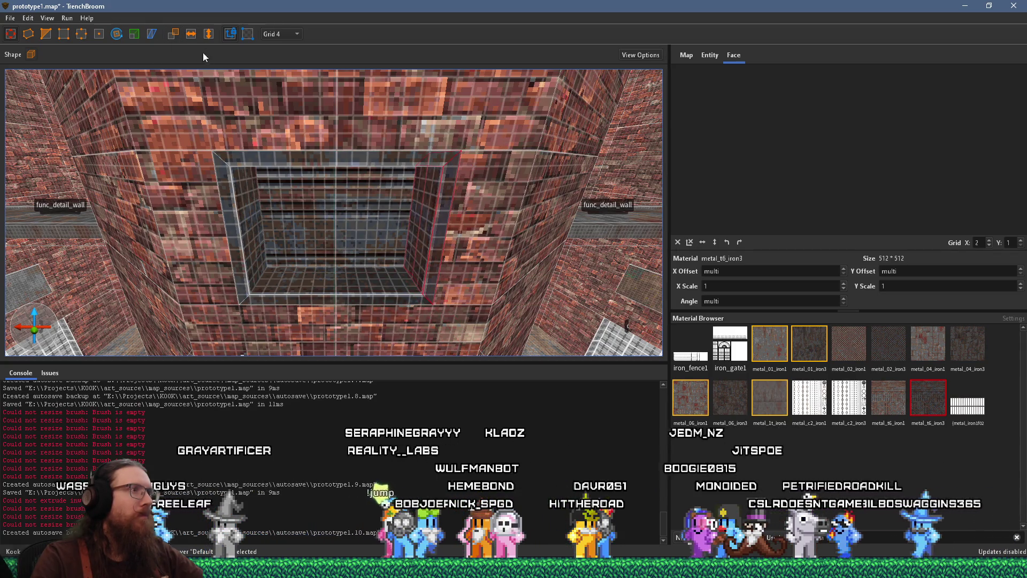
{"action": "left_click_drag", "start_coordinate": [417, 314], "coordinate": [415, 240]}
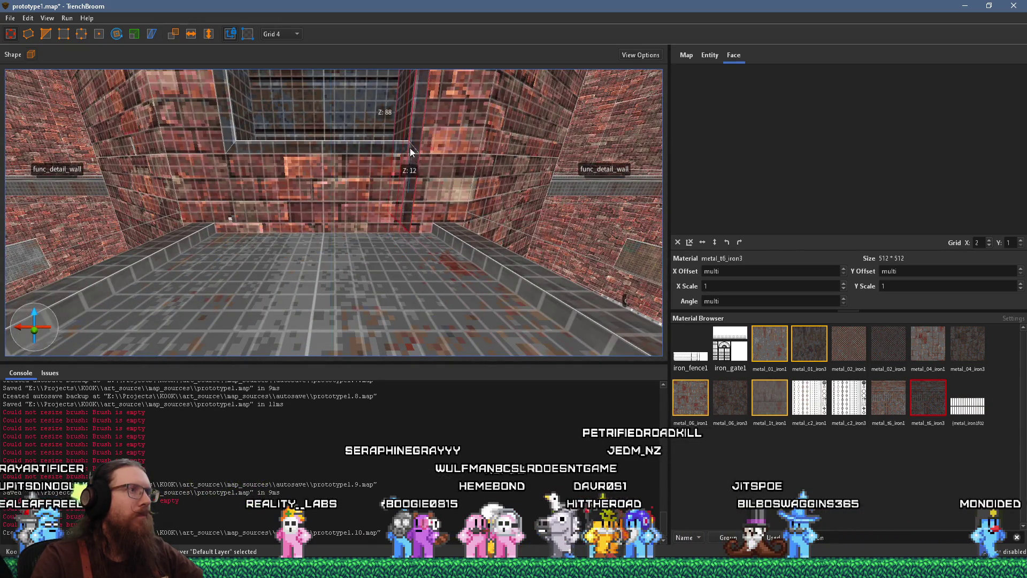
{"action": "left_click_drag", "start_coordinate": [435, 108], "coordinate": [433, 214]}
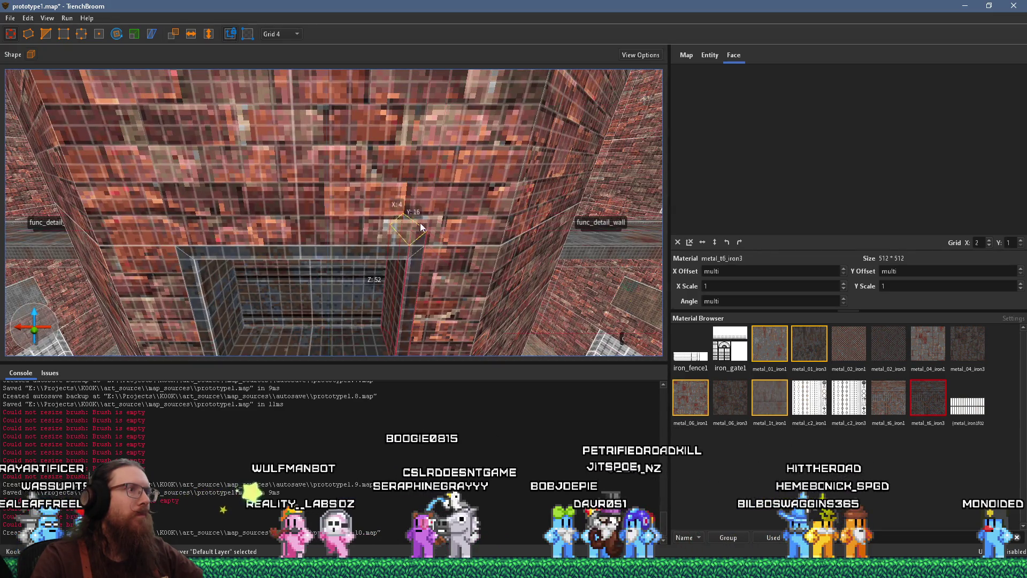
{"action": "left_click_drag", "start_coordinate": [412, 245], "coordinate": [407, 207]}
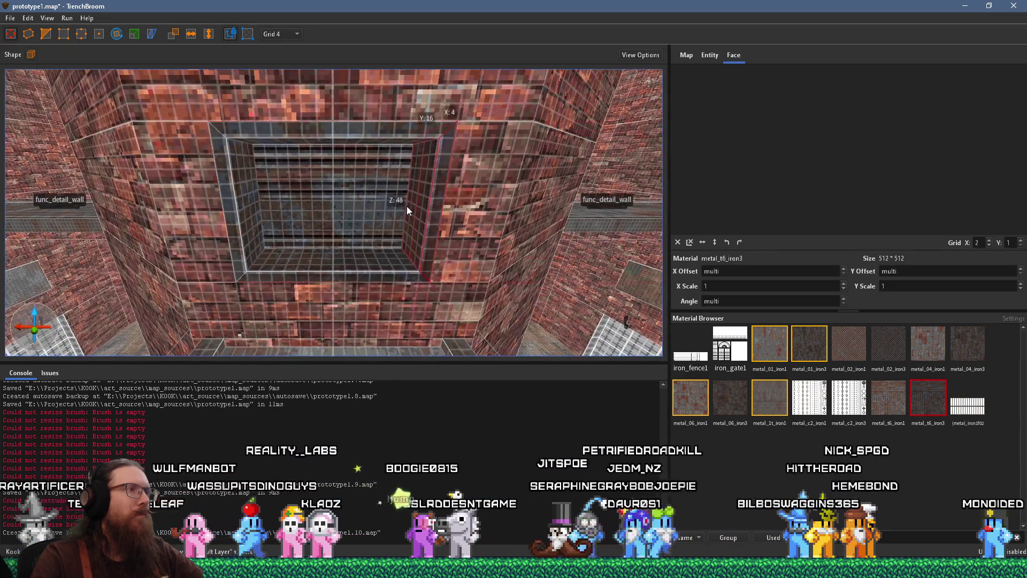
{"action": "left_click", "coordinate": [439, 233], "text": "shift"}
Pan the UV view across metal_t6_iron3's ornate panels and horizontal trim strips
{"action": "scroll", "coordinate": [772, 162], "scroll_direction": "down", "scroll_amount": 4}
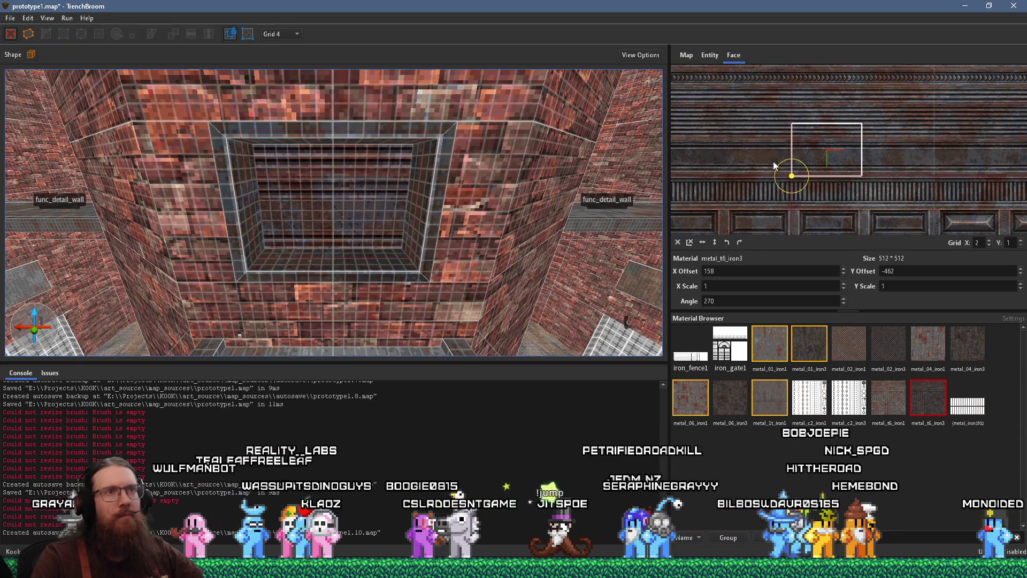
{"action": "scroll", "coordinate": [744, 128], "scroll_direction": "up", "scroll_amount": 5}
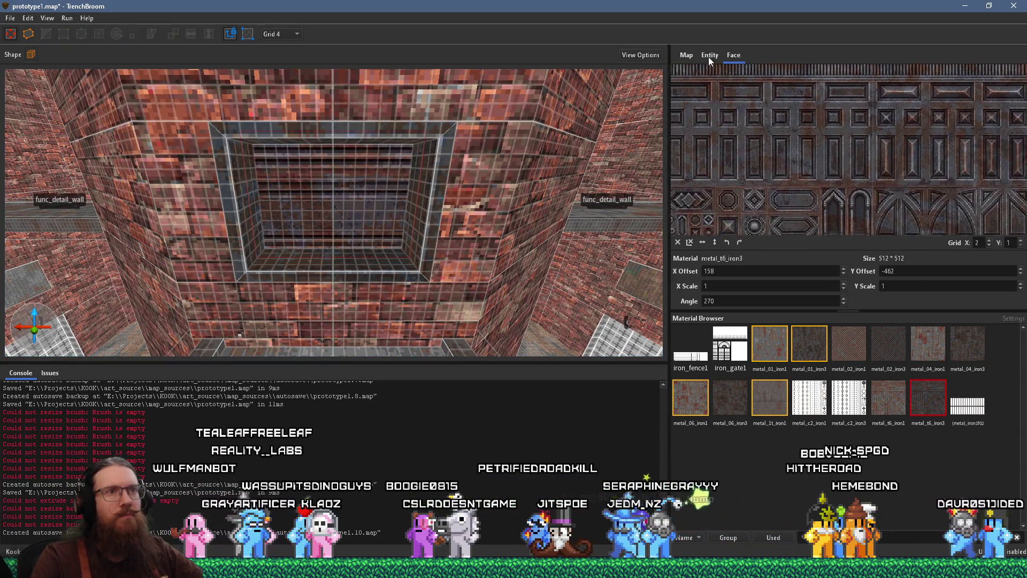
{"action": "mouse_move", "coordinate": [746, 142]}
{"action": "left_mouse_down"}
{"action": "mouse_move", "coordinate": [747, 157]}
{"action": "mouse_move", "coordinate": [749, 73]}
{"action": "mouse_move", "coordinate": [793, 60]}
{"action": "left_mouse_up"}
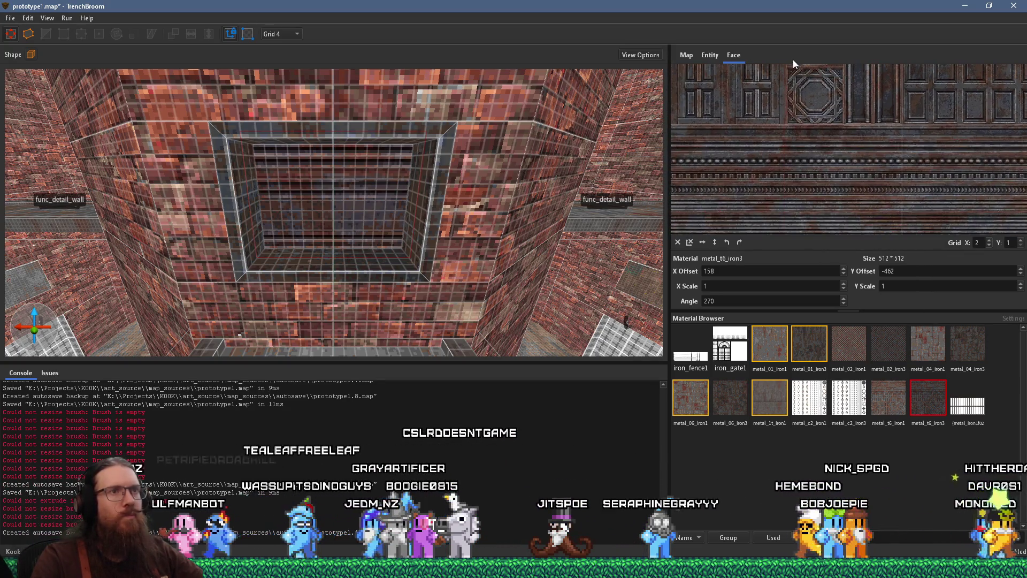
{"action": "mouse_move", "coordinate": [781, 140]}
{"action": "left_mouse_down"}
{"action": "mouse_move", "coordinate": [794, 123]}
{"action": "mouse_move", "coordinate": [818, 139]}
{"action": "mouse_move", "coordinate": [830, 194]}
{"action": "mouse_move", "coordinate": [817, 294]}
{"action": "mouse_move", "coordinate": [811, 232]}
{"action": "mouse_move", "coordinate": [831, 181]}
{"action": "mouse_move", "coordinate": [828, 223]}
{"action": "mouse_move", "coordinate": [819, 165]}
{"action": "mouse_move", "coordinate": [830, 96]}
{"action": "mouse_move", "coordinate": [830, 113]}
{"action": "mouse_move", "coordinate": [778, 108]}
{"action": "mouse_move", "coordinate": [802, 71]}
{"action": "mouse_move", "coordinate": [811, 183]}
{"action": "mouse_move", "coordinate": [840, 89]}
{"action": "left_mouse_up"}
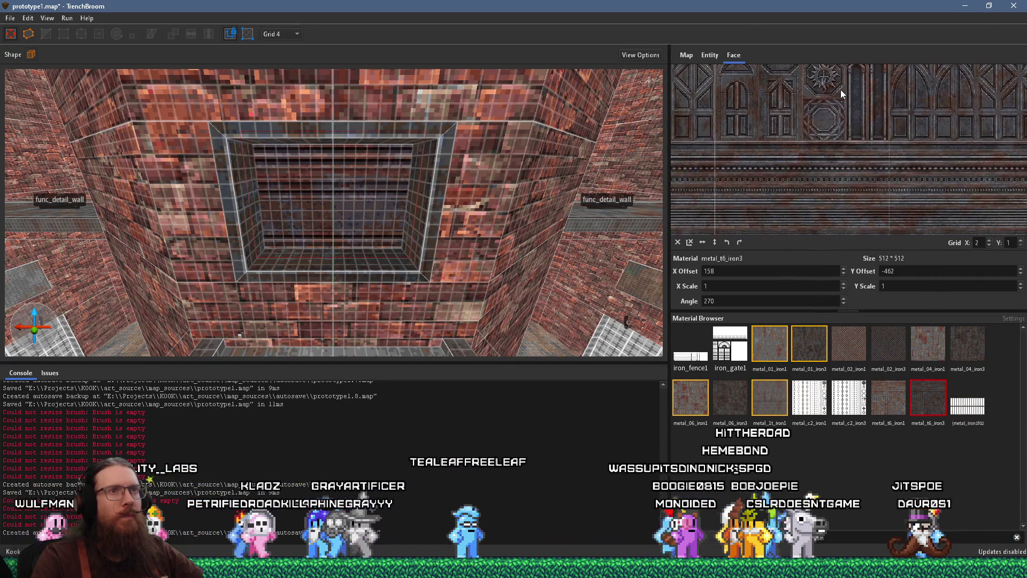
{"action": "mouse_move", "coordinate": [866, 175]}
{"action": "left_mouse_down"}
{"action": "mouse_move", "coordinate": [856, 95]}
{"action": "mouse_move", "coordinate": [869, 125]}
{"action": "mouse_move", "coordinate": [856, 175]}
{"action": "mouse_move", "coordinate": [850, 90]}
{"action": "mouse_move", "coordinate": [851, 139]}
{"action": "mouse_move", "coordinate": [900, 244]}
{"action": "left_mouse_up"}
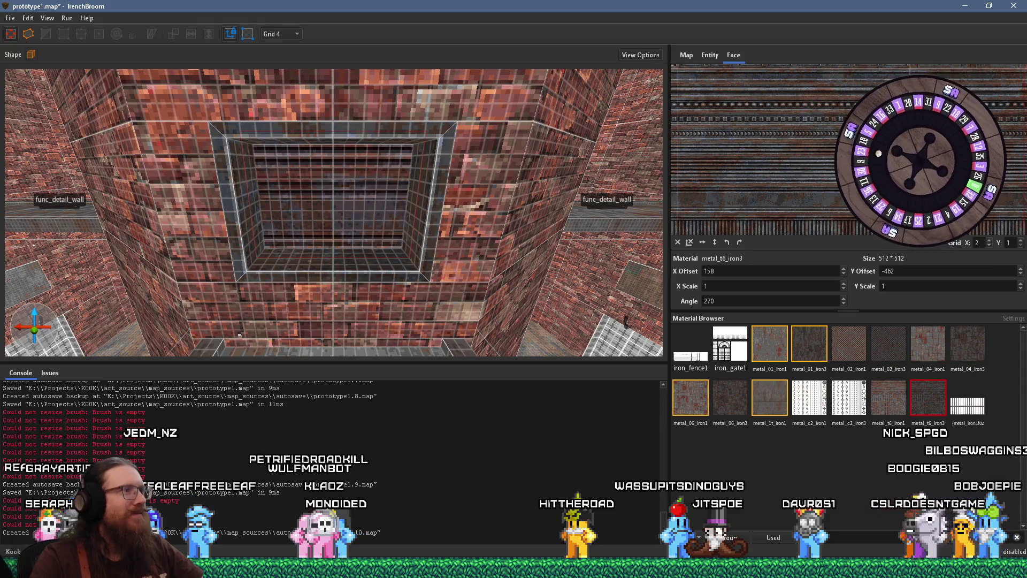
{"action": "mouse_move", "coordinate": [471, 224]}
{"action": "left_mouse_down"}
{"action": "mouse_move", "coordinate": [552, 259]}
{"action": "mouse_move", "coordinate": [605, 239]}
{"action": "mouse_move", "coordinate": [605, 201]}
{"action": "mouse_move", "coordinate": [589, 216]}
{"action": "left_mouse_up"}
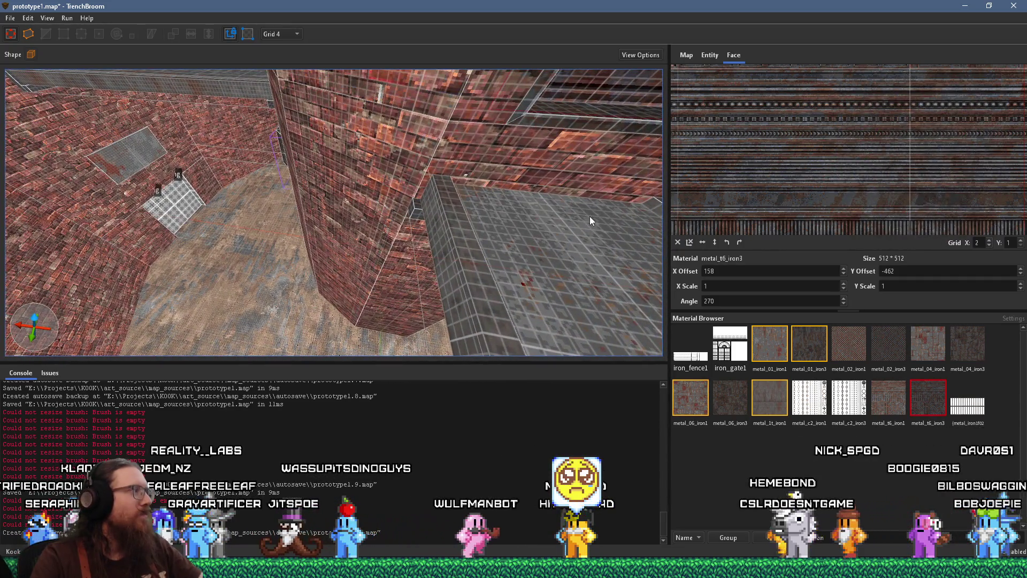
Orbit down into the square pit to face the framed opening in the wall
{"action": "left_click_drag", "start_coordinate": [590, 216], "coordinate": [507, 234]}
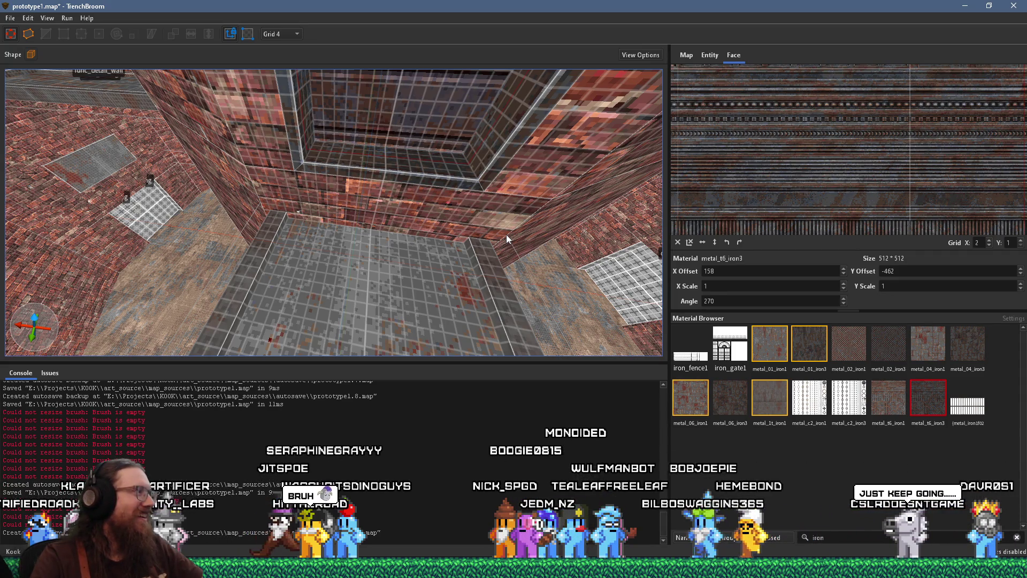
{"action": "left_click_drag", "start_coordinate": [506, 235], "coordinate": [472, 257]}
{"action": "mouse_move", "coordinate": [365, 299]}
{"action": "left_mouse_down"}
{"action": "mouse_move", "coordinate": [360, 263]}
{"action": "mouse_move", "coordinate": [339, 246]}
{"action": "mouse_move", "coordinate": [367, 243]}
{"action": "mouse_move", "coordinate": [358, 246]}
{"action": "left_mouse_up"}
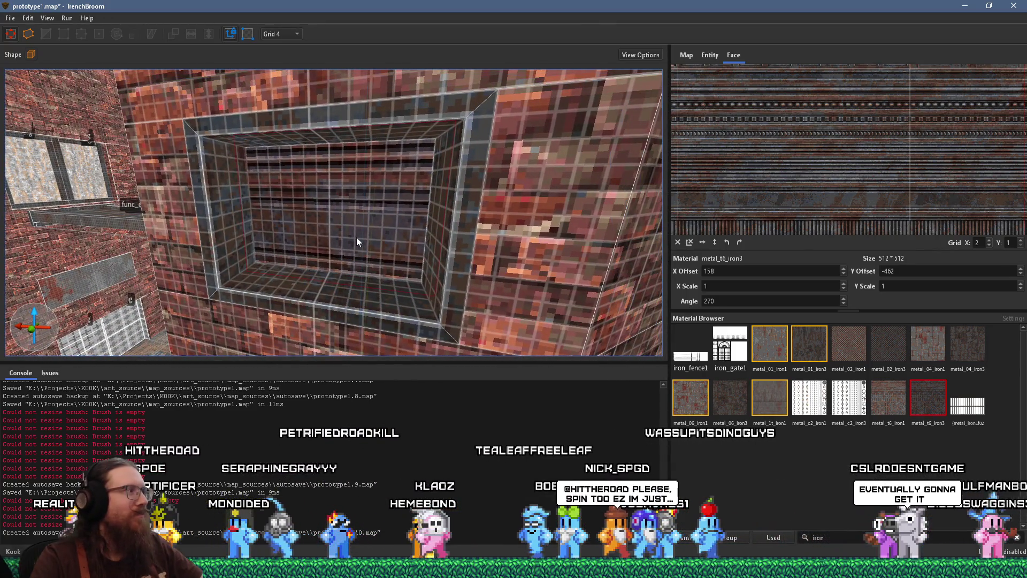
{"action": "mouse_move", "coordinate": [343, 244]}
{"action": "left_mouse_down"}
{"action": "mouse_move", "coordinate": [324, 237]}
{"action": "mouse_move", "coordinate": [323, 220]}
{"action": "left_mouse_up"}
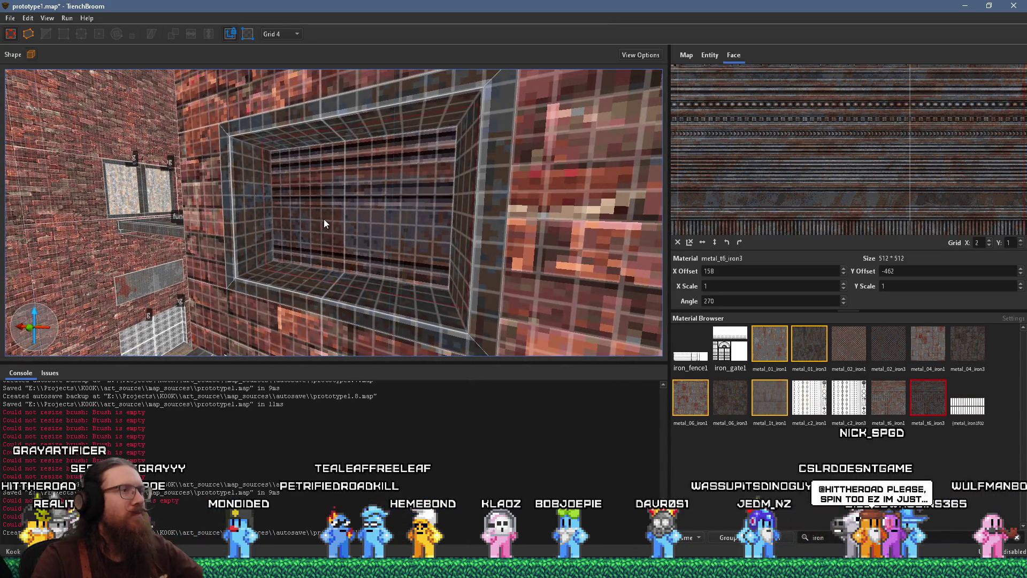
{"action": "key", "text": "Escape"}
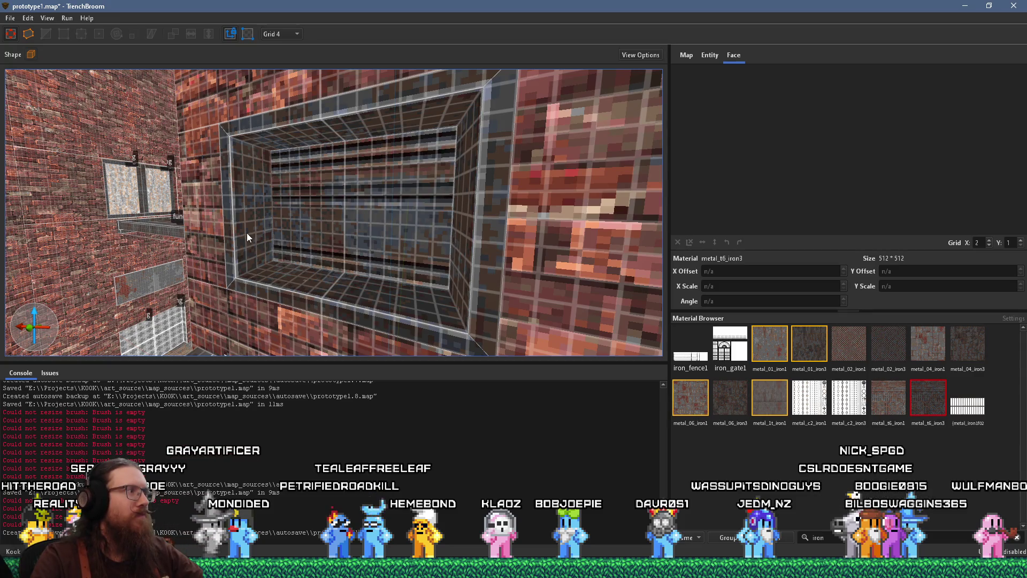
{"action": "mouse_move", "coordinate": [247, 235]}
{"action": "left_mouse_down"}
{"action": "mouse_move", "coordinate": [292, 253]}
{"action": "mouse_move", "coordinate": [304, 274]}
{"action": "mouse_move", "coordinate": [349, 272]}
{"action": "left_mouse_up"}
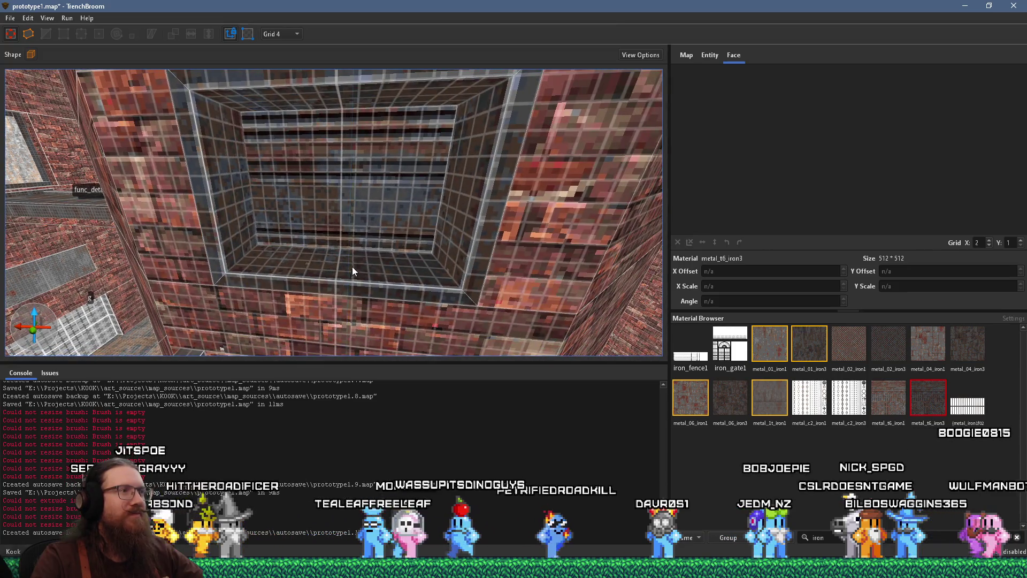
Select the opening's inner faces and inspect their metal texture mapping in the UV editor
{"action": "left_click", "coordinate": [376, 219]}
{"action": "left_click_drag", "start_coordinate": [387, 207], "coordinate": [428, 204]}
{"action": "left_click", "coordinate": [421, 199], "text": "shift"}
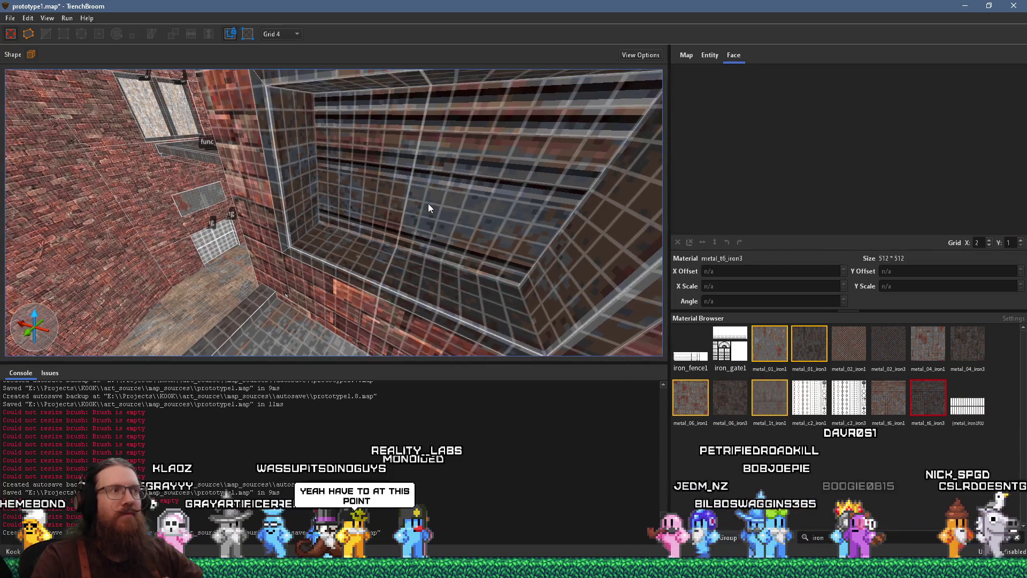
{"action": "left_click", "coordinate": [430, 204]}
{"action": "scroll", "coordinate": [721, 79], "scroll_direction": "up", "scroll_amount": 3}
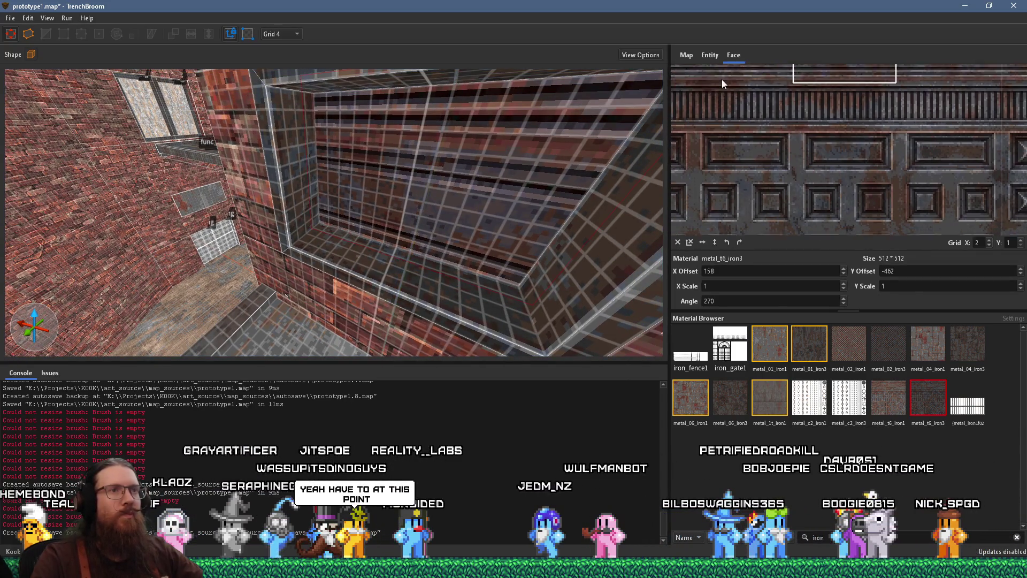
{"action": "scroll", "coordinate": [778, 164], "scroll_direction": "up", "scroll_amount": 3}
{"action": "left_click_drag", "start_coordinate": [771, 101], "coordinate": [746, 146]}
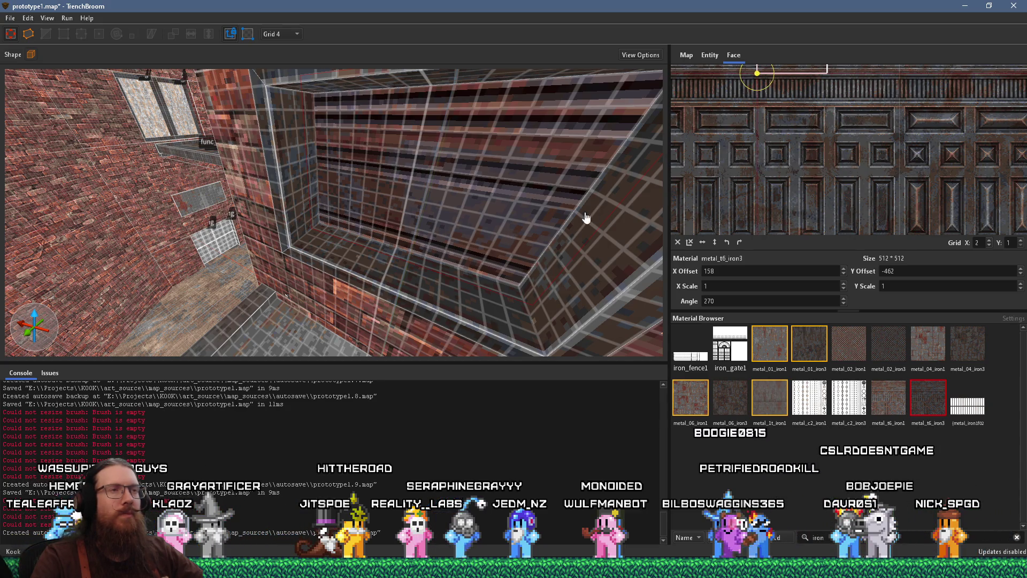
{"action": "left_click_drag", "start_coordinate": [728, 187], "coordinate": [808, 223]}
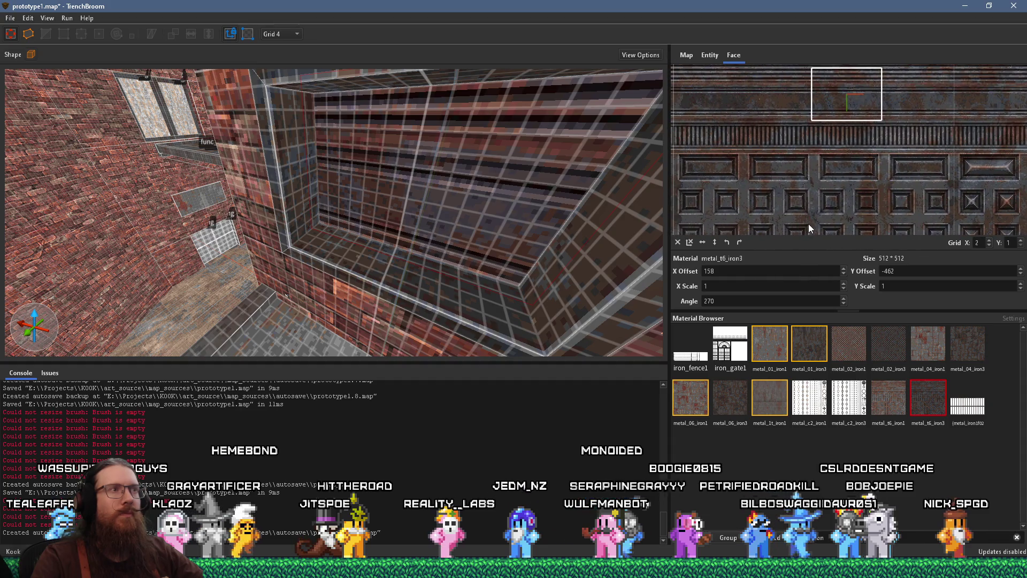
{"action": "left_click", "coordinate": [528, 173]}
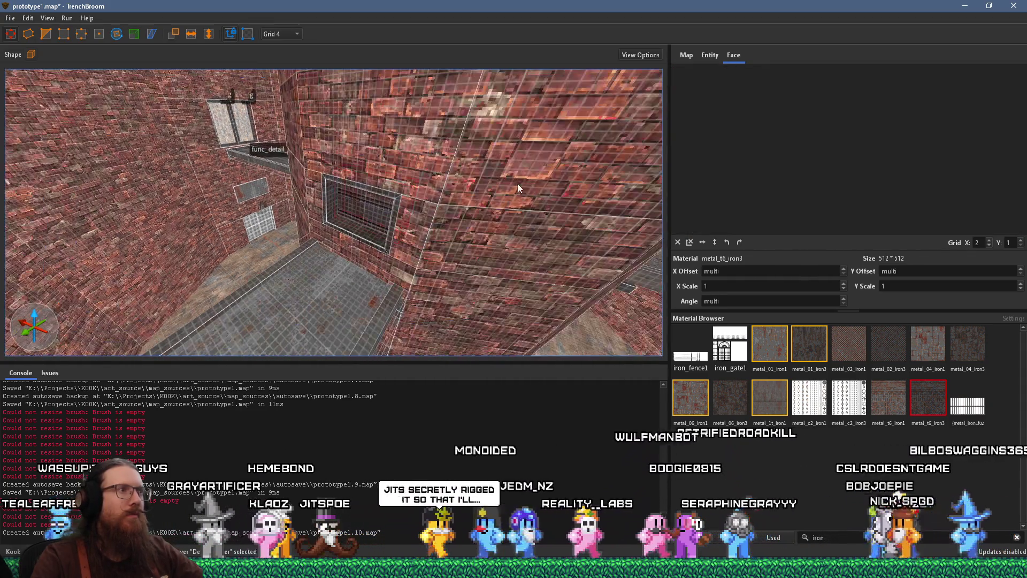
Undo the window brush change and nudge the texture offset on the wall corner face
{"action": "scroll", "coordinate": [370, 204], "scroll_direction": "up", "scroll_amount": 2}
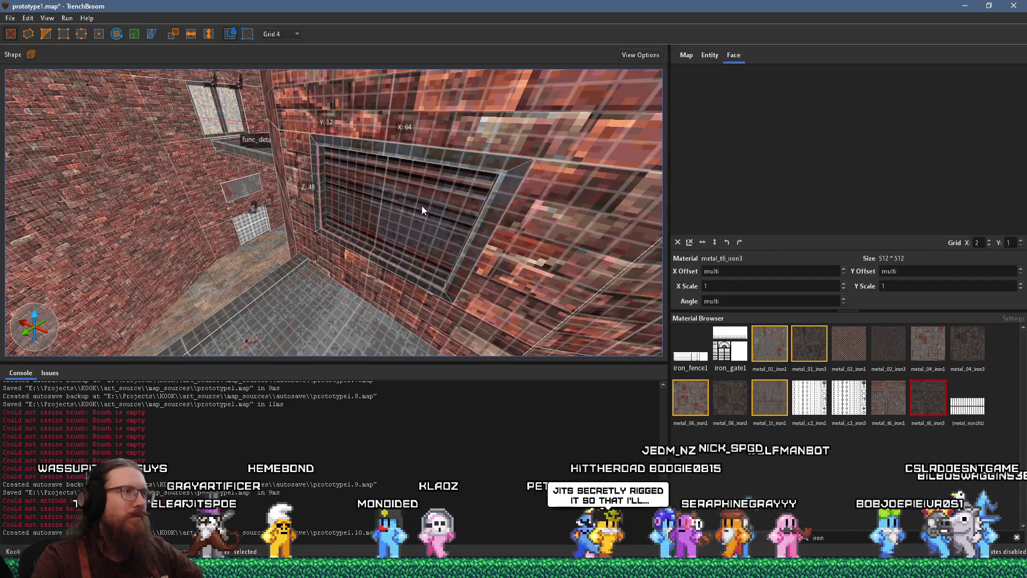
{"action": "key", "text": "ctrl+z"}
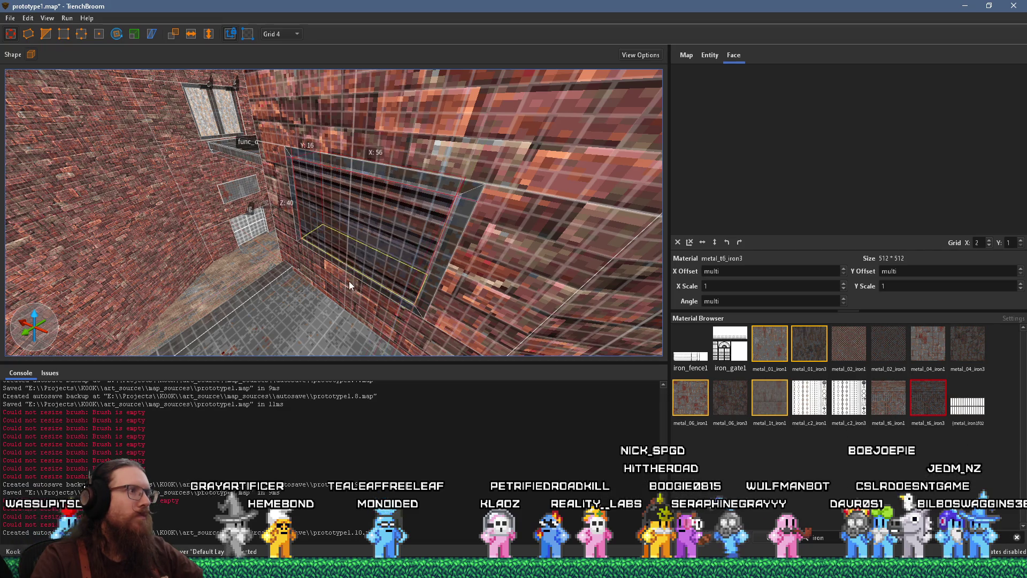
{"action": "scroll", "coordinate": [350, 285], "scroll_direction": "down", "scroll_amount": 5}
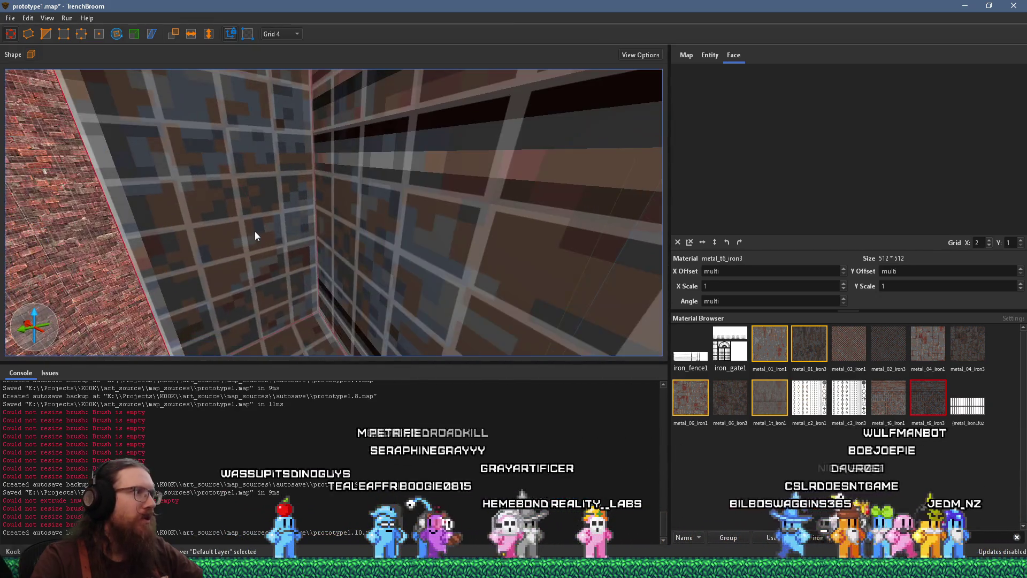
{"action": "left_click", "coordinate": [265, 220], "text": "shift"}
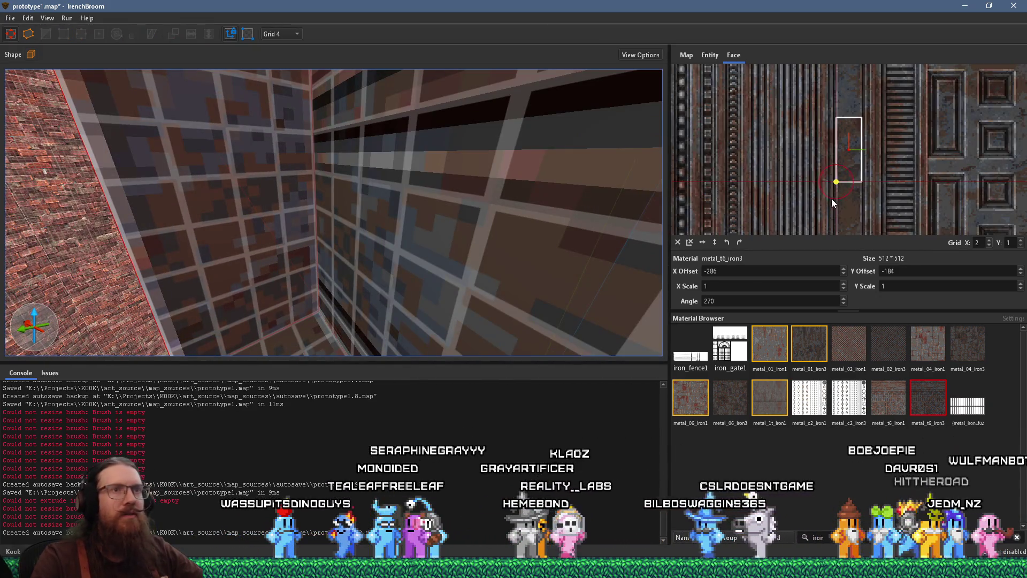
{"action": "scroll", "coordinate": [831, 197], "scroll_direction": "up", "scroll_amount": 3}
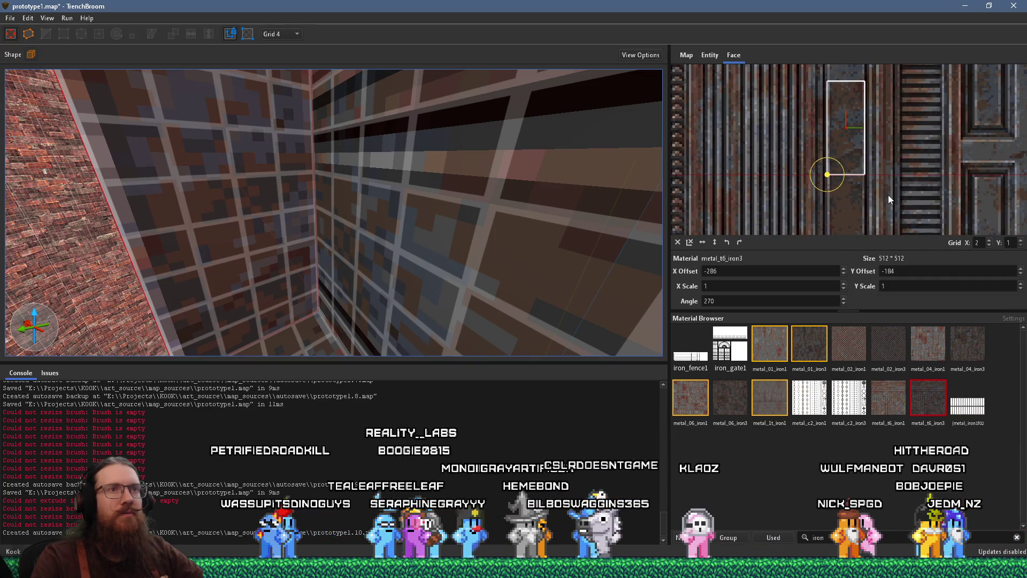
{"action": "mouse_move", "coordinate": [827, 191]}
{"action": "left_mouse_down"}
{"action": "mouse_move", "coordinate": [852, 217]}
{"action": "mouse_move", "coordinate": [750, 226]}
{"action": "mouse_move", "coordinate": [793, 180]}
{"action": "mouse_move", "coordinate": [795, 149]}
{"action": "mouse_move", "coordinate": [823, 158]}
{"action": "mouse_move", "coordinate": [877, 136]}
{"action": "mouse_move", "coordinate": [848, 162]}
{"action": "mouse_move", "coordinate": [939, 153]}
{"action": "mouse_move", "coordinate": [779, 176]}
{"action": "mouse_move", "coordinate": [882, 155]}
{"action": "mouse_move", "coordinate": [913, 197]}
{"action": "mouse_move", "coordinate": [956, 189]}
{"action": "mouse_move", "coordinate": [925, 217]}
{"action": "left_mouse_up"}
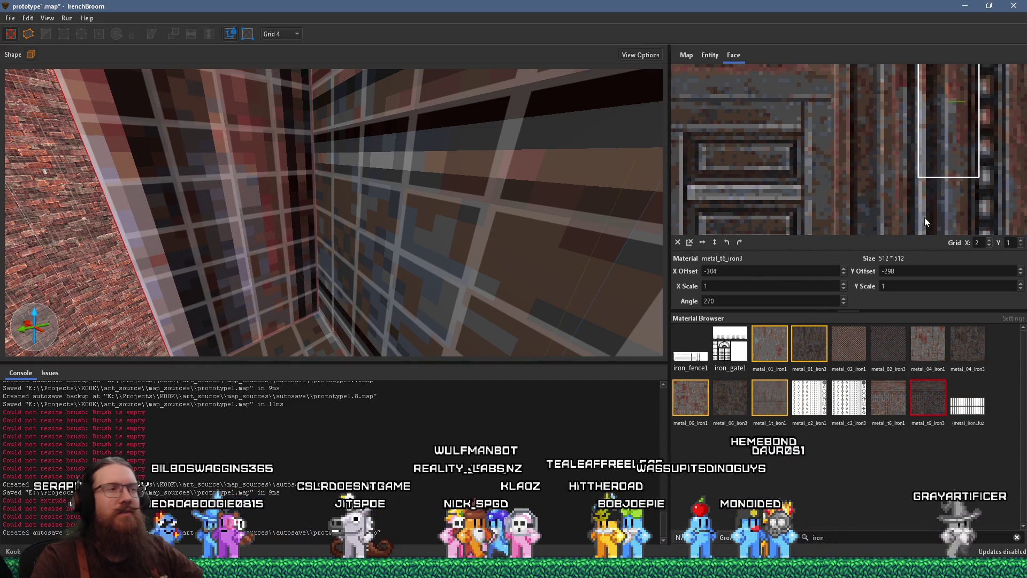
Check texture alignment on the metal alcove faces, then select the whole grated brush
{"action": "mouse_move", "coordinate": [376, 242]}
{"action": "left_mouse_down"}
{"action": "mouse_move", "coordinate": [362, 219]}
{"action": "mouse_move", "coordinate": [371, 223]}
{"action": "mouse_move", "coordinate": [339, 217]}
{"action": "mouse_move", "coordinate": [349, 230]}
{"action": "mouse_move", "coordinate": [306, 246]}
{"action": "left_mouse_up"}
{"action": "left_click", "coordinate": [321, 243]}
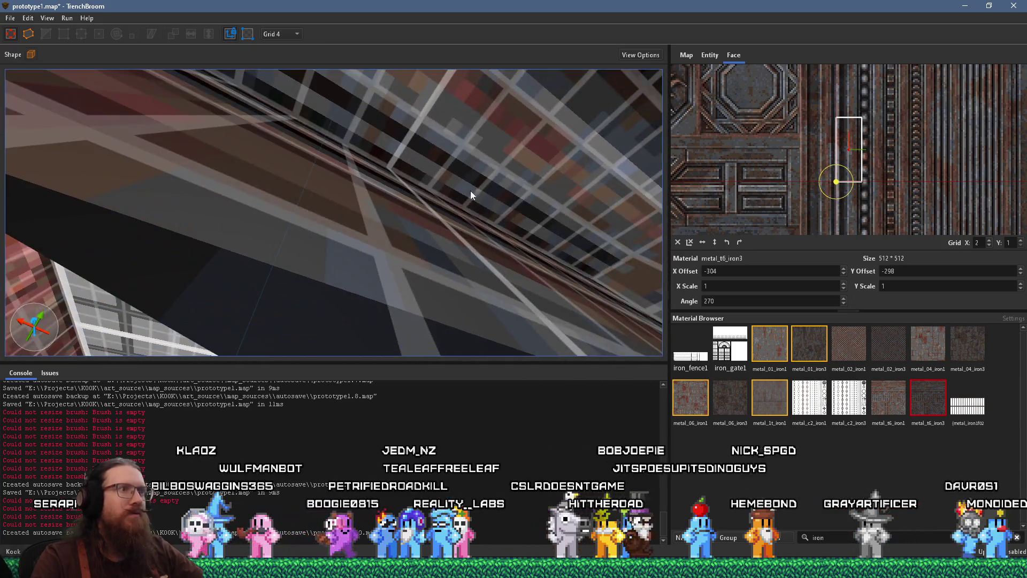
{"action": "left_click", "coordinate": [527, 224]}
{"action": "mouse_move", "coordinate": [475, 274]}
{"action": "left_mouse_down"}
{"action": "mouse_move", "coordinate": [486, 251]}
{"action": "mouse_move", "coordinate": [429, 245]}
{"action": "mouse_move", "coordinate": [375, 271]}
{"action": "mouse_move", "coordinate": [385, 276]}
{"action": "mouse_move", "coordinate": [381, 251]}
{"action": "mouse_move", "coordinate": [437, 251]}
{"action": "left_mouse_up"}
{"action": "left_click", "coordinate": [436, 247]}
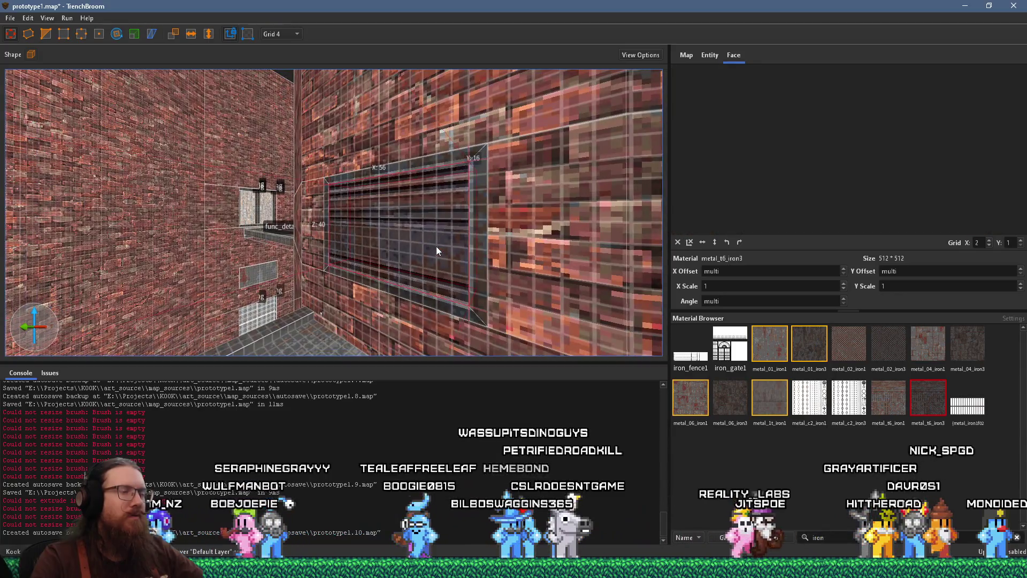
{"action": "scroll", "coordinate": [435, 247], "scroll_direction": "up", "scroll_amount": 5}
{"action": "mouse_move", "coordinate": [447, 220]}
{"action": "left_mouse_down"}
{"action": "mouse_move", "coordinate": [363, 177]}
{"action": "mouse_move", "coordinate": [333, 224]}
{"action": "mouse_move", "coordinate": [299, 224]}
{"action": "mouse_move", "coordinate": [307, 222]}
{"action": "left_mouse_up"}
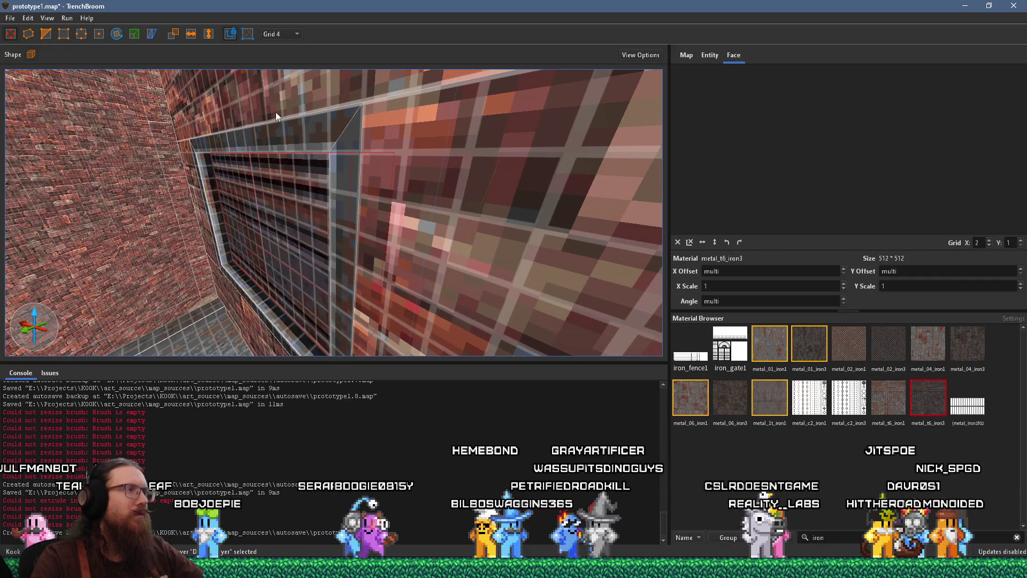
On a 2-unit grid, push the grate's face in from 16 to 14 units deep
{"action": "left_click", "coordinate": [279, 35]}
{"action": "left_click", "coordinate": [289, 52]}
{"action": "mouse_move", "coordinate": [314, 131]}
{"action": "left_mouse_down"}
{"action": "mouse_move", "coordinate": [355, 104]}
{"action": "mouse_move", "coordinate": [413, 148]}
{"action": "mouse_move", "coordinate": [380, 234]}
{"action": "mouse_move", "coordinate": [333, 229]}
{"action": "left_mouse_up"}
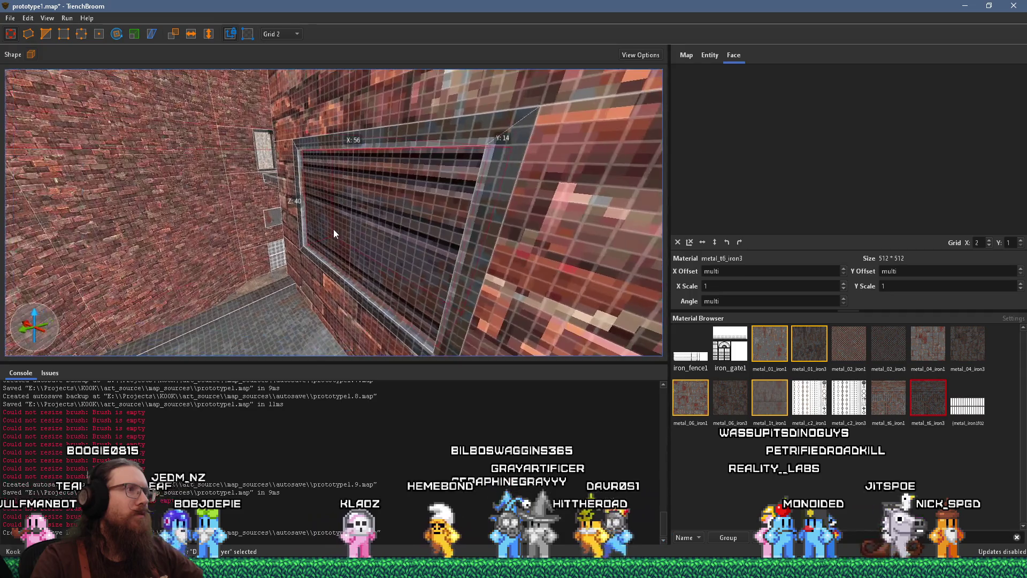
{"action": "left_click_drag", "start_coordinate": [497, 201], "coordinate": [464, 208]}
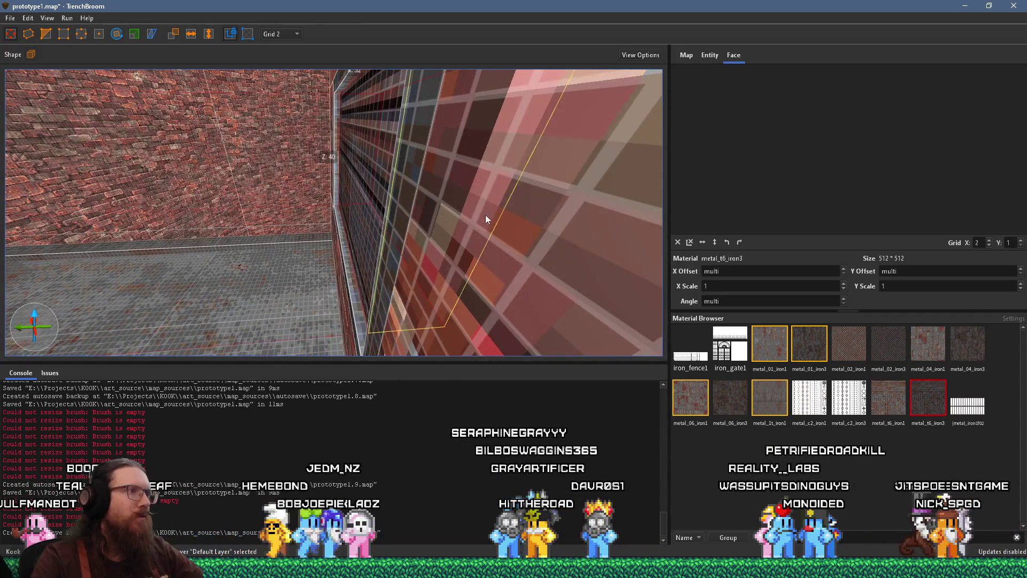
{"action": "mouse_move", "coordinate": [487, 266]}
{"action": "left_mouse_down"}
{"action": "mouse_move", "coordinate": [539, 255]}
{"action": "mouse_move", "coordinate": [483, 224]}
{"action": "mouse_move", "coordinate": [425, 228]}
{"action": "mouse_move", "coordinate": [466, 208]}
{"action": "mouse_move", "coordinate": [572, 197]}
{"action": "mouse_move", "coordinate": [423, 229]}
{"action": "left_mouse_up"}
{"action": "left_click", "coordinate": [423, 229], "text": "shift"}
Shift and rotate metal_t6_iron3 to angle 180 at offsets -248 and -741
{"action": "scroll", "coordinate": [438, 227], "scroll_direction": "up", "scroll_amount": 3}
{"action": "mouse_move", "coordinate": [725, 199]}
{"action": "left_mouse_down"}
{"action": "mouse_move", "coordinate": [739, 225]}
{"action": "mouse_move", "coordinate": [748, 222]}
{"action": "left_mouse_up"}
{"action": "scroll", "coordinate": [748, 221], "scroll_direction": "up", "scroll_amount": 5}
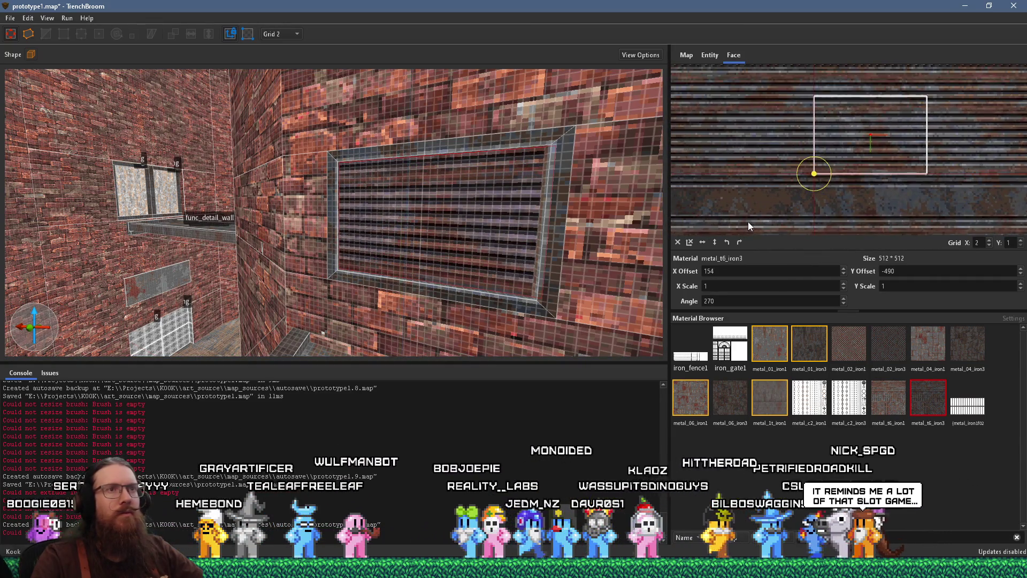
{"action": "mouse_move", "coordinate": [759, 149]}
{"action": "left_mouse_down"}
{"action": "mouse_move", "coordinate": [727, 177]}
{"action": "mouse_move", "coordinate": [731, 155]}
{"action": "mouse_move", "coordinate": [827, 109]}
{"action": "mouse_move", "coordinate": [788, 178]}
{"action": "mouse_move", "coordinate": [792, 126]}
{"action": "mouse_move", "coordinate": [817, 223]}
{"action": "mouse_move", "coordinate": [817, 209]}
{"action": "mouse_move", "coordinate": [865, 200]}
{"action": "mouse_move", "coordinate": [895, 176]}
{"action": "left_mouse_up"}
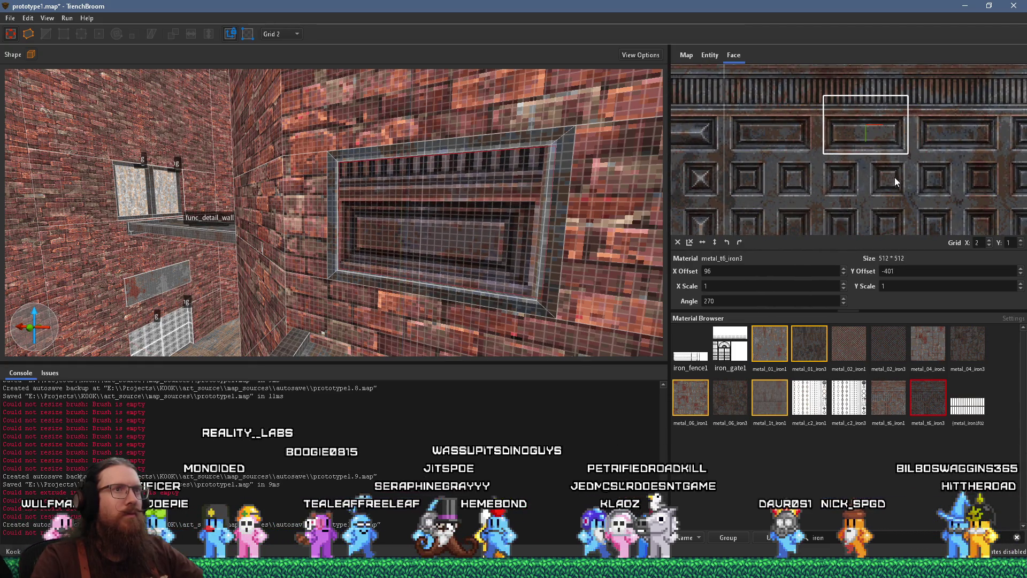
{"action": "mouse_move", "coordinate": [884, 182]}
{"action": "left_mouse_down"}
{"action": "mouse_move", "coordinate": [878, 155]}
{"action": "mouse_move", "coordinate": [799, 111]}
{"action": "mouse_move", "coordinate": [805, 185]}
{"action": "left_mouse_up"}
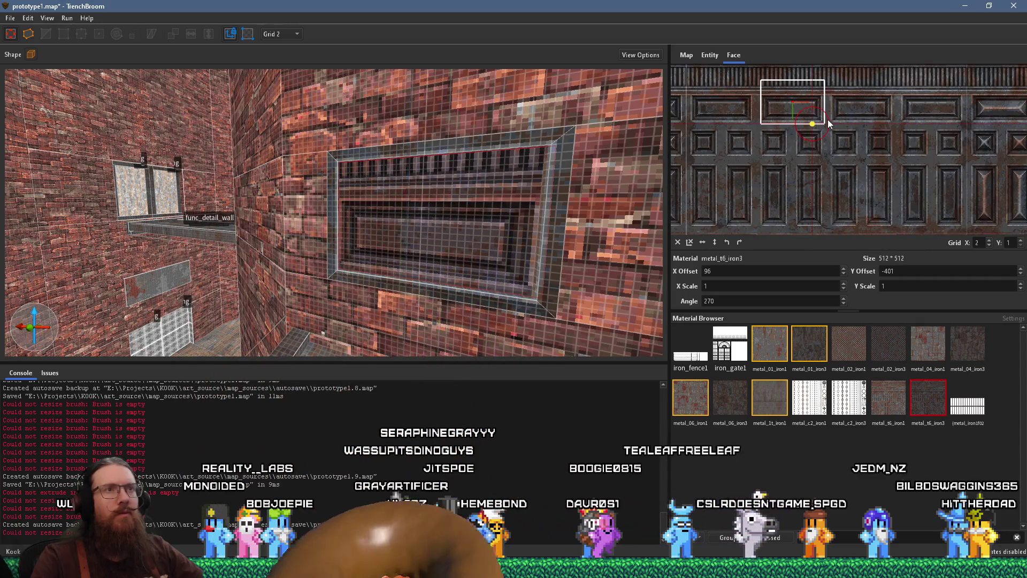
{"action": "mouse_move", "coordinate": [827, 117]}
{"action": "left_mouse_down"}
{"action": "mouse_move", "coordinate": [819, 100]}
{"action": "mouse_move", "coordinate": [796, 101]}
{"action": "mouse_move", "coordinate": [824, 149]}
{"action": "mouse_move", "coordinate": [826, 137]}
{"action": "mouse_move", "coordinate": [835, 145]}
{"action": "mouse_move", "coordinate": [859, 222]}
{"action": "mouse_move", "coordinate": [814, 147]}
{"action": "mouse_move", "coordinate": [800, 209]}
{"action": "mouse_move", "coordinate": [812, 211]}
{"action": "left_mouse_up"}
{"action": "scroll", "coordinate": [817, 113], "scroll_direction": "up", "scroll_amount": 2}
{"action": "scroll", "coordinate": [839, 195], "scroll_direction": "down", "scroll_amount": 2}
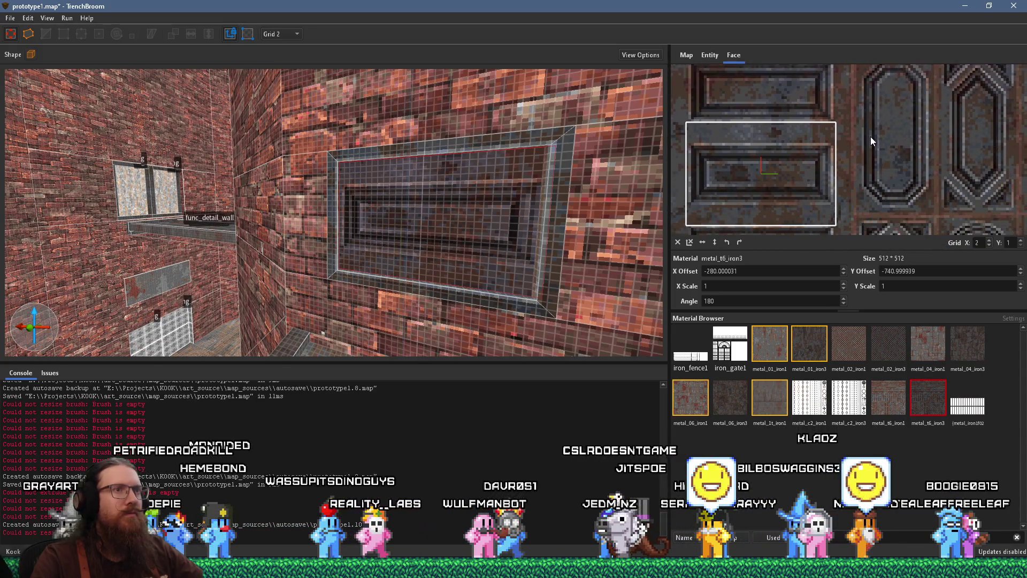
{"action": "mouse_move", "coordinate": [871, 130]}
{"action": "left_mouse_down"}
{"action": "mouse_move", "coordinate": [871, 191]}
{"action": "mouse_move", "coordinate": [862, 134]}
{"action": "mouse_move", "coordinate": [859, 162]}
{"action": "left_mouse_up"}
{"action": "scroll", "coordinate": [871, 191], "scroll_direction": "down", "scroll_amount": 2}
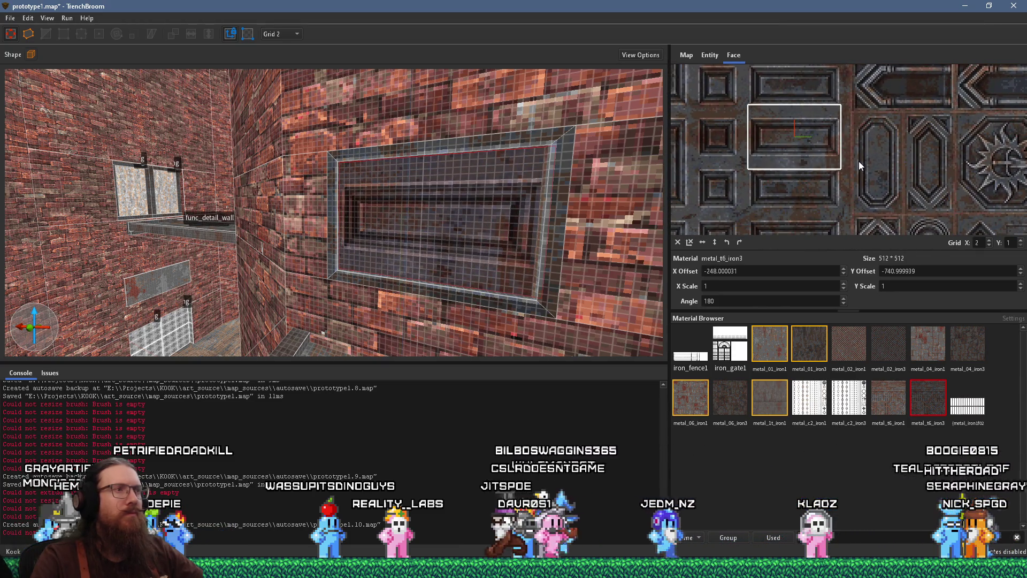
{"action": "scroll", "coordinate": [570, 216], "scroll_direction": "down", "scroll_amount": 5}
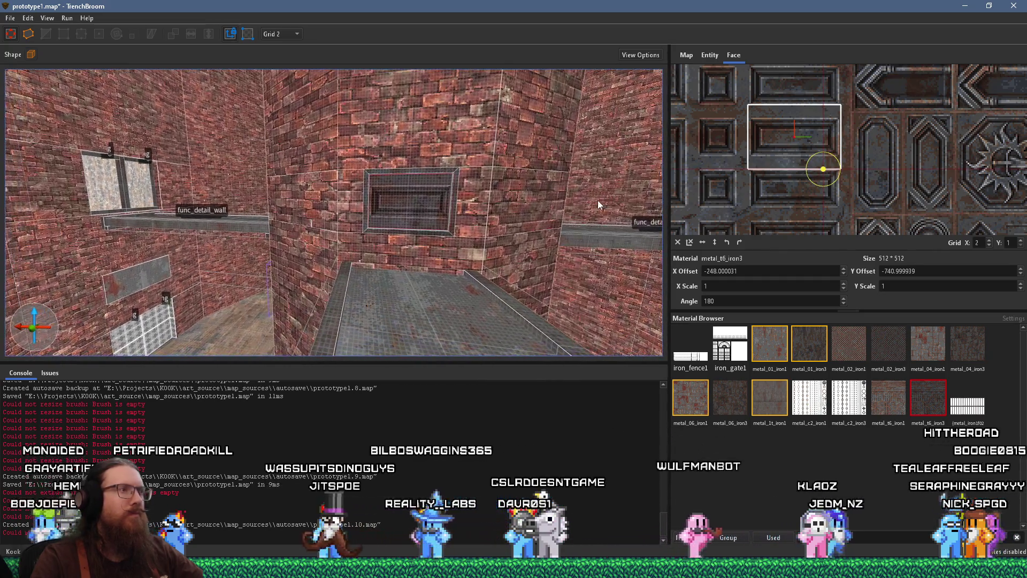
Reselect the recessed panel face and the brush around it to check the texture
{"action": "scroll", "coordinate": [594, 205], "scroll_direction": "down", "scroll_amount": 2}
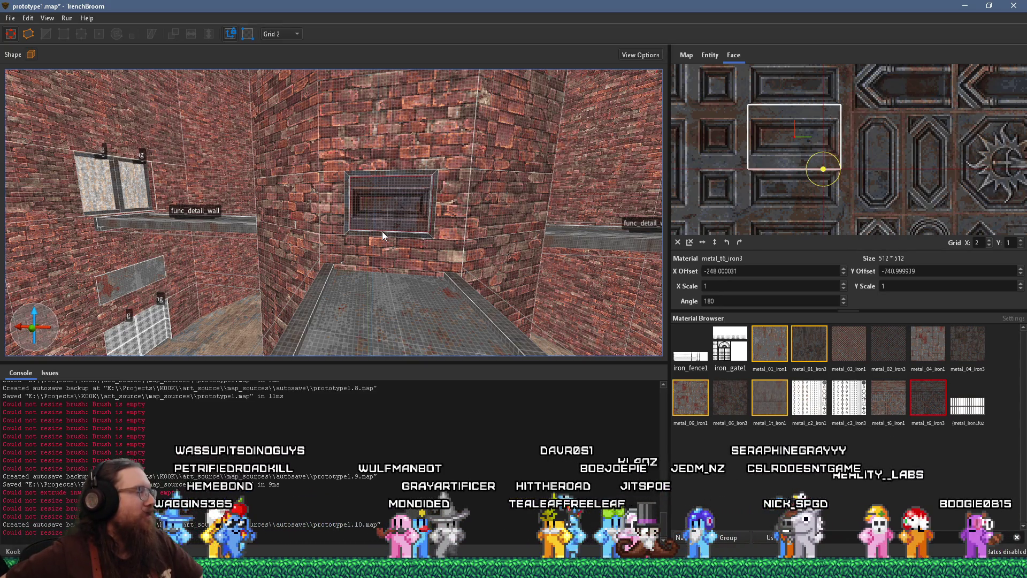
{"action": "mouse_move", "coordinate": [364, 242]}
{"action": "left_mouse_down"}
{"action": "mouse_move", "coordinate": [406, 267]}
{"action": "mouse_move", "coordinate": [406, 241]}
{"action": "mouse_move", "coordinate": [246, 328]}
{"action": "mouse_move", "coordinate": [352, 184]}
{"action": "mouse_move", "coordinate": [371, 208]}
{"action": "mouse_move", "coordinate": [219, 225]}
{"action": "mouse_move", "coordinate": [318, 152]}
{"action": "mouse_move", "coordinate": [330, 191]}
{"action": "left_mouse_up"}
{"action": "scroll", "coordinate": [219, 225], "scroll_direction": "up", "scroll_amount": 5}
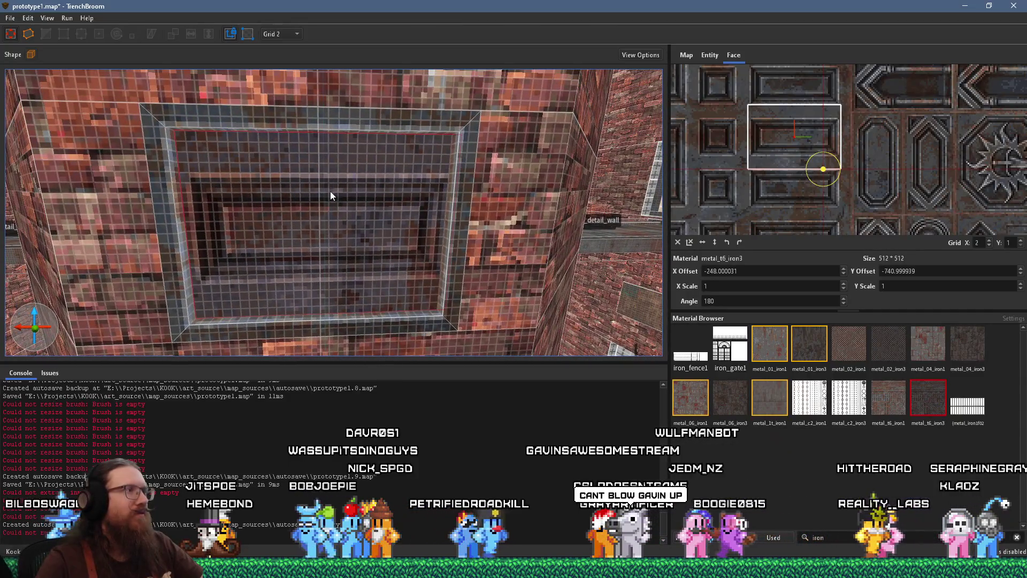
{"action": "left_click", "coordinate": [335, 195]}
{"action": "left_click", "coordinate": [374, 227]}
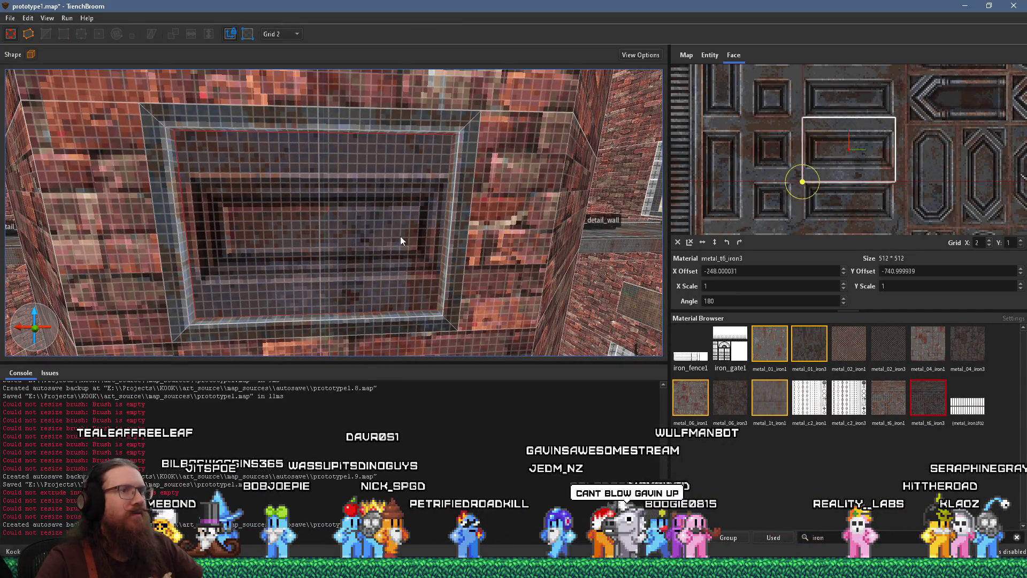
{"action": "scroll", "coordinate": [523, 265], "scroll_direction": "down", "scroll_amount": 5}
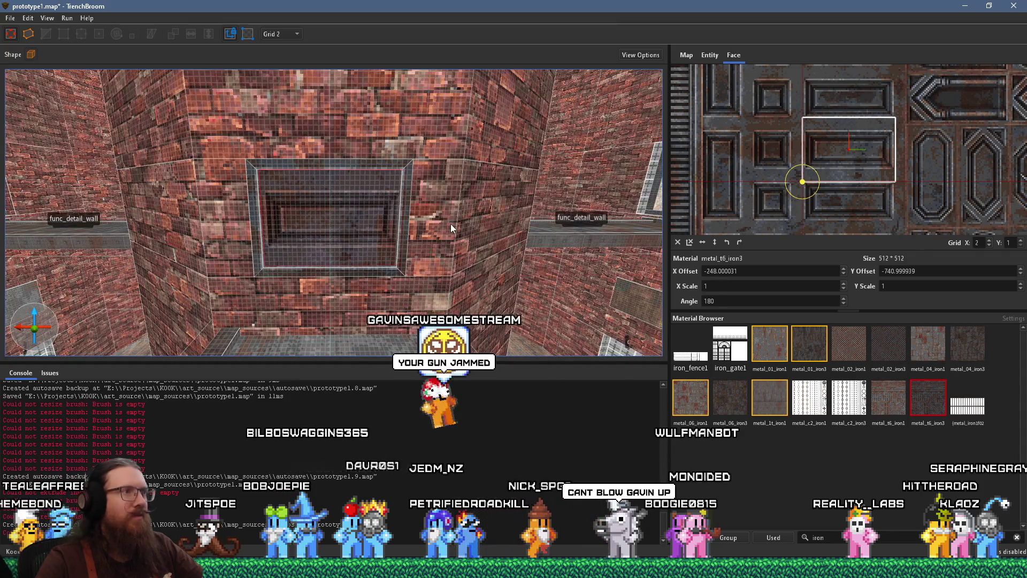
{"action": "left_click", "coordinate": [442, 233]}
{"action": "key", "text": "d"}
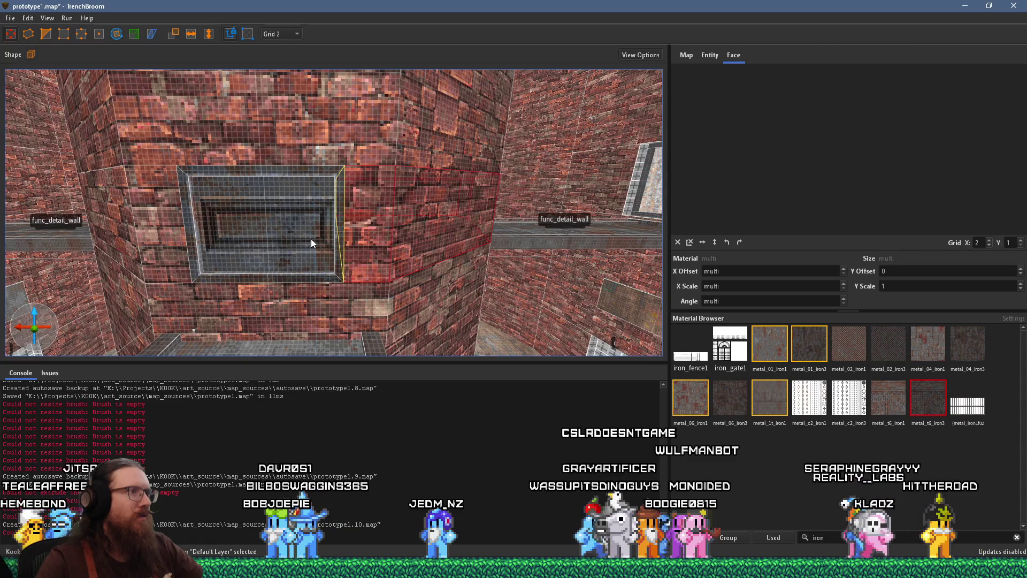
Set the grid back to 4 units
{"action": "left_click", "coordinate": [290, 34]}
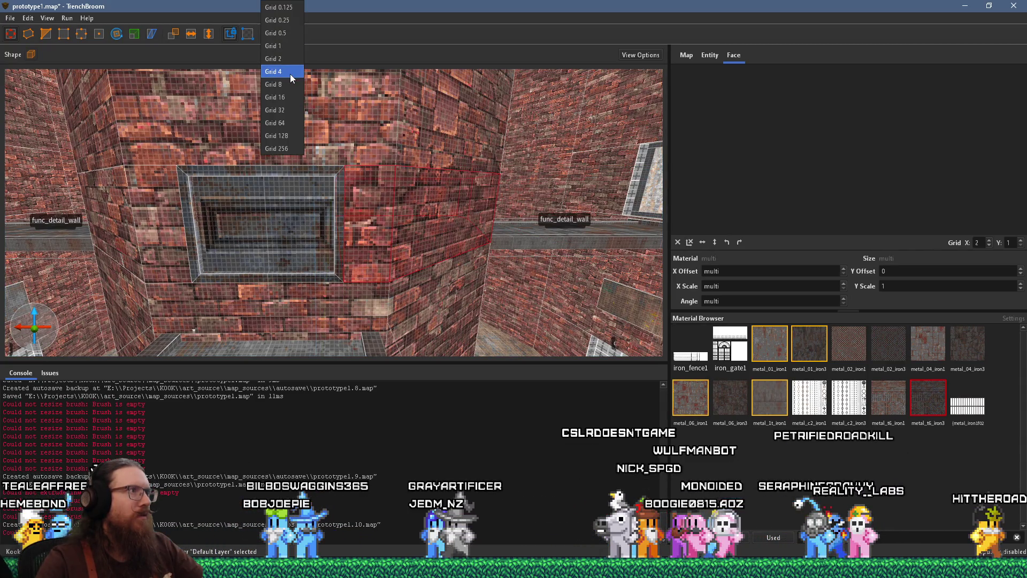
{"action": "left_click", "coordinate": [290, 74]}
{"action": "scroll", "coordinate": [323, 212], "scroll_direction": "down", "scroll_amount": 1}
{"action": "mouse_move", "coordinate": [305, 251]}
{"action": "left_mouse_down"}
{"action": "mouse_move", "coordinate": [363, 246]}
{"action": "mouse_move", "coordinate": [317, 235]}
{"action": "left_mouse_up"}
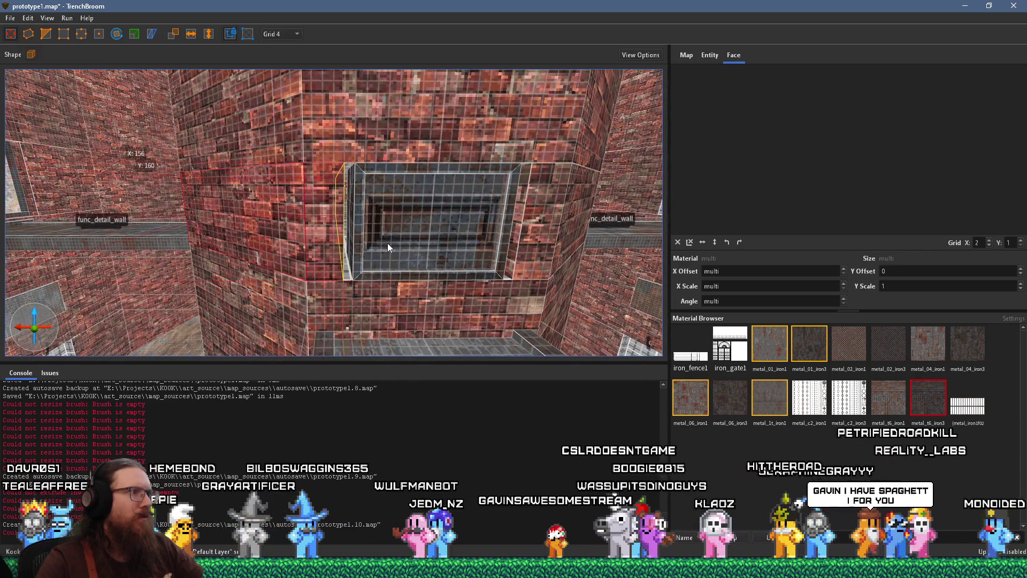
{"action": "left_click_drag", "start_coordinate": [387, 243], "coordinate": [335, 261]}
Inspect the recess's side and bottom strips and its inner panel brush
{"action": "left_click", "coordinate": [328, 262]}
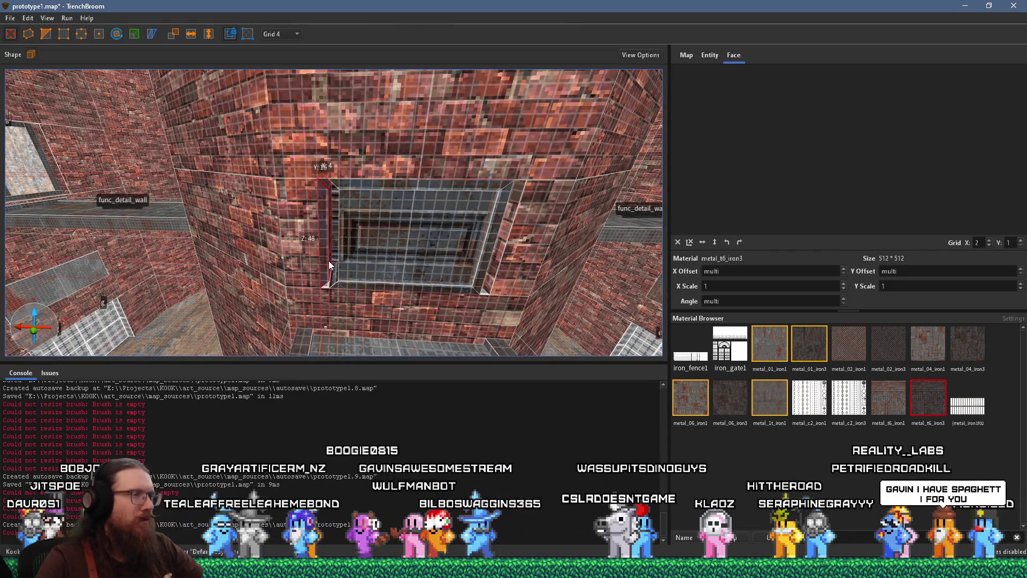
{"action": "left_click", "coordinate": [487, 253]}
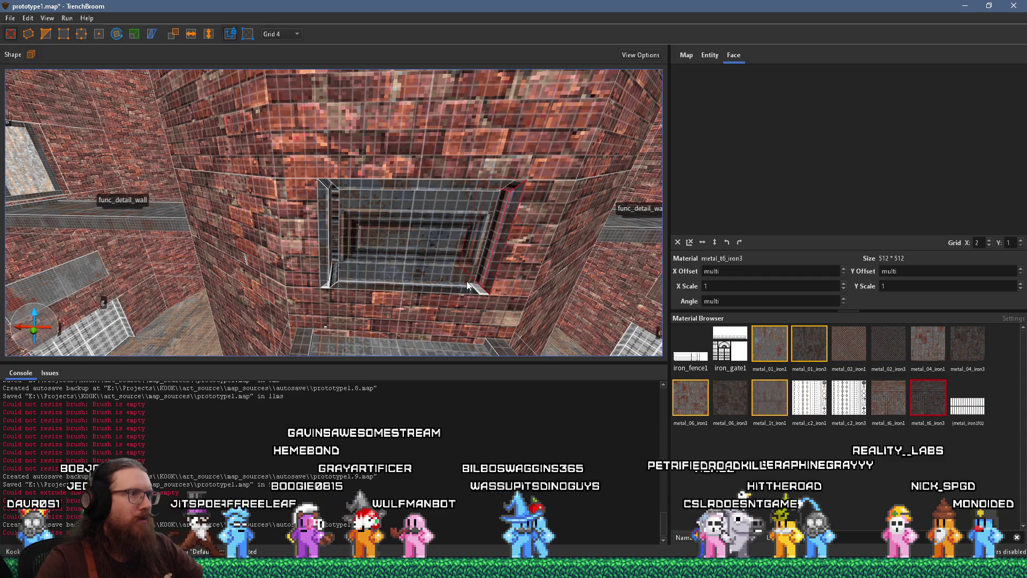
{"action": "left_click", "coordinate": [345, 285]}
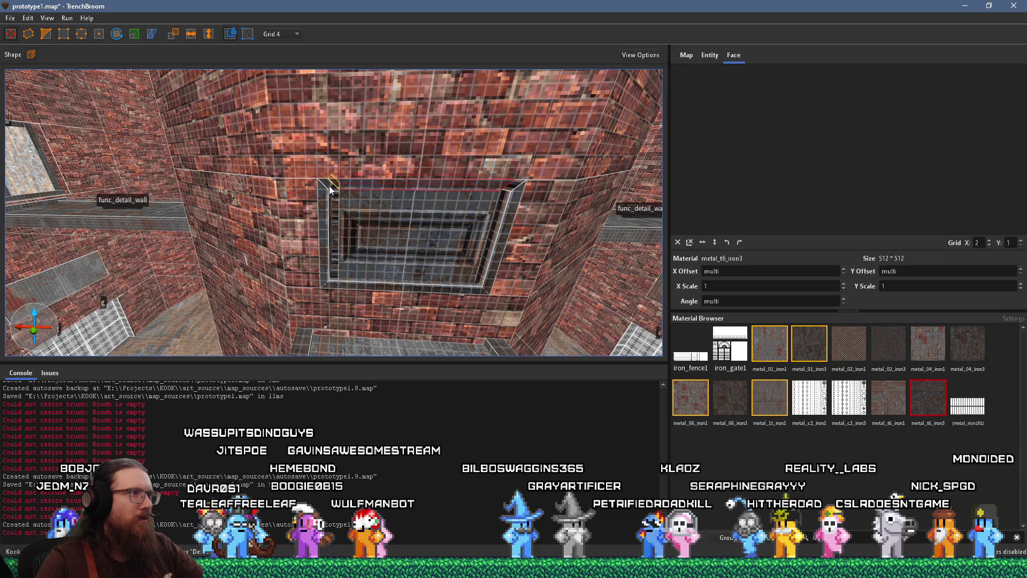
{"action": "left_click_drag", "start_coordinate": [499, 223], "coordinate": [456, 215]}
{"action": "left_click", "coordinate": [490, 239]}
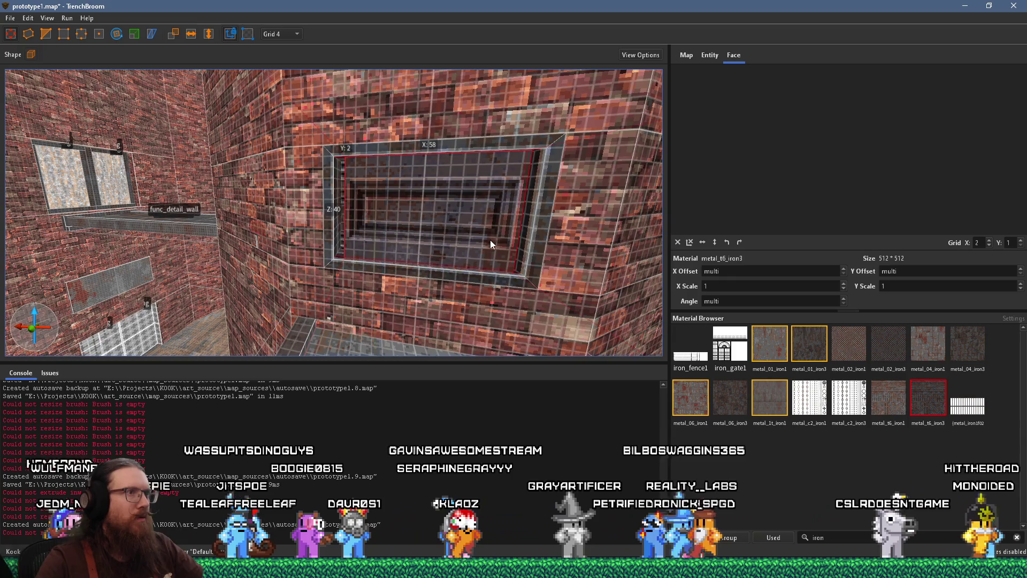
{"action": "mouse_move", "coordinate": [320, 224]}
{"action": "left_mouse_down"}
{"action": "mouse_move", "coordinate": [349, 227]}
{"action": "mouse_move", "coordinate": [342, 213]}
{"action": "mouse_move", "coordinate": [341, 223]}
{"action": "left_mouse_up"}
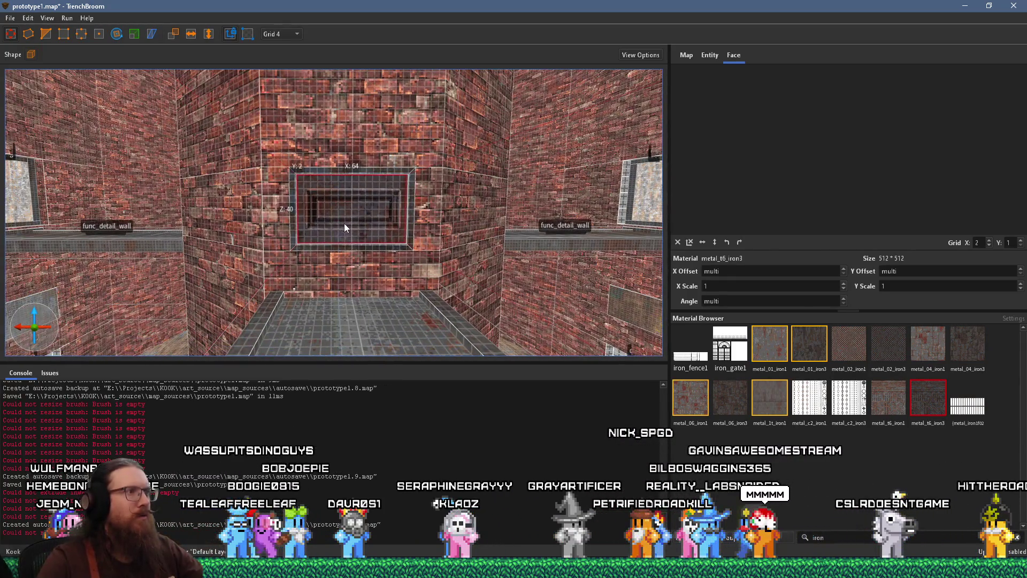
{"action": "key", "text": "Escape"}
{"action": "scroll", "coordinate": [367, 238], "scroll_direction": "up", "scroll_amount": 5}
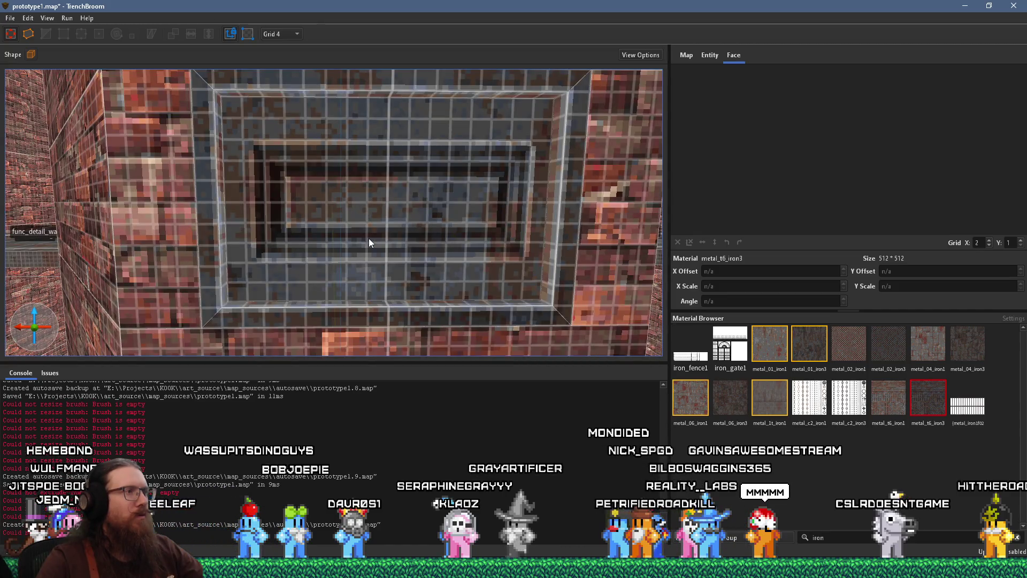
{"action": "scroll", "coordinate": [369, 240], "scroll_direction": "down", "scroll_amount": 10}
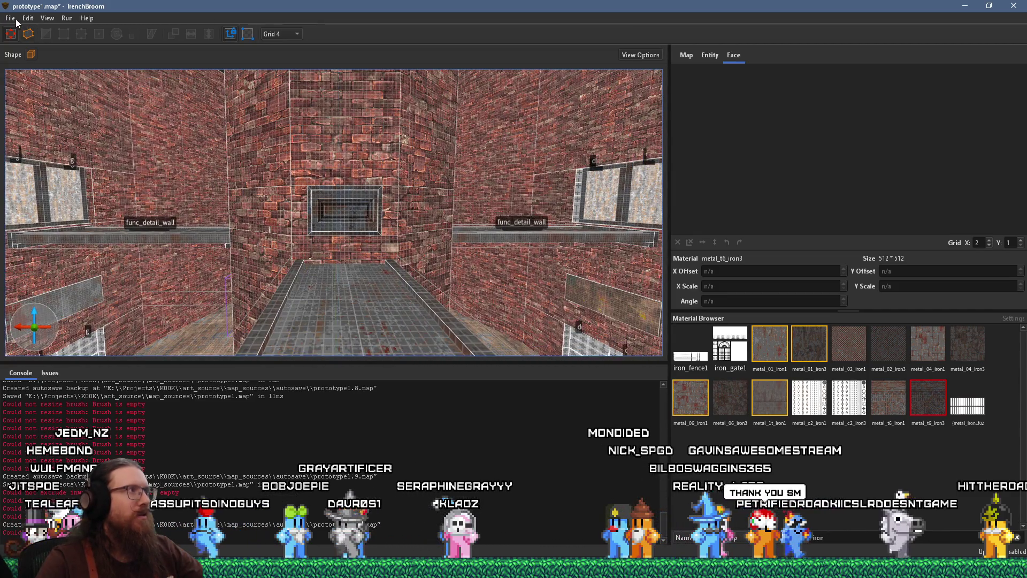
Save prototype1.map and compile prototype1.bsp into the Godot levels folder
{"action": "left_click", "coordinate": [11, 18]}
{"action": "left_click", "coordinate": [32, 72]}
{"action": "left_click", "coordinate": [67, 18]}
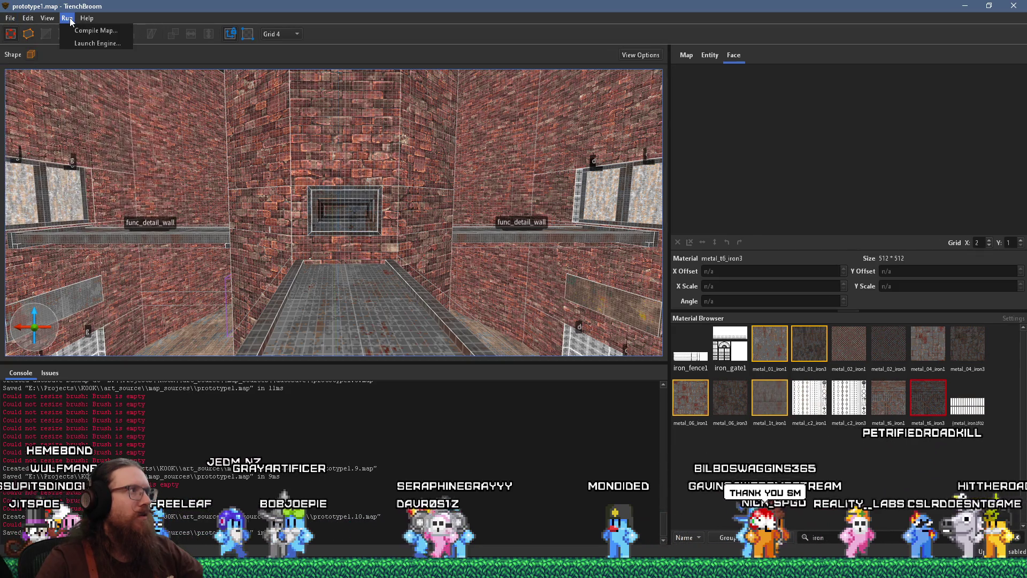
{"action": "left_click", "coordinate": [75, 32]}
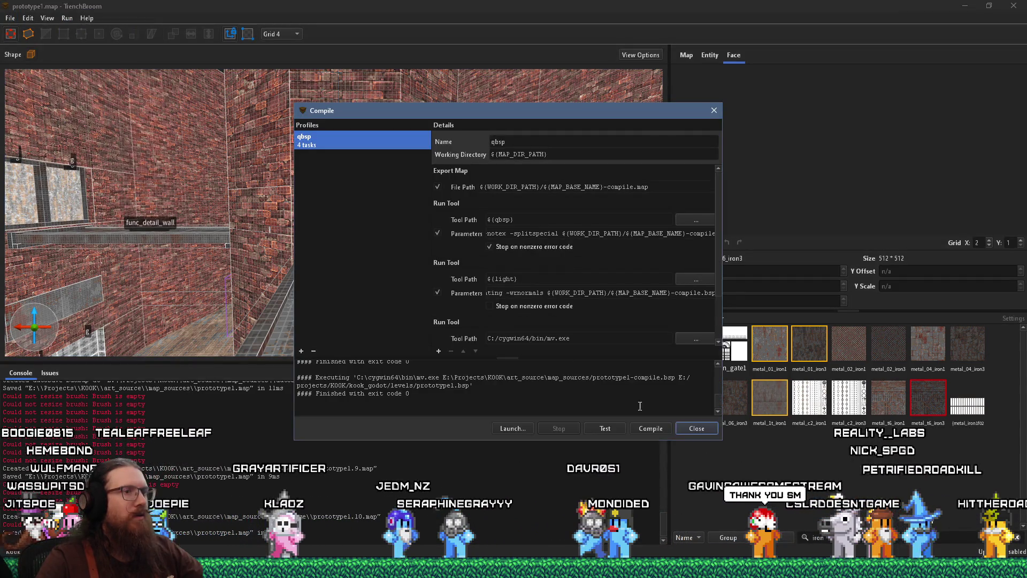
{"action": "left_click", "coordinate": [697, 428]}
{"action": "scroll", "coordinate": [420, 234], "scroll_direction": "up", "scroll_amount": 3}
{"action": "left_click", "coordinate": [397, 232]}
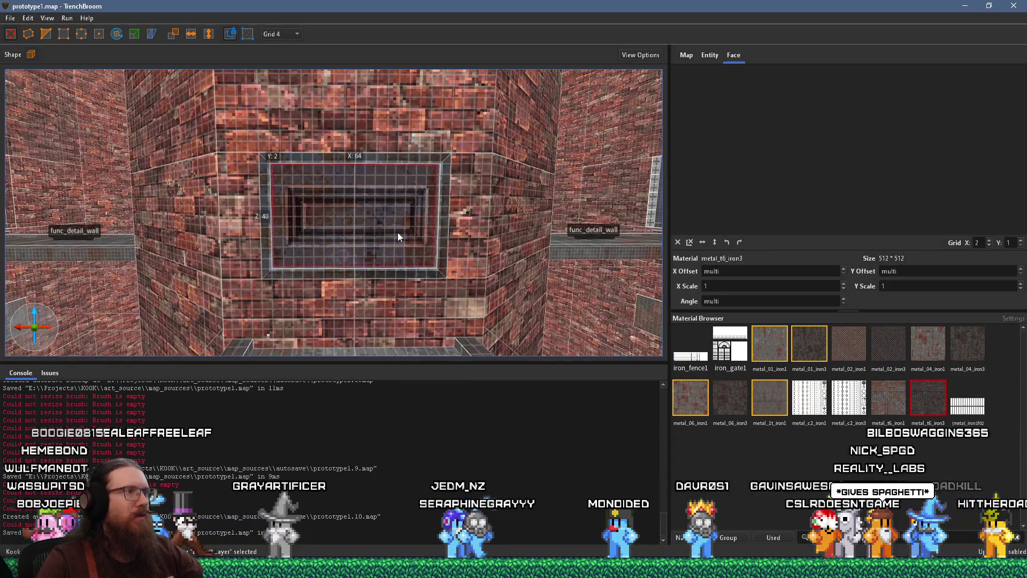
Turn the selected recess panel brush into a door_sliding entity
{"action": "left_click", "coordinate": [710, 55]}
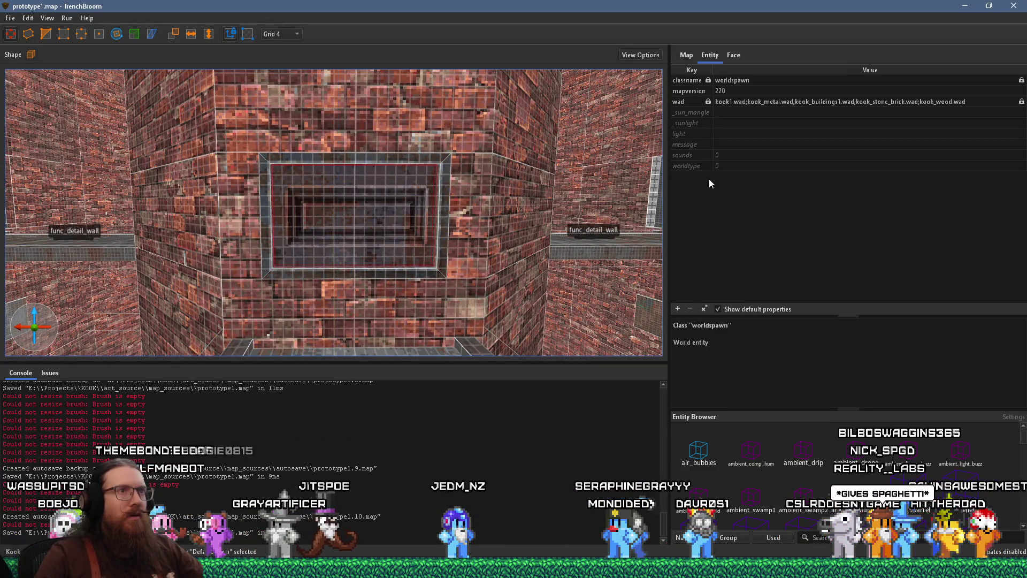
{"action": "right_click", "coordinate": [372, 227]}
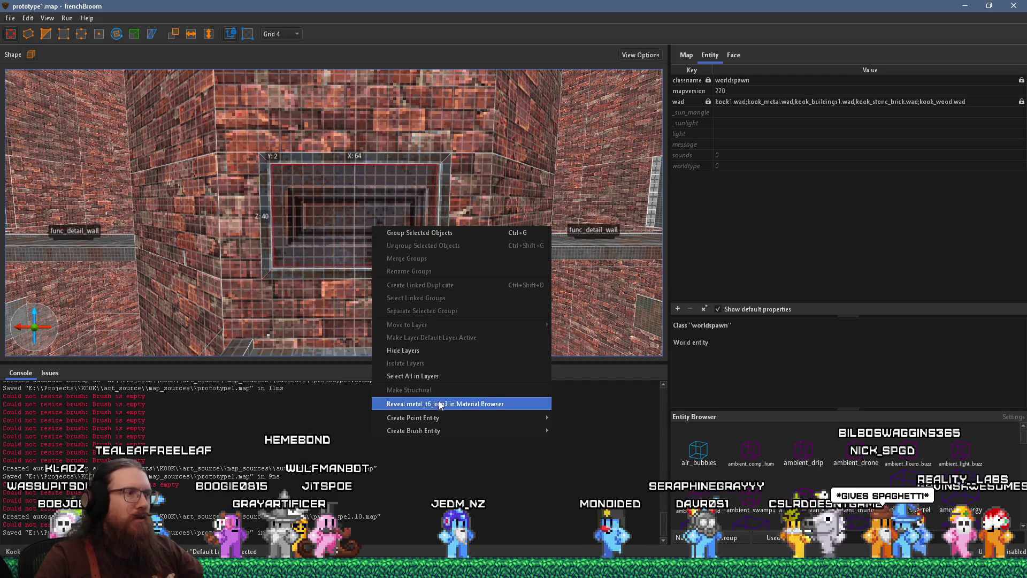
{"action": "mouse_move", "coordinate": [441, 431]}
{"action": "mouse_move", "coordinate": [596, 444]}
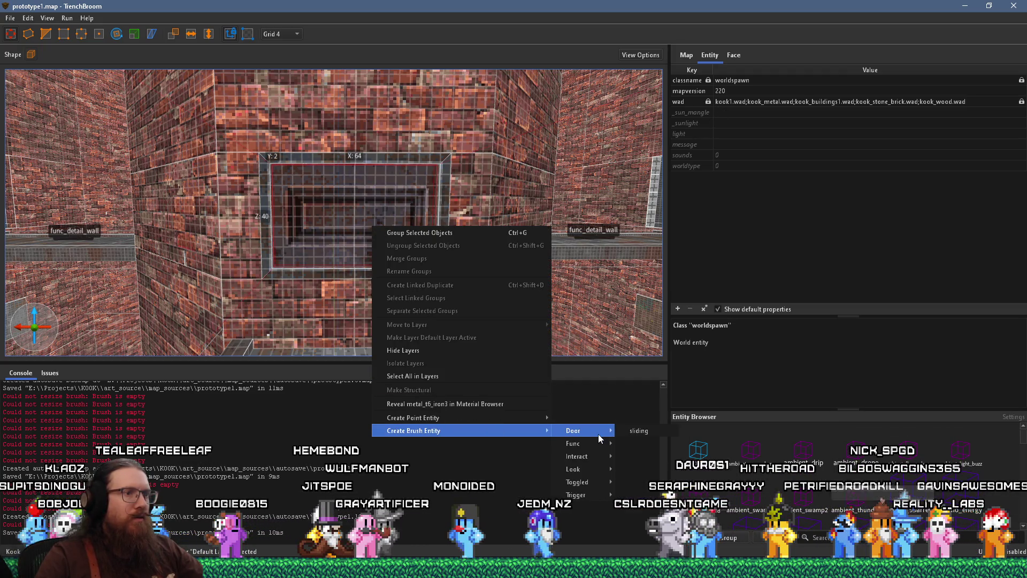
{"action": "left_click", "coordinate": [641, 431]}
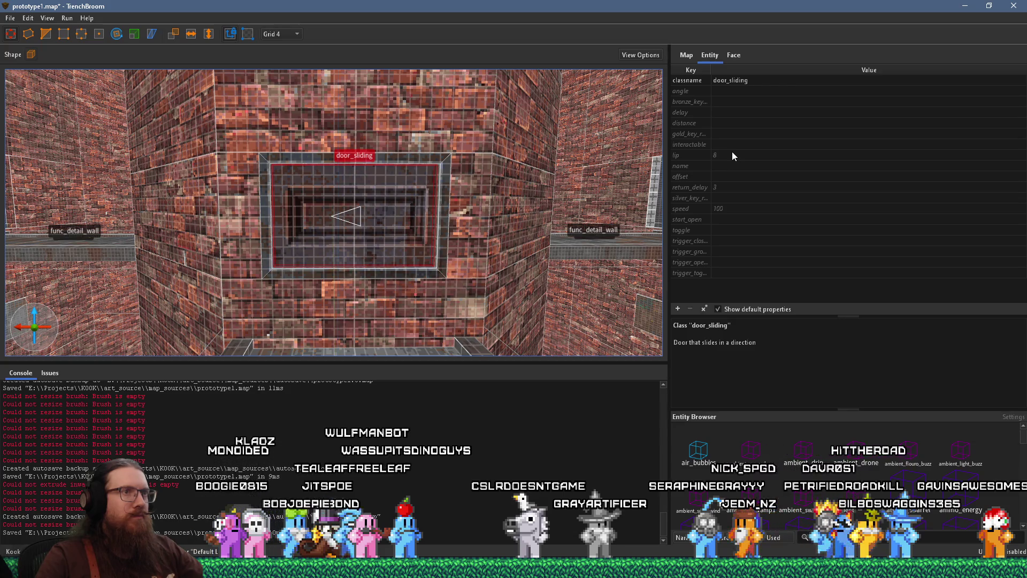
Set the door's angle to 1, then change it to -1
{"action": "left_click", "coordinate": [728, 95]}
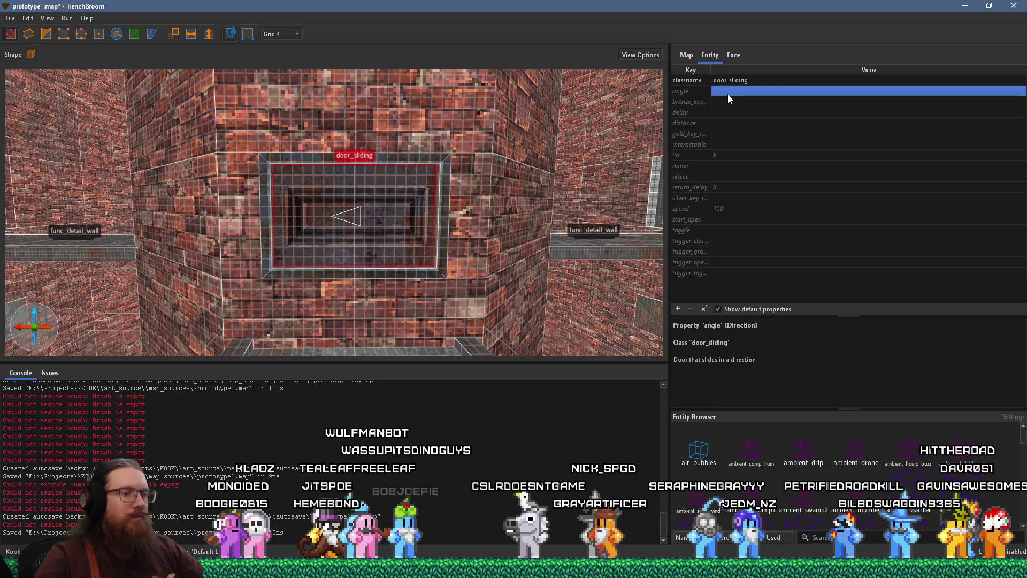
{"action": "type", "text": "1"}
{"action": "key", "text": "Return"}
{"action": "mouse_move", "coordinate": [625, 167]}
{"action": "left_mouse_down"}
{"action": "mouse_move", "coordinate": [469, 171]}
{"action": "mouse_move", "coordinate": [454, 211]}
{"action": "left_mouse_up"}
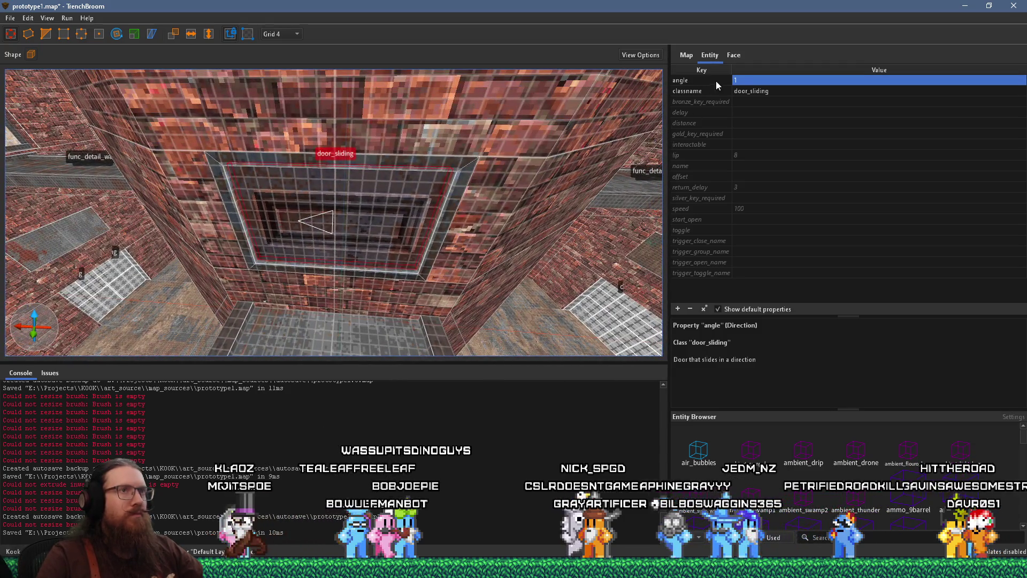
{"action": "double_click", "coordinate": [740, 81]}
{"action": "type", "text": "-1"}
{"action": "key", "text": "Return"}
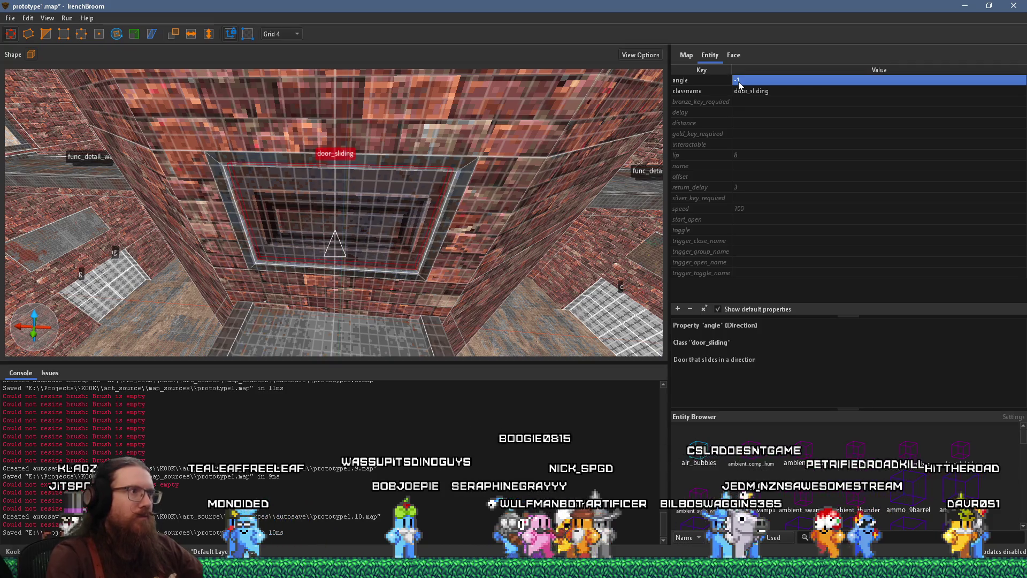
{"action": "mouse_move", "coordinate": [503, 185]}
{"action": "left_mouse_down"}
{"action": "mouse_move", "coordinate": [483, 195]}
{"action": "mouse_move", "coordinate": [487, 170]}
{"action": "mouse_move", "coordinate": [384, 142]}
{"action": "mouse_move", "coordinate": [339, 150]}
{"action": "mouse_move", "coordinate": [474, 148]}
{"action": "left_mouse_up"}
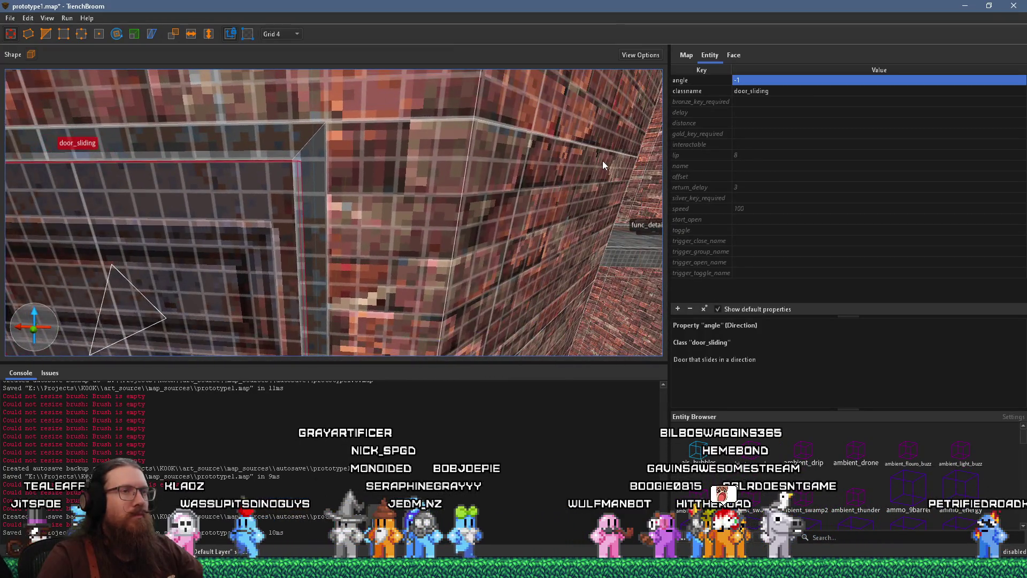
{"action": "left_click_drag", "start_coordinate": [603, 161], "coordinate": [627, 152]}
Edit the door's lip property, settling on a lip of 4
{"action": "left_click", "coordinate": [772, 154]}
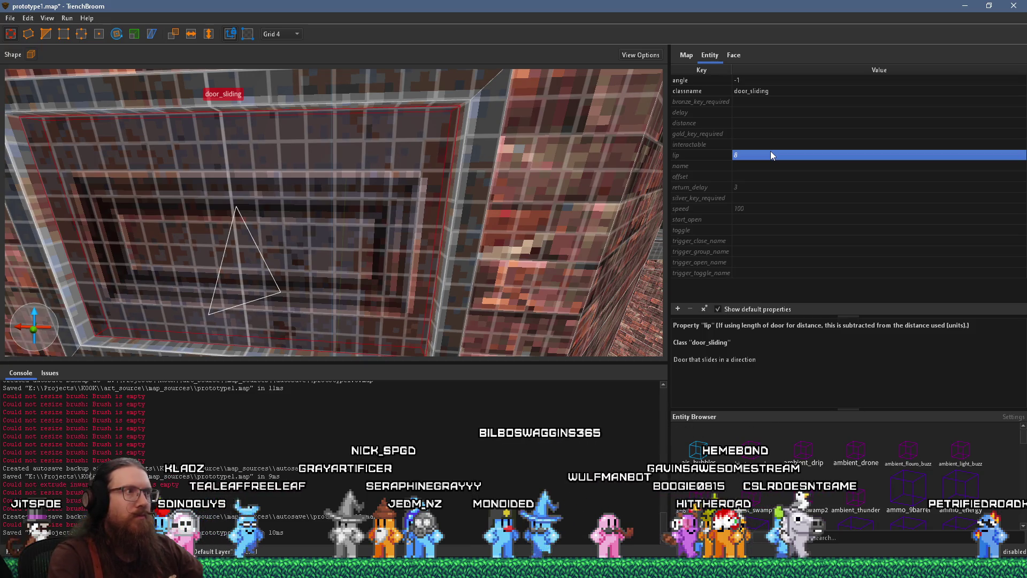
{"action": "type", "text": "2"}
{"action": "key", "text": "Return"}
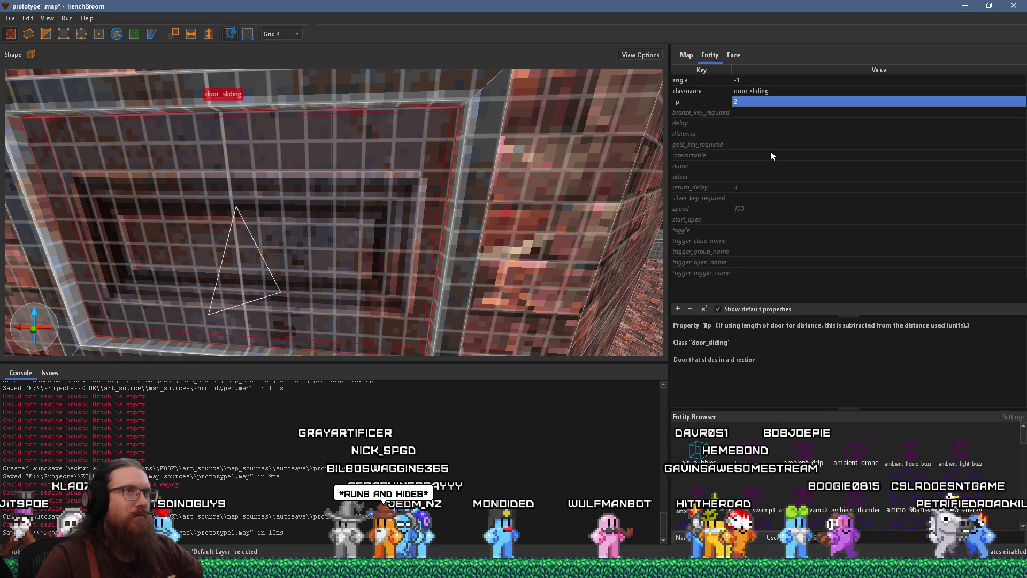
{"action": "double_click", "coordinate": [759, 102]}
{"action": "type", "text": "4"}
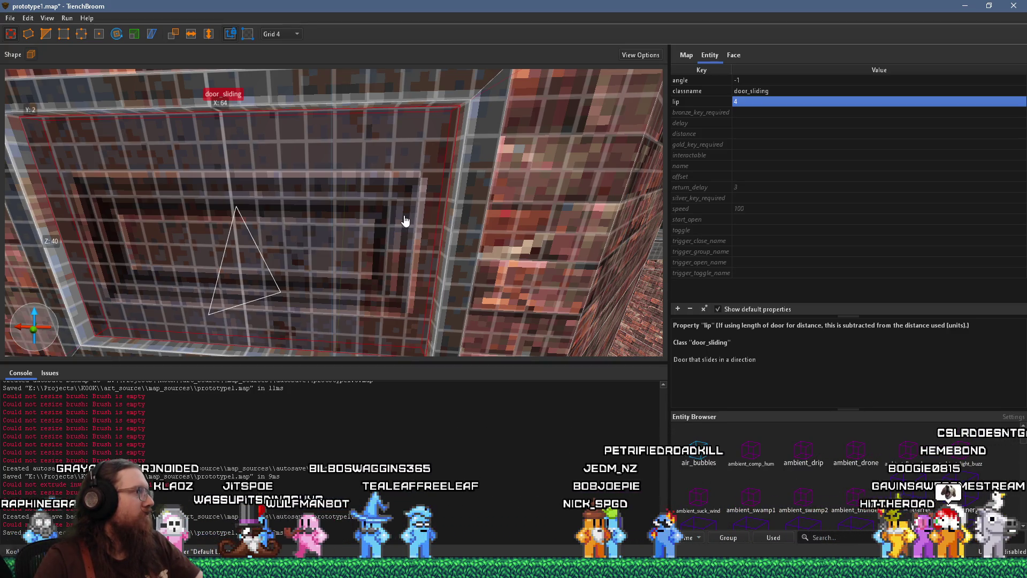
{"action": "left_click_drag", "start_coordinate": [405, 221], "coordinate": [214, 229]}
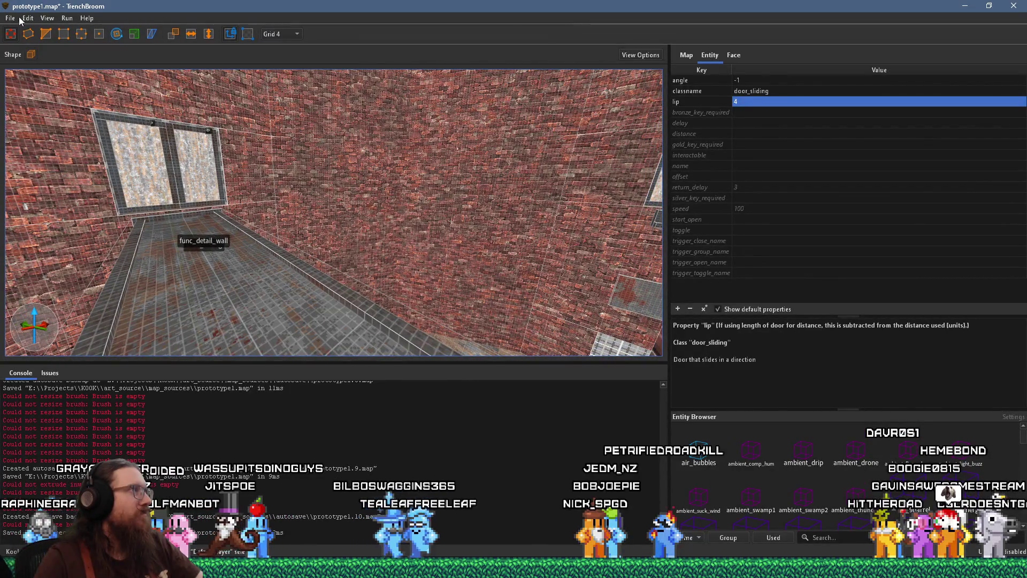
Save and recompile with the qbsp profile, then check the reimported level in Godot
{"action": "left_click", "coordinate": [19, 19]}
{"action": "left_click", "coordinate": [24, 68]}
{"action": "left_click", "coordinate": [67, 18]}
{"action": "left_click", "coordinate": [80, 25]}
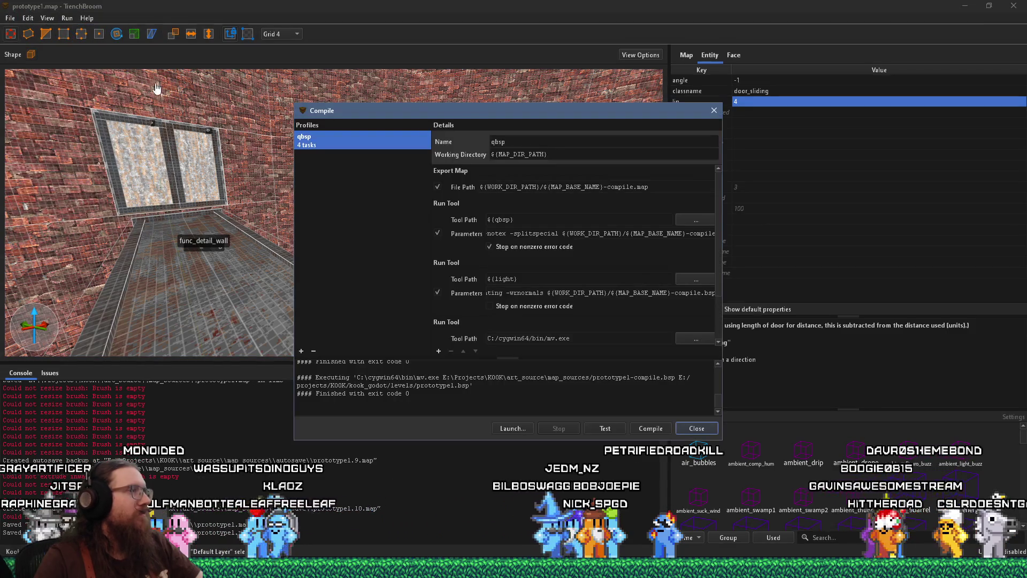
{"action": "left_click", "coordinate": [651, 428]}
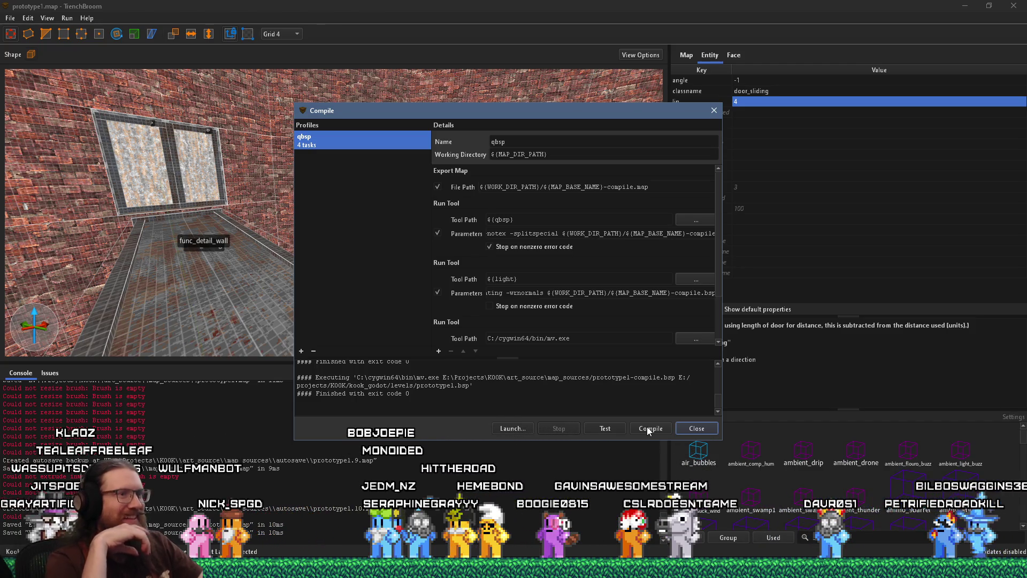
{"action": "key", "text": "alt+Tab"}
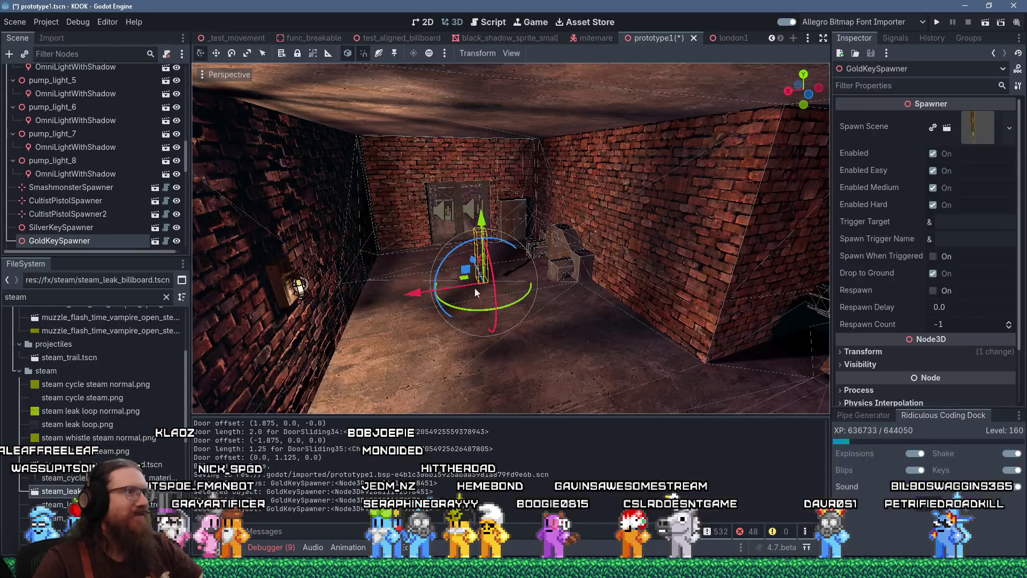
{"action": "right_click", "coordinate": [474, 288]}
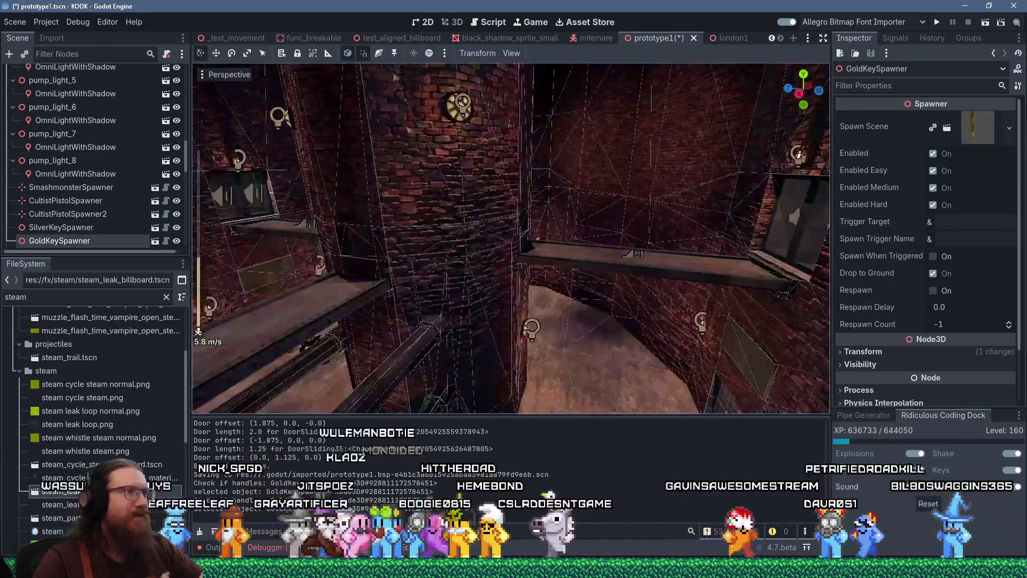
{"action": "scroll", "coordinate": [496, 298], "scroll_direction": "down", "scroll_amount": 3}
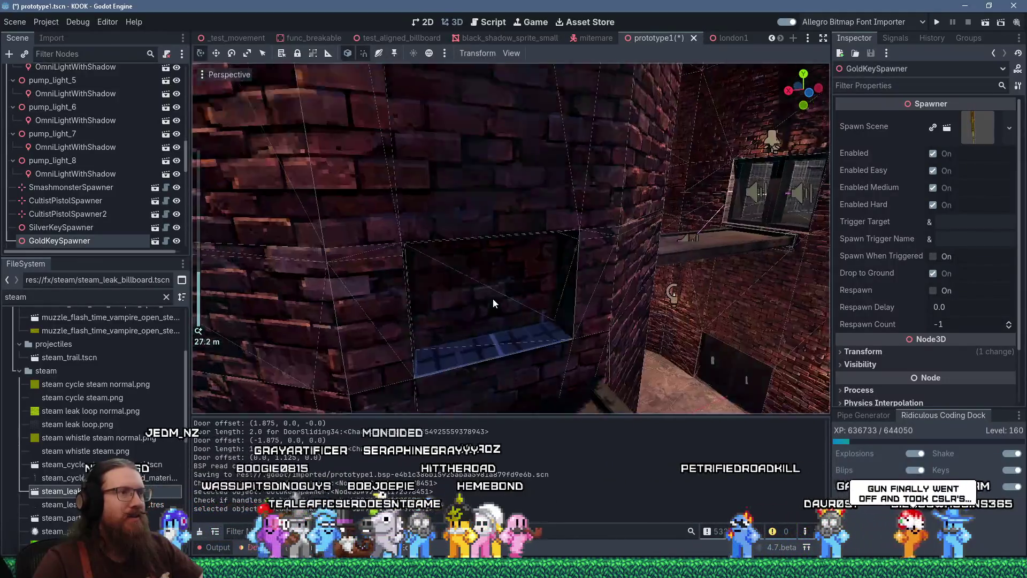
{"action": "mouse_move", "coordinate": [493, 302]}
{"action": "left_mouse_down"}
{"action": "mouse_move", "coordinate": [644, 311]}
{"action": "mouse_move", "coordinate": [614, 316]}
{"action": "left_mouse_up"}
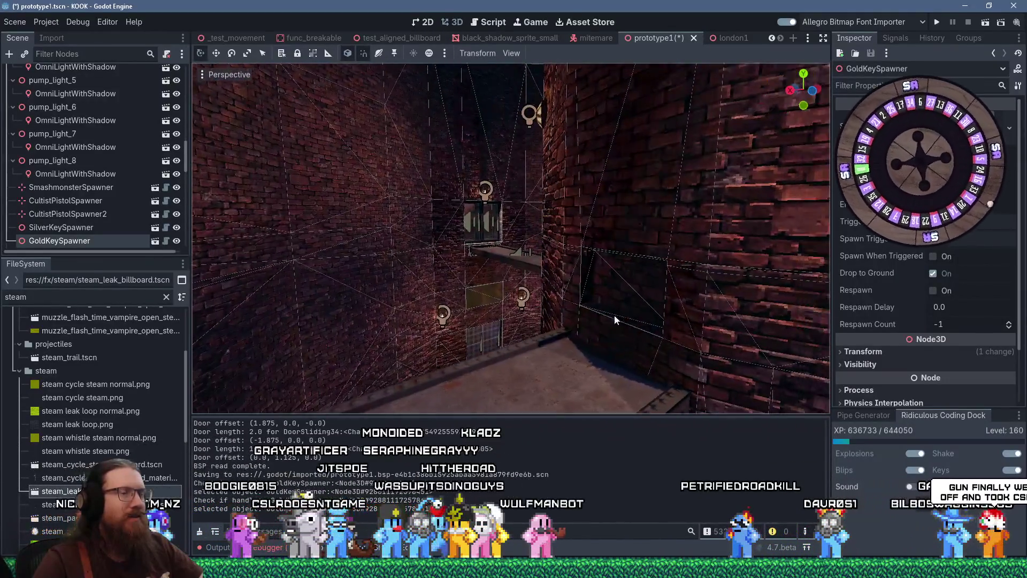
{"action": "right_click", "coordinate": [614, 315]}
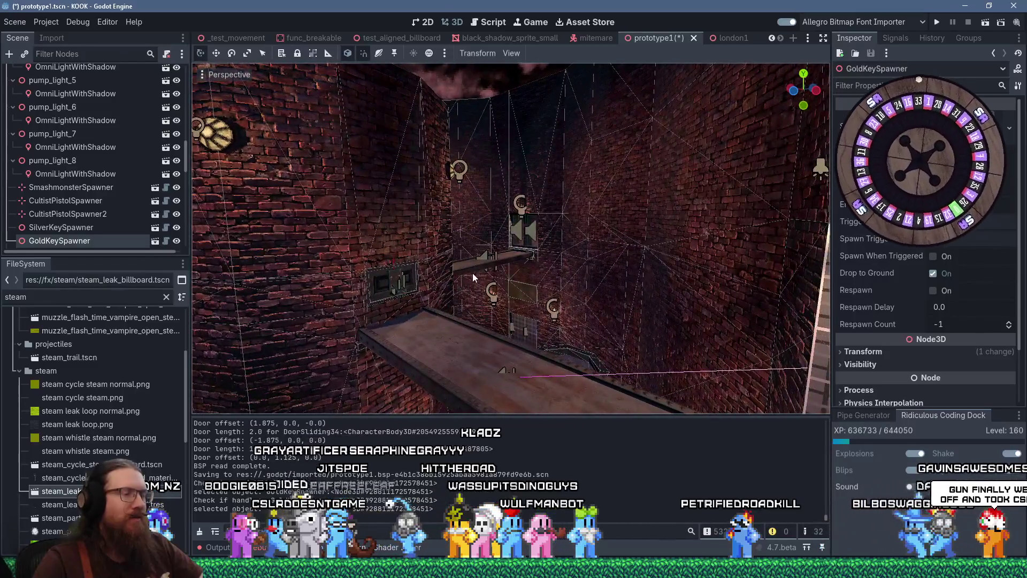
{"action": "key", "text": "w"}
{"action": "scroll", "coordinate": [509, 269], "scroll_direction": "up", "scroll_amount": 2}
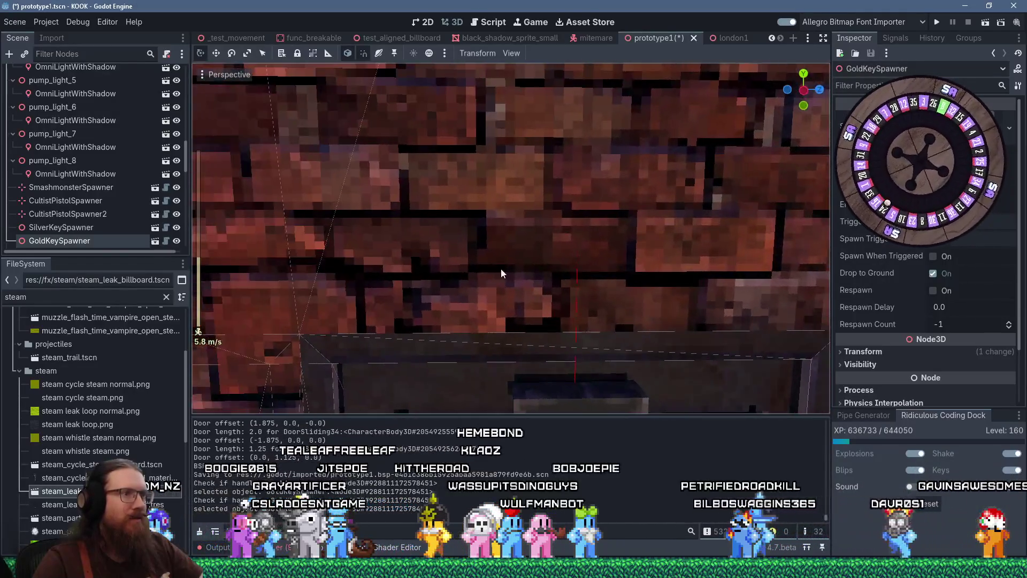
{"action": "key", "text": "w"}
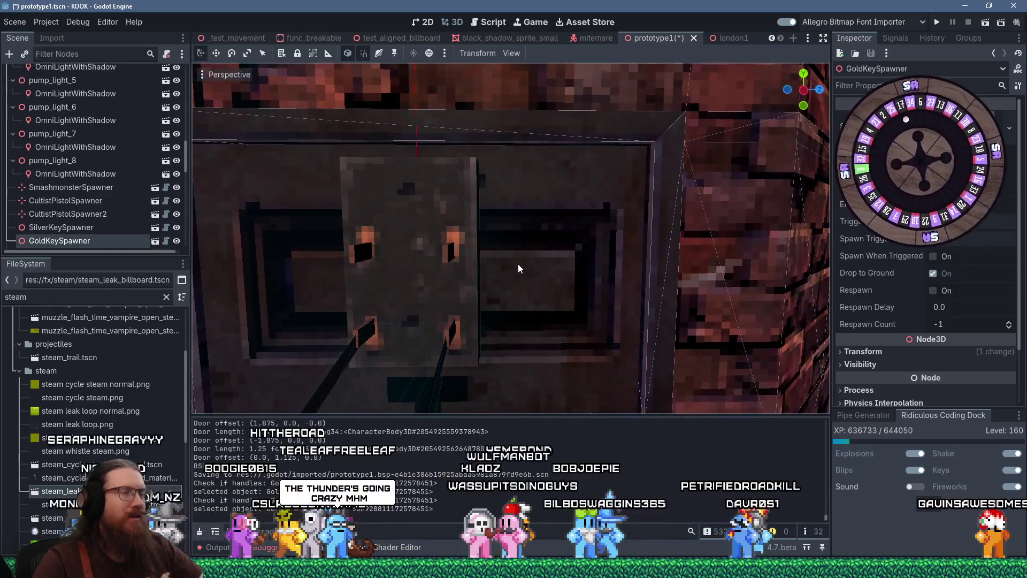
{"action": "right_click", "coordinate": [518, 268]}
{"action": "key", "text": "s"}
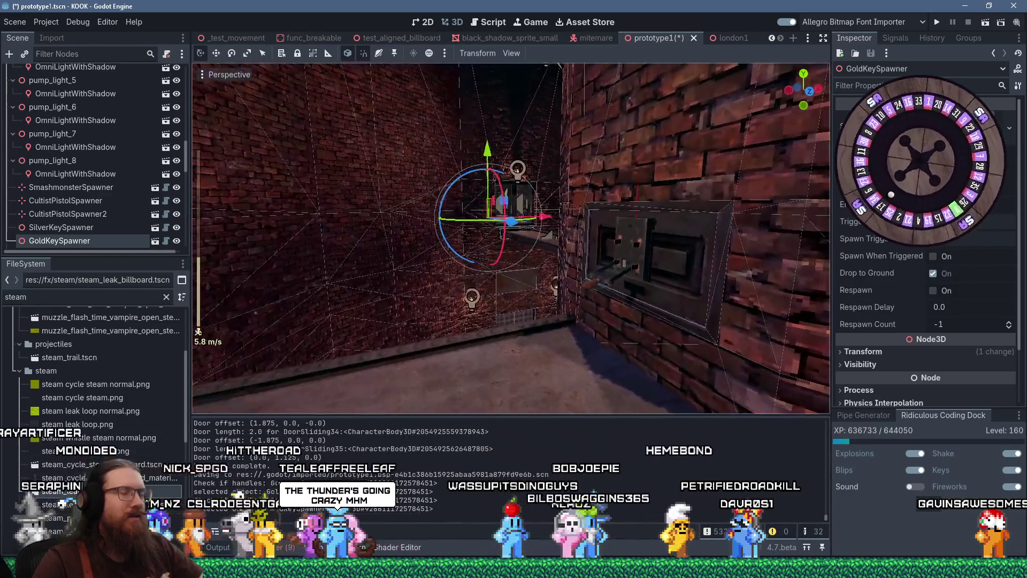
{"action": "scroll", "coordinate": [586, 264], "scroll_direction": "up", "scroll_amount": 2}
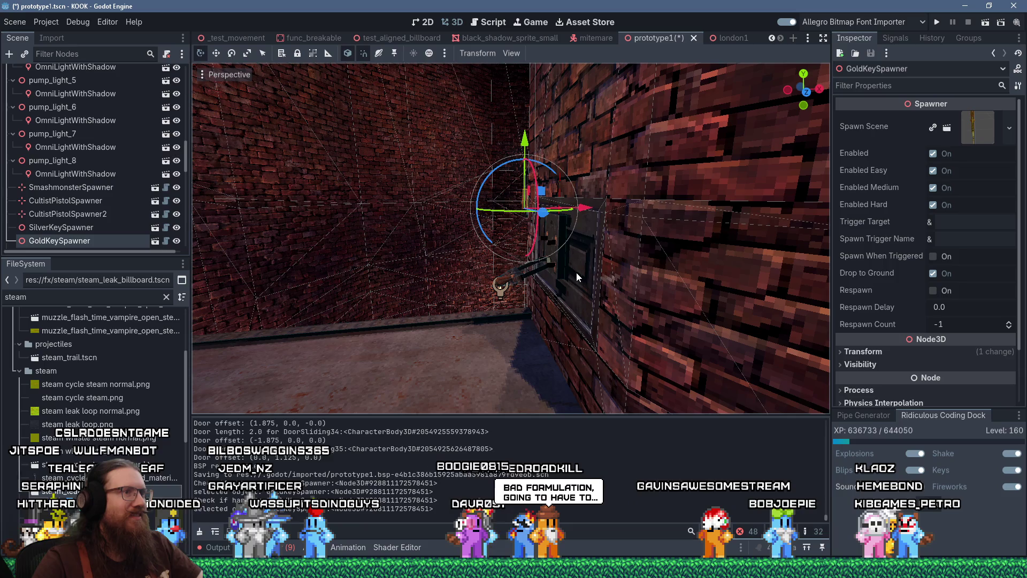
{"action": "left_click", "coordinate": [563, 265]}
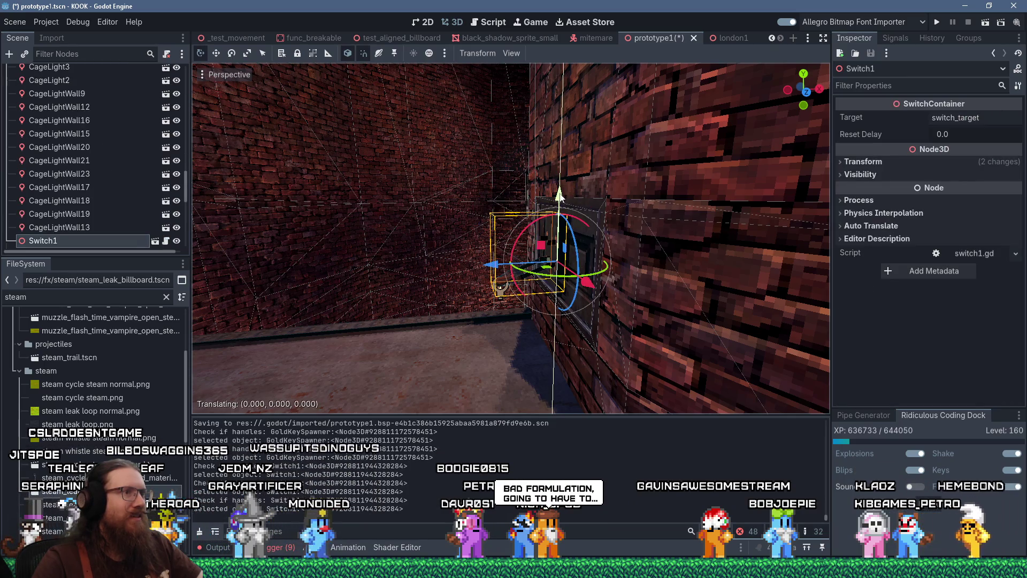
Drag Switch1 down on the Y gizmo to -0.125
{"action": "left_click_drag", "start_coordinate": [560, 194], "coordinate": [559, 201]}
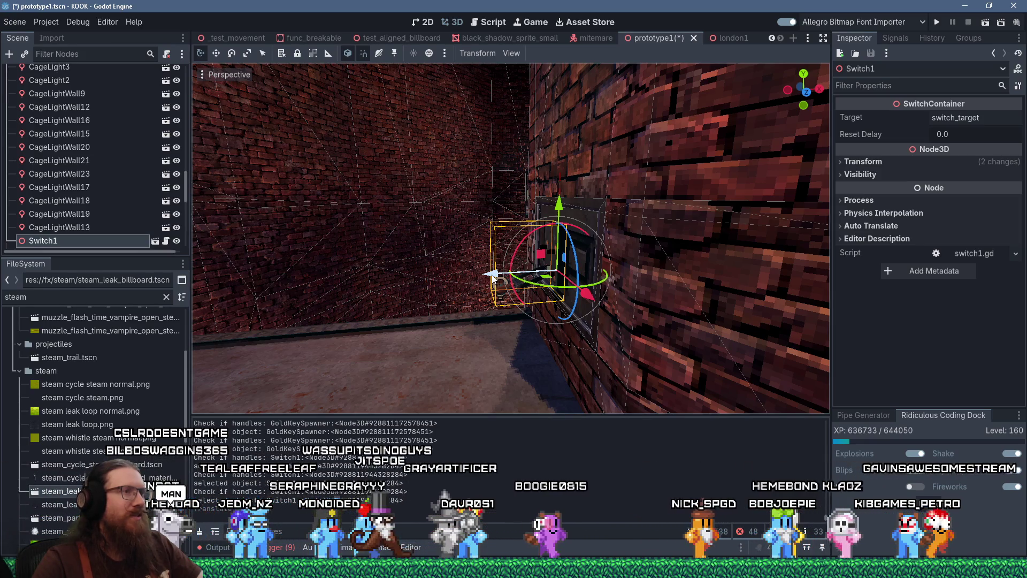
{"action": "scroll", "coordinate": [472, 277], "scroll_direction": "up", "scroll_amount": 2}
{"action": "scroll", "coordinate": [472, 275], "scroll_direction": "up", "scroll_amount": 3}
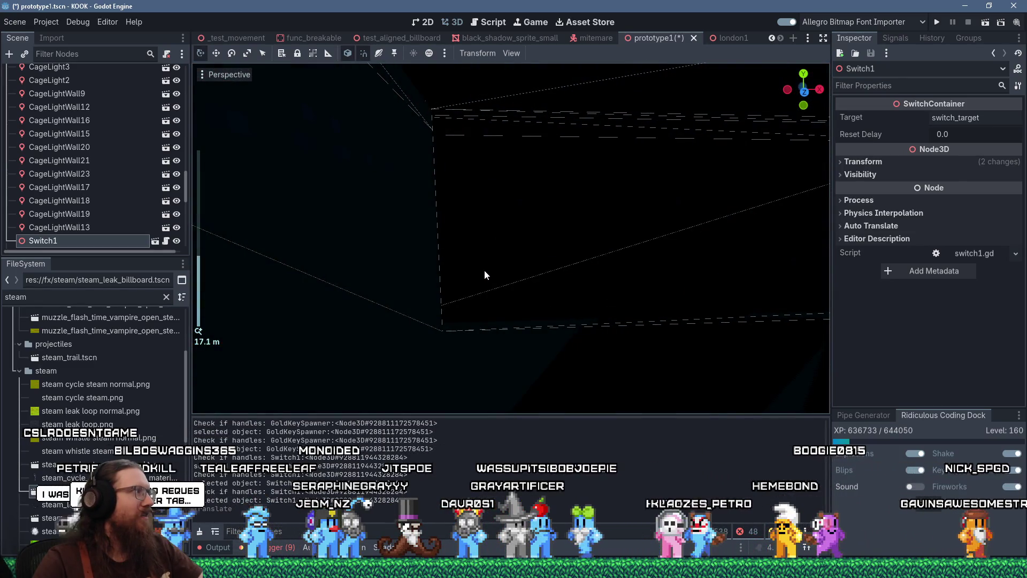
{"action": "scroll", "coordinate": [492, 274], "scroll_direction": "down", "scroll_amount": 2}
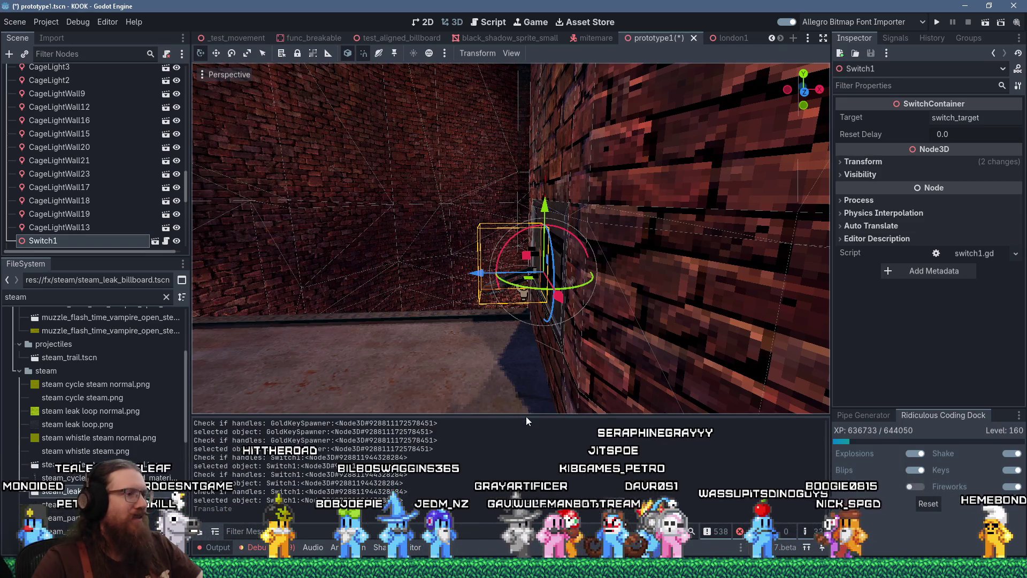
{"action": "left_click", "coordinate": [888, 567]}
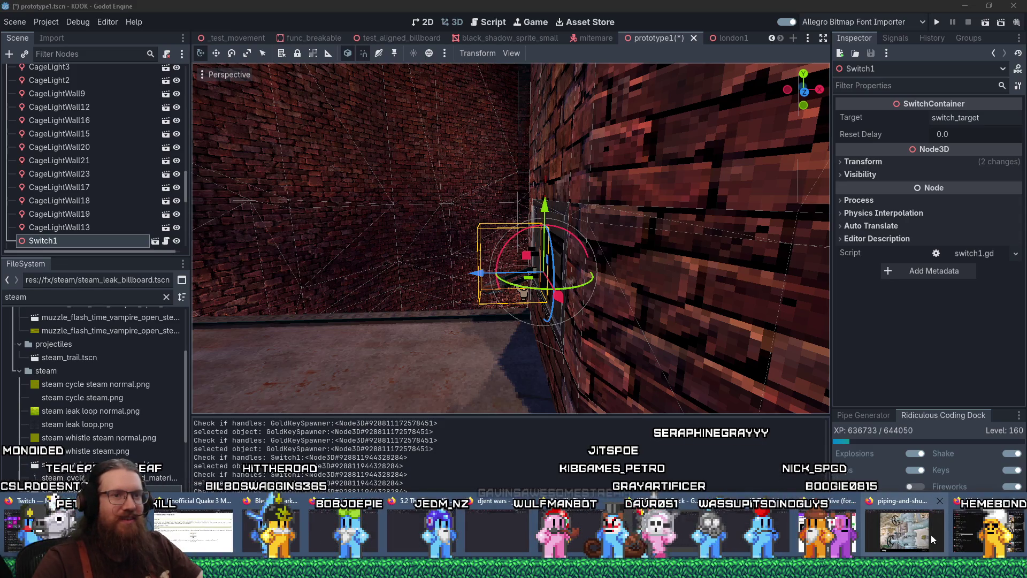
In Firefox, bring up the Bluesky tab with the Schmidt Ocean Institute isopod post and play its video full screen
{"action": "left_click", "coordinate": [932, 538]}
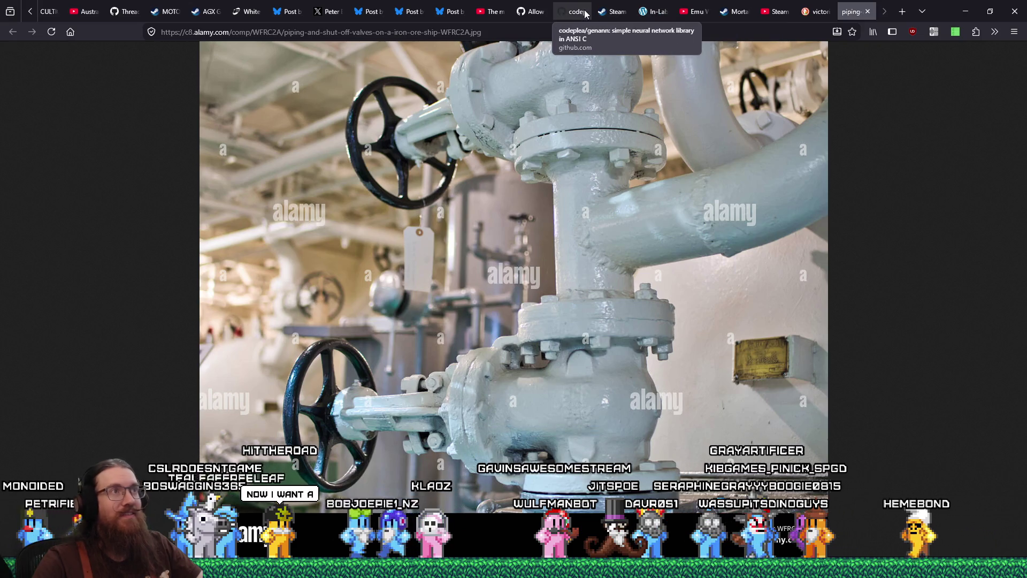
{"action": "left_click", "coordinate": [443, 12]}
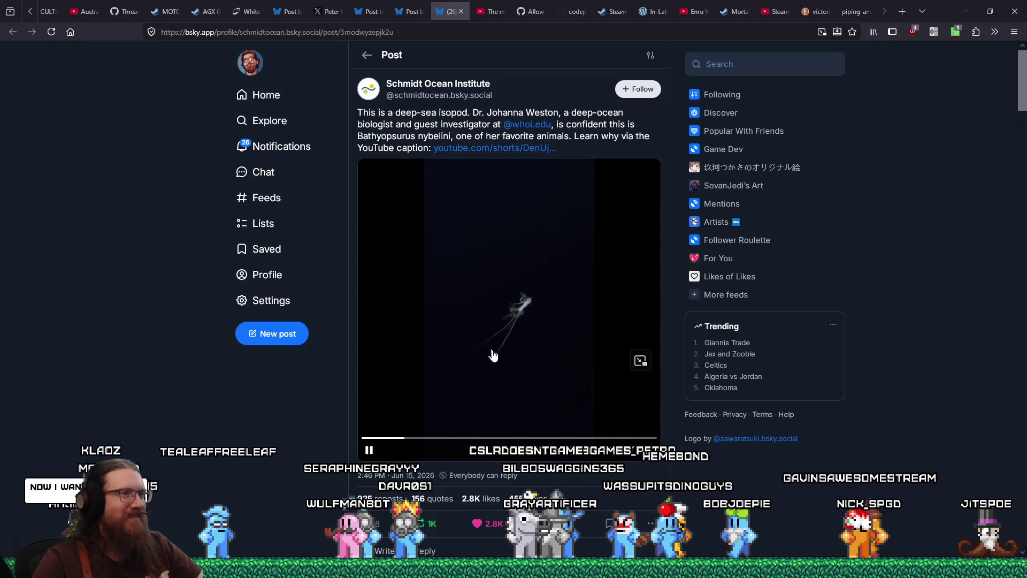
{"action": "left_click", "coordinate": [638, 454]}
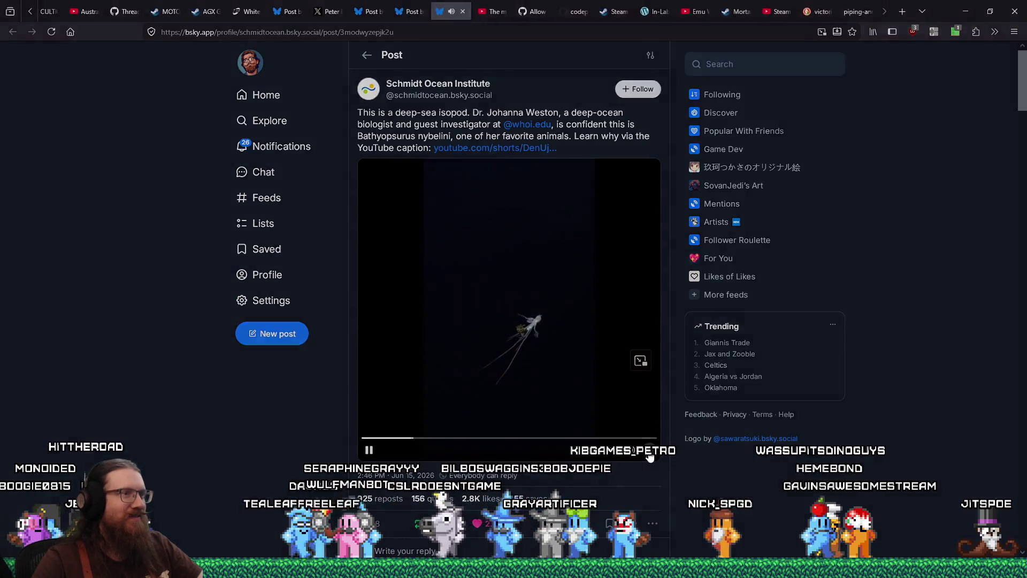
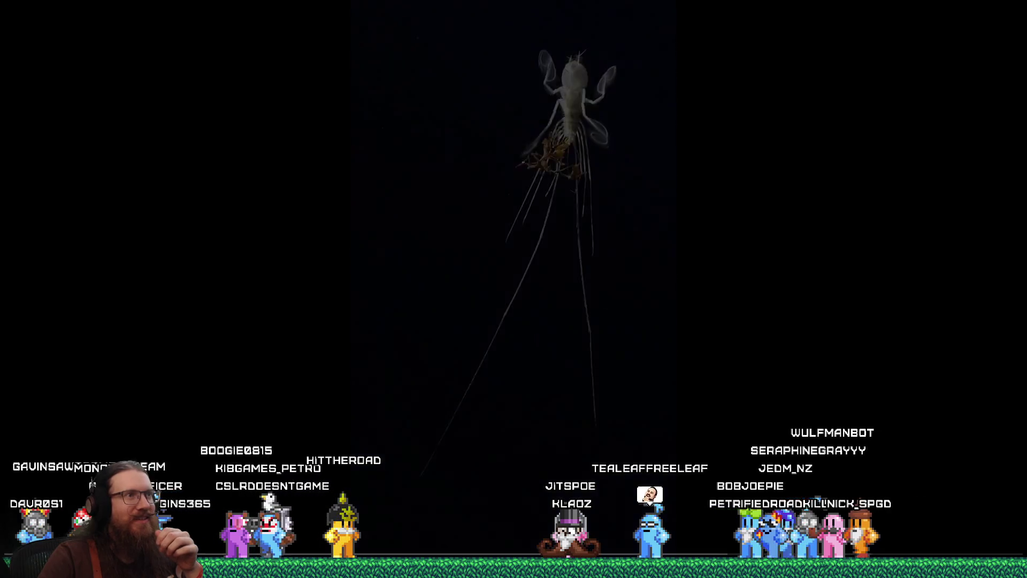
Copy the deep-sea isopod post's web address from Bluesky and load down.blue
{"action": "key", "text": "Escape"}
{"action": "right_click", "coordinate": [377, 32]}
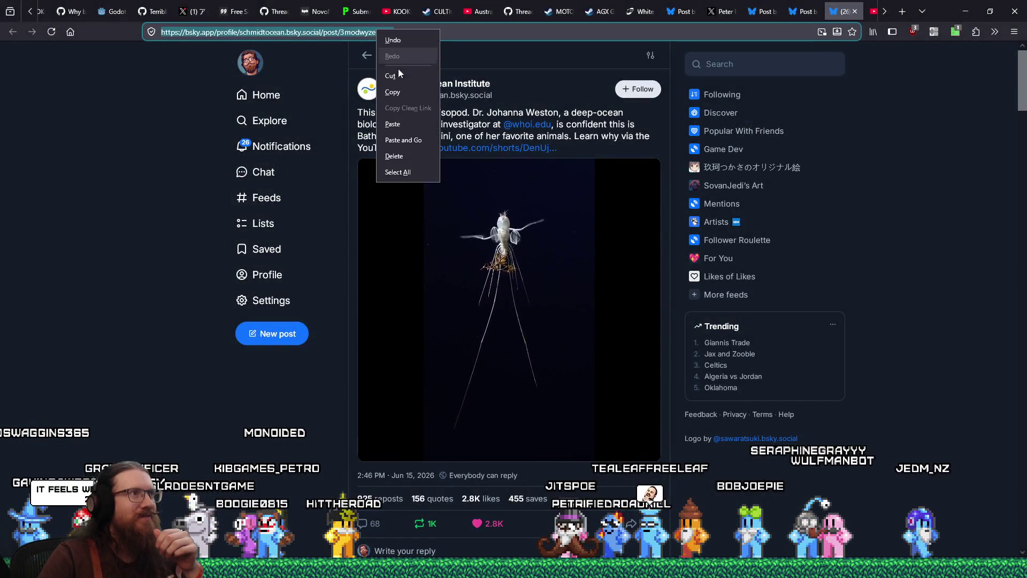
{"action": "left_click", "coordinate": [411, 94]}
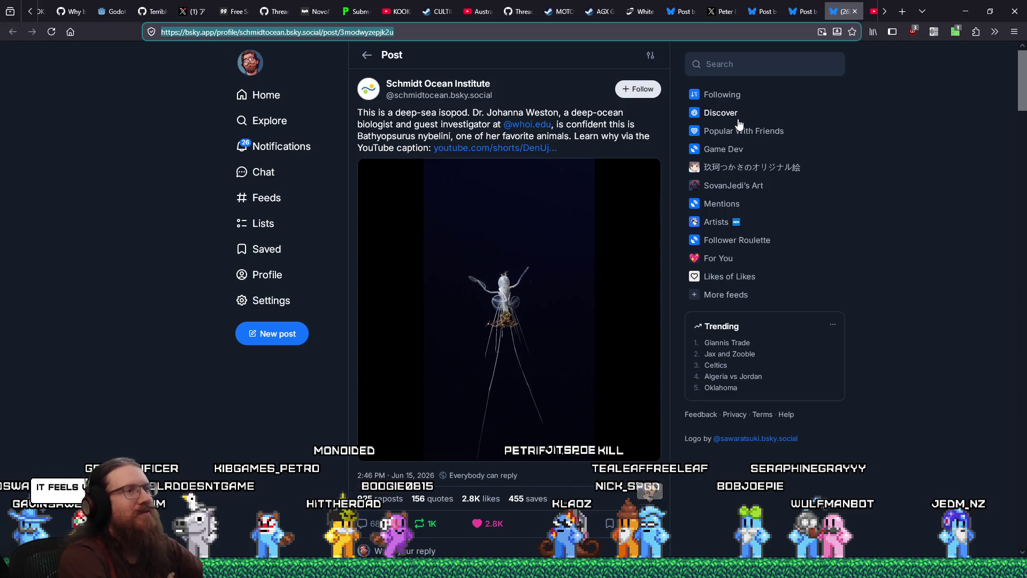
{"action": "type", "text": "down.blue/"}
{"action": "key", "text": "Return"}
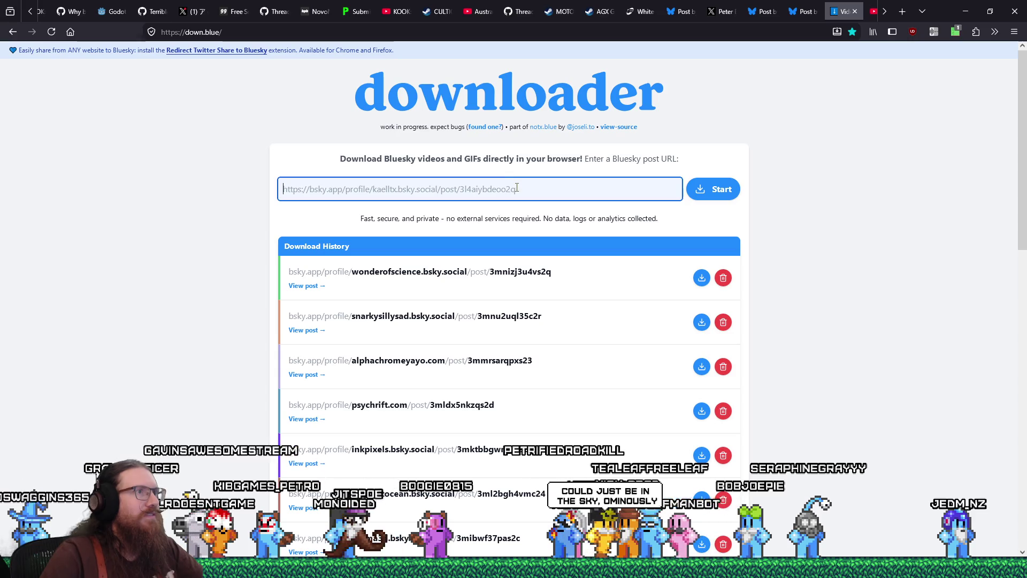
Paste the post link into down.blue and save the converted mp4 into \quakelike\enemies\vid\
{"action": "type", "text": "https://bsky.app/profile/schmidtocean.bsky.social/post/3modwyzepjk2u"}
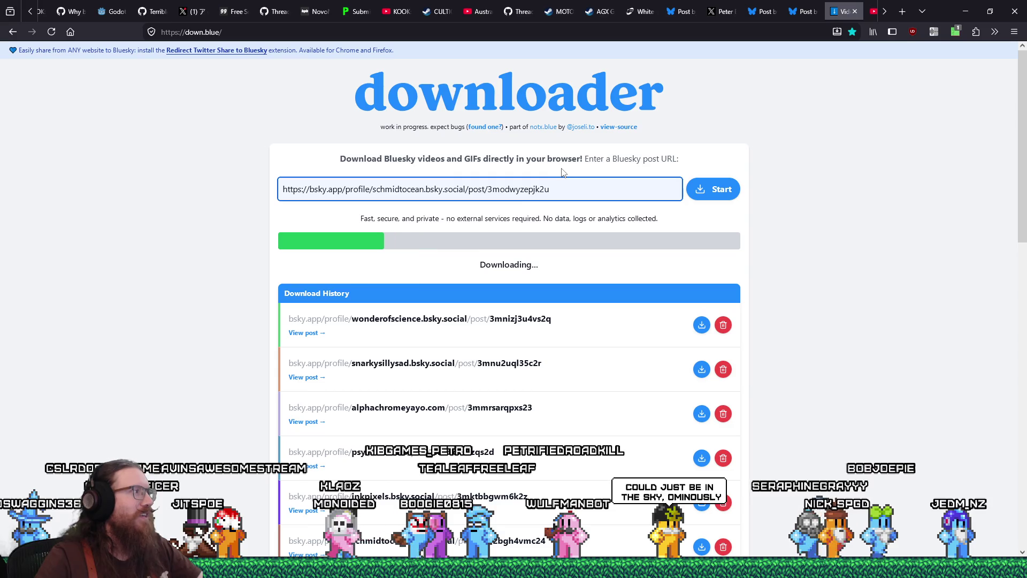
{"action": "scroll", "coordinate": [670, 270], "scroll_direction": "down", "scroll_amount": 3}
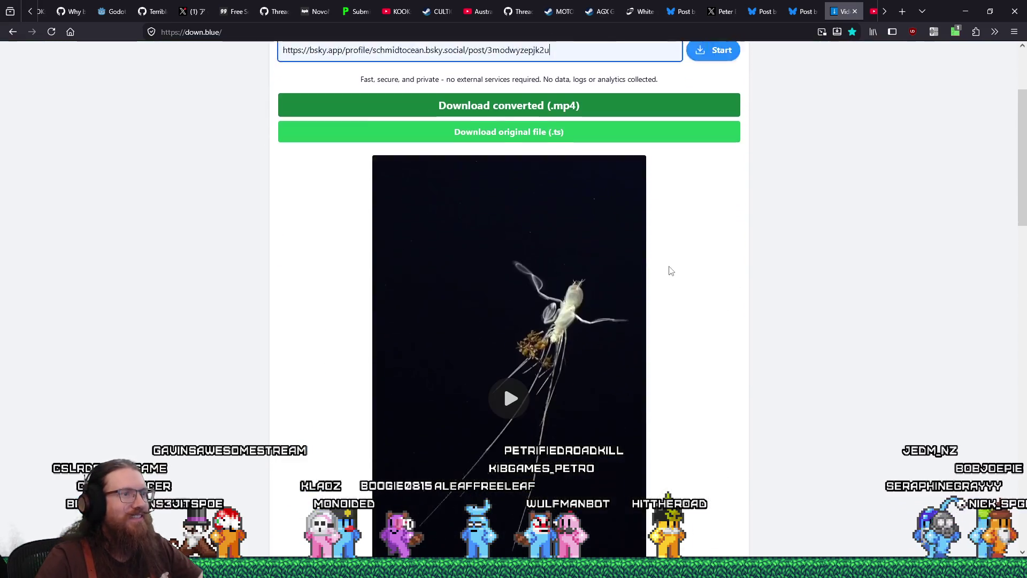
{"action": "scroll", "coordinate": [673, 271], "scroll_direction": "down", "scroll_amount": 3}
{"action": "scroll", "coordinate": [673, 271], "scroll_direction": "down", "scroll_amount": 2}
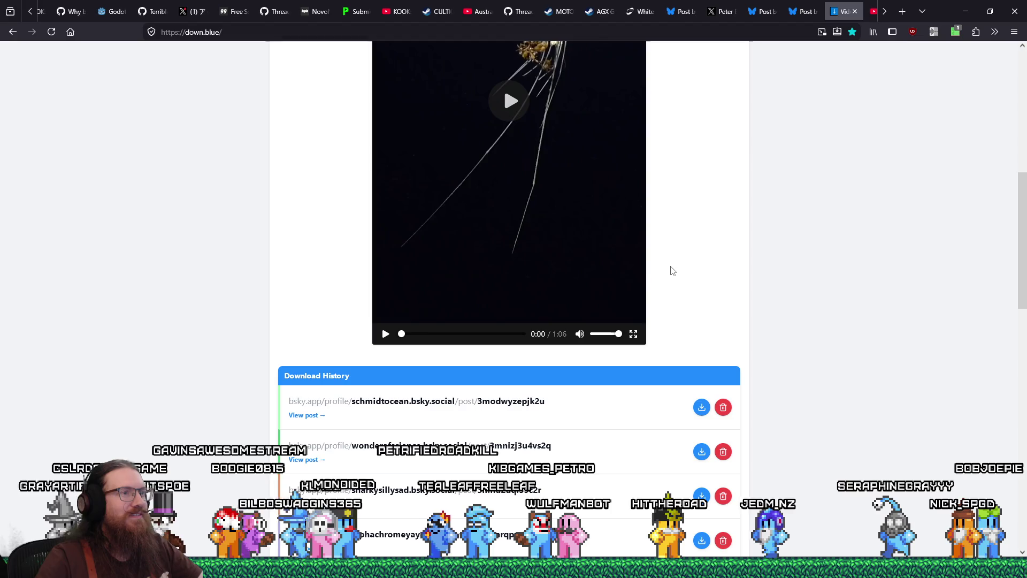
{"action": "scroll", "coordinate": [677, 268], "scroll_direction": "up", "scroll_amount": 8}
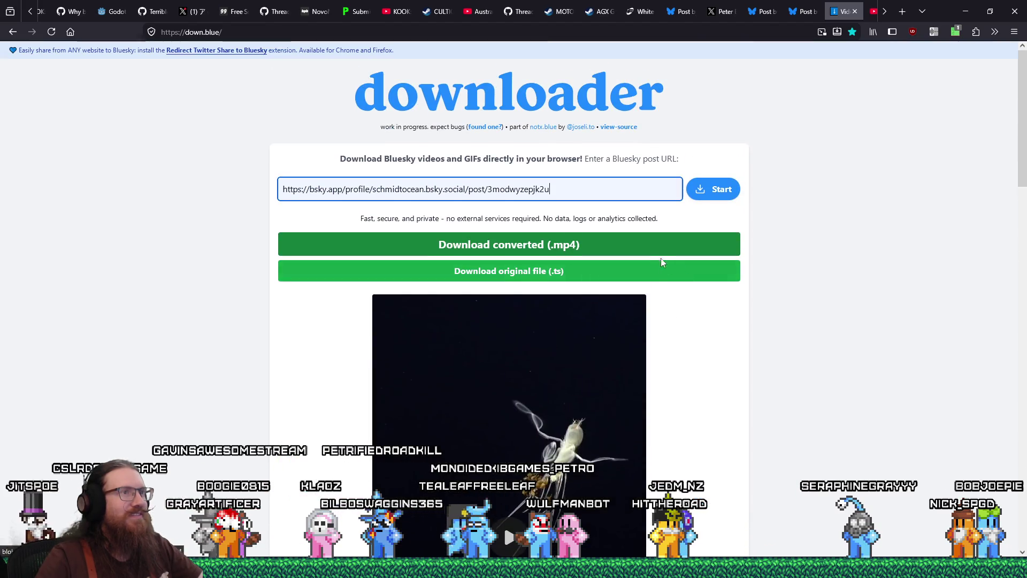
{"action": "left_click", "coordinate": [655, 253]}
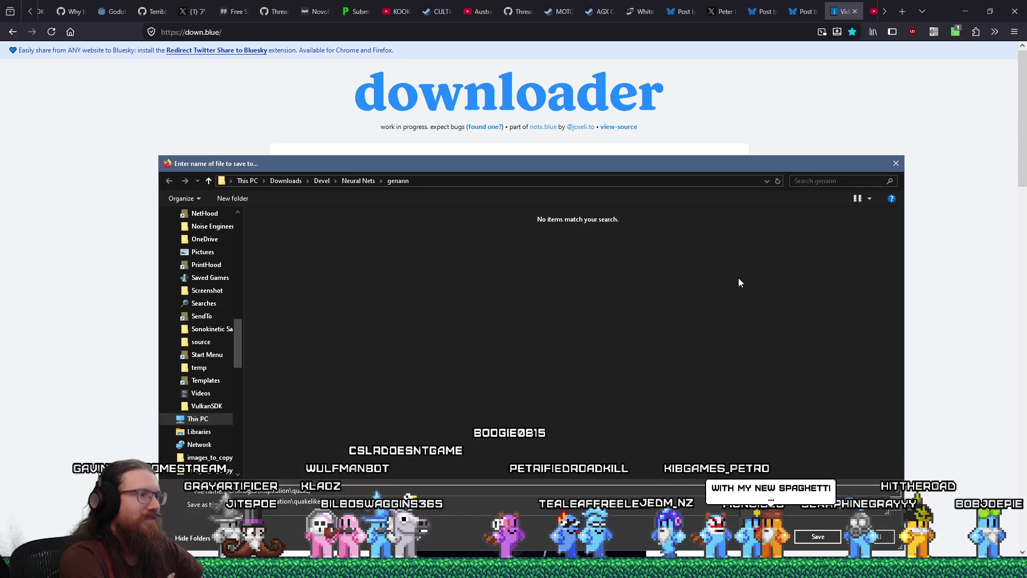
{"action": "type", "text": "\\quakelike\\enemies\\vid\\"}
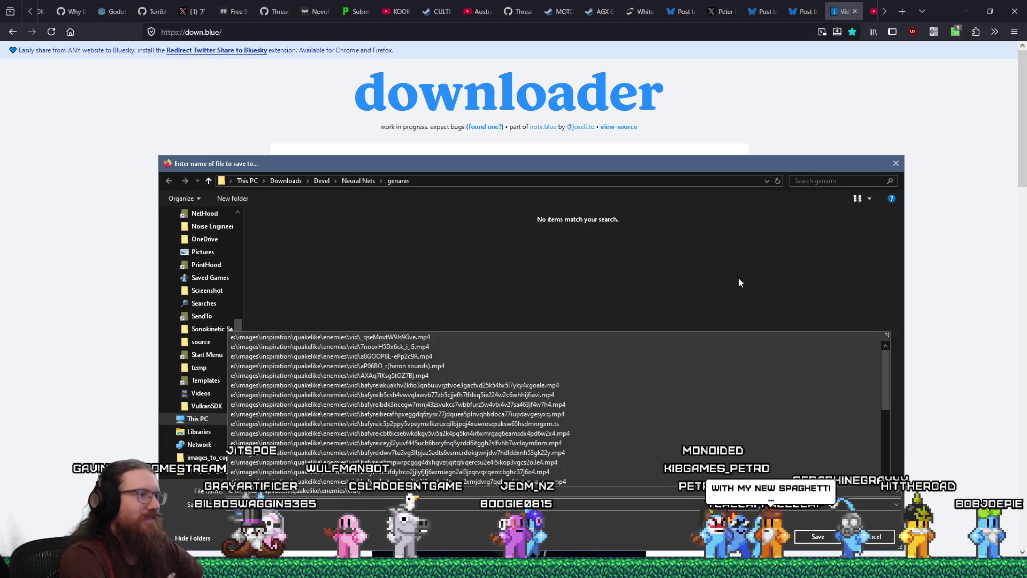
{"action": "key", "text": "Return"}
{"action": "key", "text": "Return"}
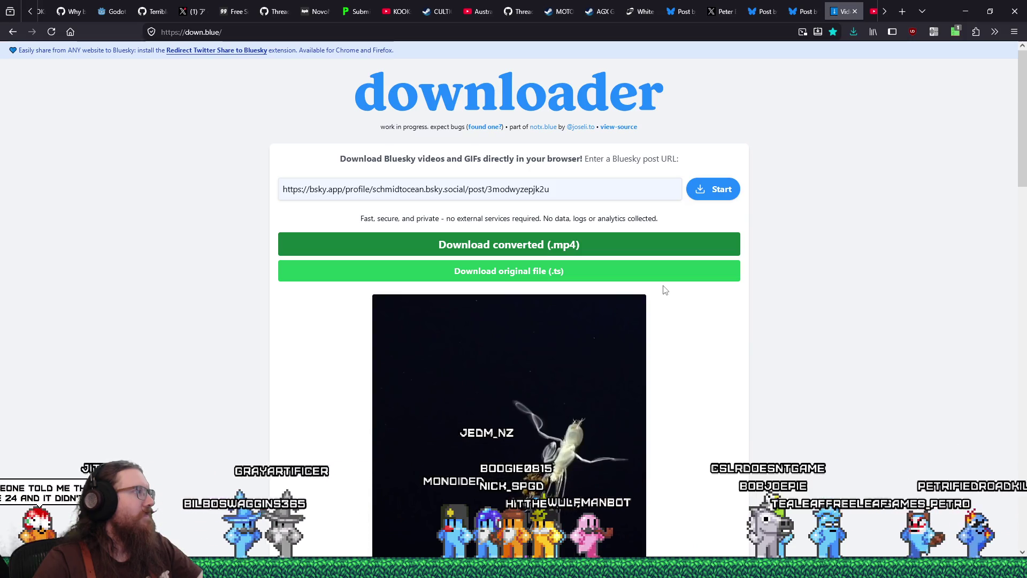
Close the downloader tab and minimise Firefox to return to Godot's prototype1 scene
{"action": "left_click", "coordinate": [855, 11]}
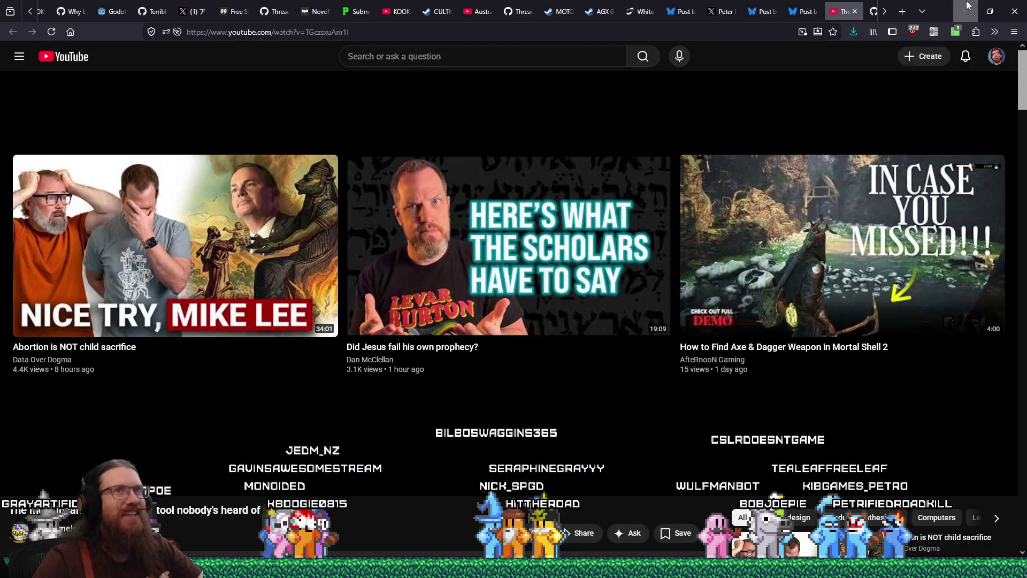
{"action": "left_click", "coordinate": [967, 6]}
{"action": "mouse_move", "coordinate": [735, 321]}
{"action": "left_mouse_down"}
{"action": "mouse_move", "coordinate": [660, 301]}
{"action": "mouse_move", "coordinate": [740, 301]}
{"action": "mouse_move", "coordinate": [596, 305]}
{"action": "mouse_move", "coordinate": [568, 258]}
{"action": "mouse_move", "coordinate": [535, 256]}
{"action": "mouse_move", "coordinate": [508, 271]}
{"action": "mouse_move", "coordinate": [561, 267]}
{"action": "mouse_move", "coordinate": [530, 277]}
{"action": "mouse_move", "coordinate": [619, 284]}
{"action": "mouse_move", "coordinate": [542, 285]}
{"action": "mouse_move", "coordinate": [574, 281]}
{"action": "left_mouse_up"}
{"action": "scroll", "coordinate": [598, 307], "scroll_direction": "up", "scroll_amount": 3}
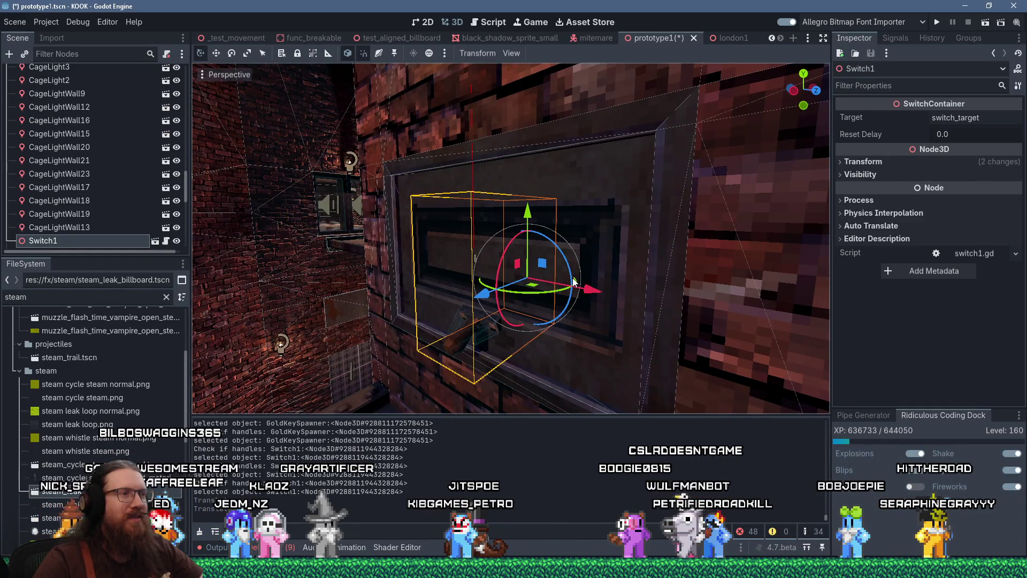
Orbit around Switch1 on the brick wall, then Alt+Tab over to TrenchBroom
{"action": "mouse_move", "coordinate": [488, 309]}
{"action": "left_mouse_down"}
{"action": "mouse_move", "coordinate": [400, 317]}
{"action": "mouse_move", "coordinate": [508, 316]}
{"action": "mouse_move", "coordinate": [521, 307]}
{"action": "mouse_move", "coordinate": [511, 303]}
{"action": "left_mouse_up"}
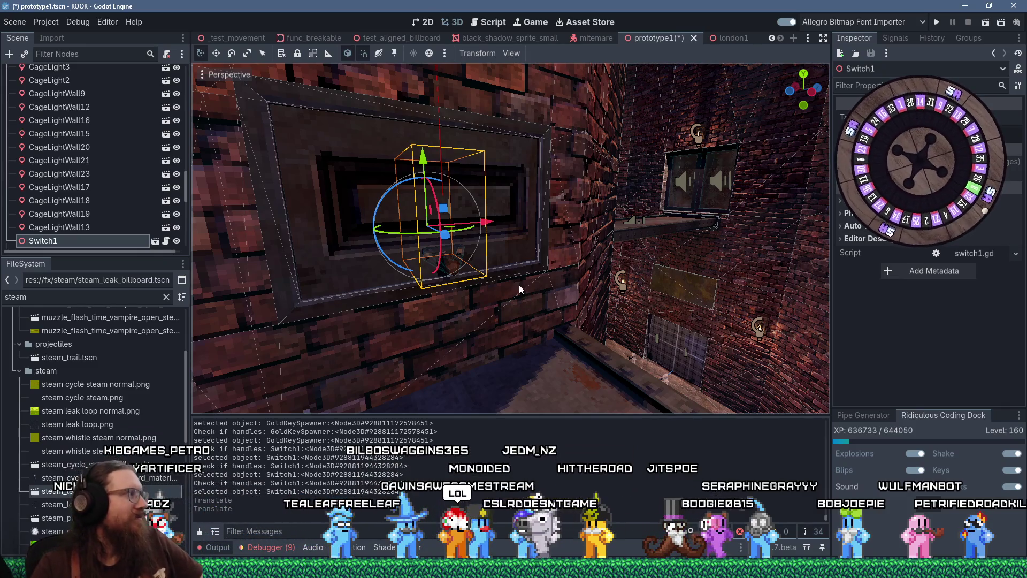
{"action": "key", "text": "alt+Tab"}
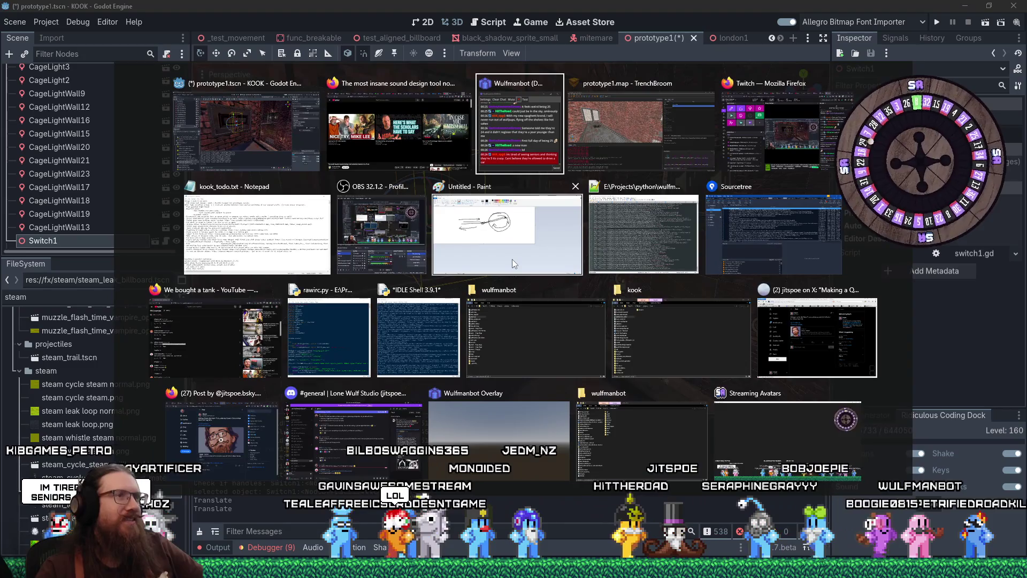
{"action": "key", "text": "Tab"}
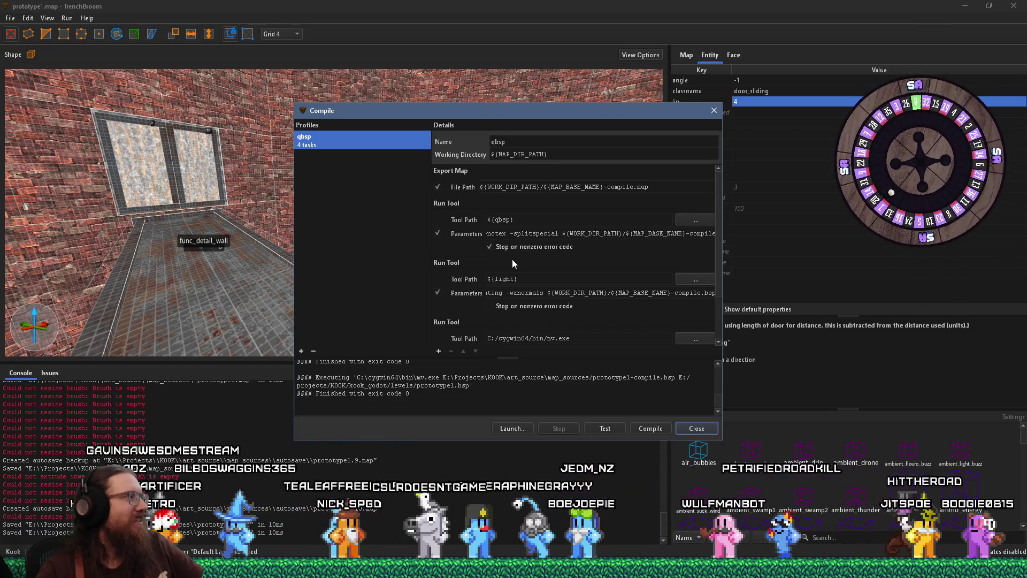
Dismiss the compile results, fly the camera to the door_sliding brush and deselect it
{"action": "left_click", "coordinate": [714, 114]}
{"action": "scroll", "coordinate": [410, 176], "scroll_direction": "up", "scroll_amount": 5}
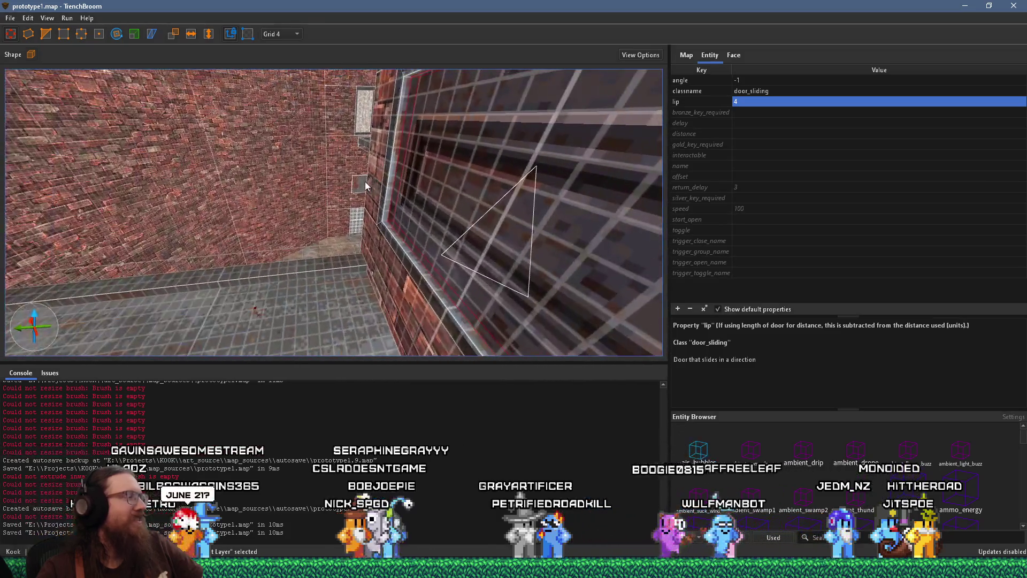
{"action": "key", "text": "d"}
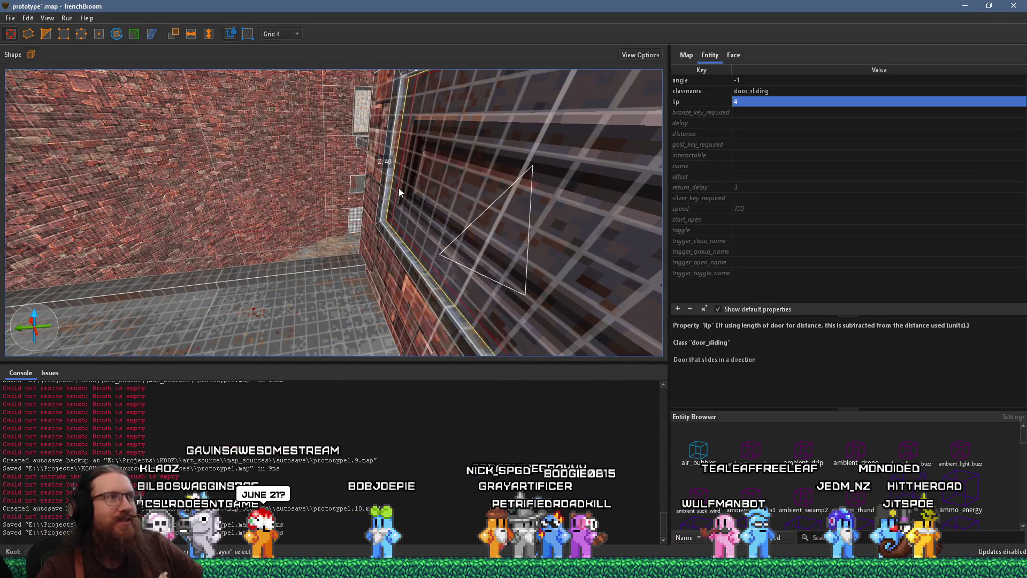
{"action": "scroll", "coordinate": [399, 185], "scroll_direction": "up", "scroll_amount": 5}
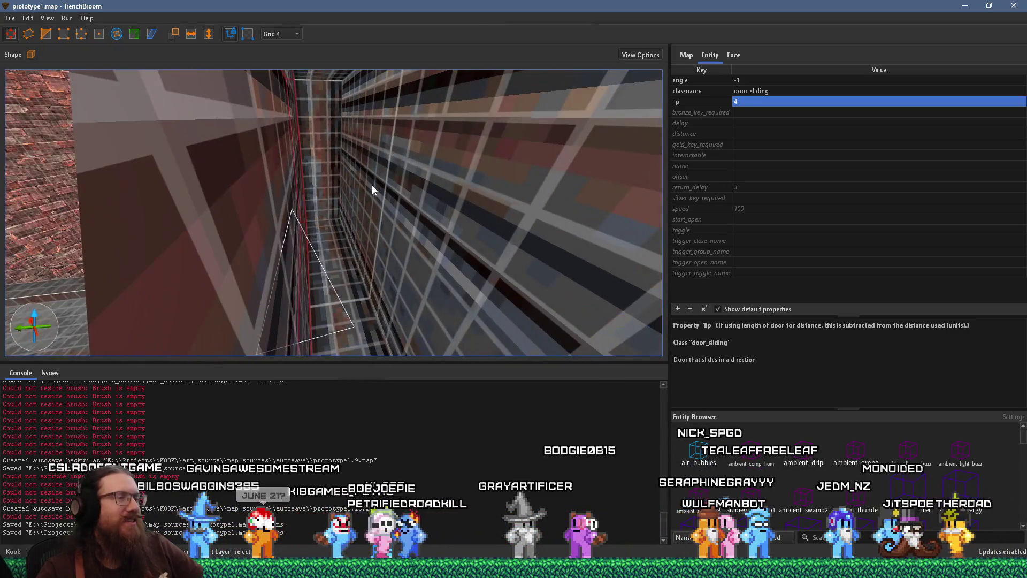
{"action": "scroll", "coordinate": [371, 185], "scroll_direction": "down", "scroll_amount": 5}
{"action": "mouse_move", "coordinate": [399, 177]}
{"action": "left_mouse_down"}
{"action": "mouse_move", "coordinate": [377, 182]}
{"action": "mouse_move", "coordinate": [411, 200]}
{"action": "mouse_move", "coordinate": [354, 201]}
{"action": "mouse_move", "coordinate": [316, 165]}
{"action": "mouse_move", "coordinate": [346, 183]}
{"action": "mouse_move", "coordinate": [385, 181]}
{"action": "mouse_move", "coordinate": [370, 203]}
{"action": "mouse_move", "coordinate": [409, 207]}
{"action": "mouse_move", "coordinate": [426, 196]}
{"action": "mouse_move", "coordinate": [438, 204]}
{"action": "left_mouse_up"}
{"action": "scroll", "coordinate": [378, 182], "scroll_direction": "up", "scroll_amount": 6}
{"action": "scroll", "coordinate": [409, 195], "scroll_direction": "down", "scroll_amount": 5}
{"action": "scroll", "coordinate": [355, 200], "scroll_direction": "up", "scroll_amount": 5}
{"action": "key", "text": "Escape"}
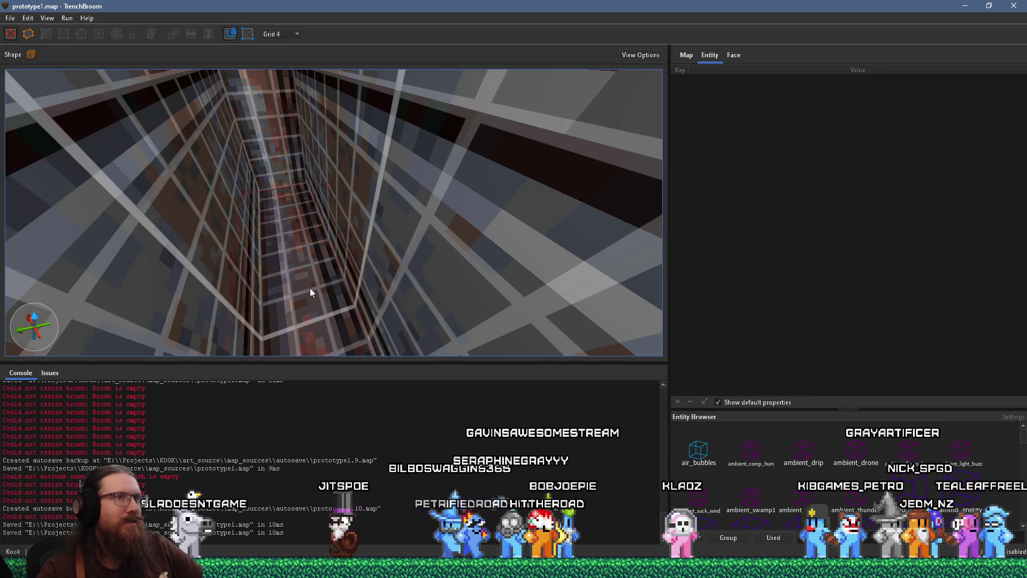
Select door_sliding and narrow its brush from 36 to 32 units
{"action": "left_click_drag", "start_coordinate": [302, 215], "coordinate": [301, 161]}
{"action": "left_click", "coordinate": [291, 146]}
{"action": "mouse_move", "coordinate": [284, 265]}
{"action": "left_mouse_down"}
{"action": "mouse_move", "coordinate": [291, 311]}
{"action": "mouse_move", "coordinate": [325, 284]}
{"action": "mouse_move", "coordinate": [454, 262]}
{"action": "left_mouse_up"}
{"action": "left_click", "coordinate": [419, 242]}
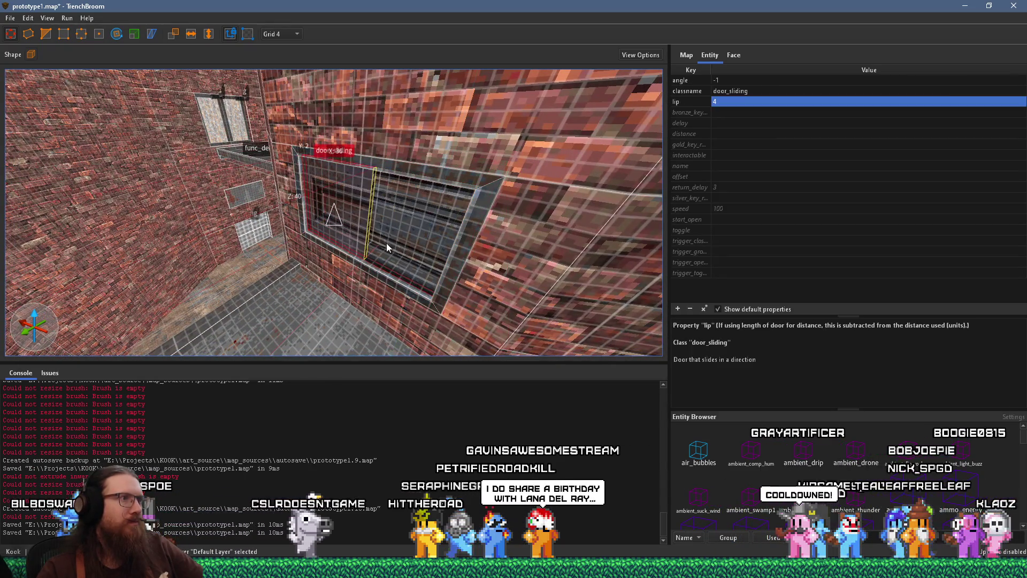
{"action": "left_click_drag", "start_coordinate": [387, 245], "coordinate": [372, 244]}
{"action": "scroll", "coordinate": [368, 242], "scroll_direction": "up", "scroll_amount": 5}
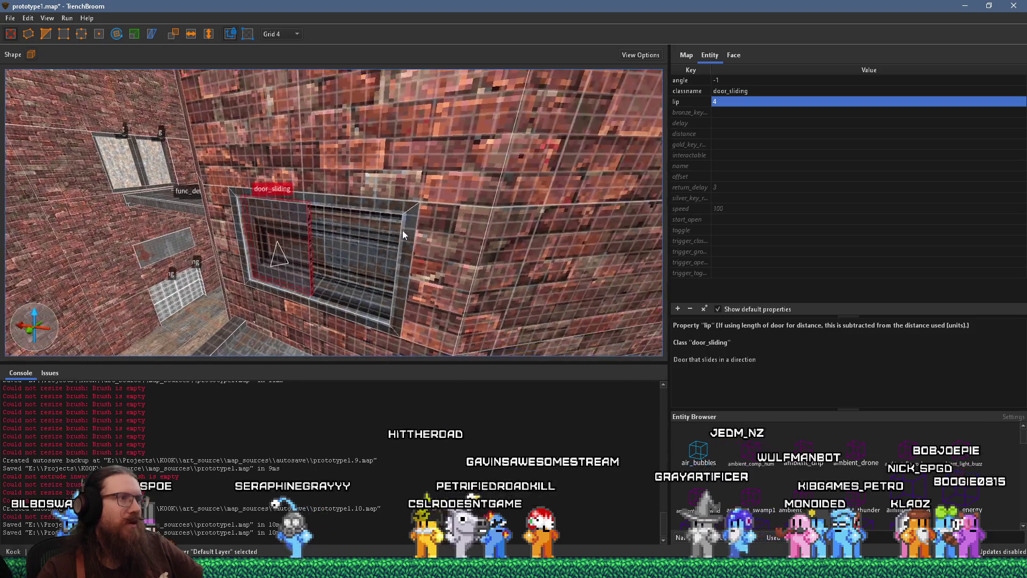
{"action": "scroll", "coordinate": [360, 247], "scroll_direction": "down", "scroll_amount": 5}
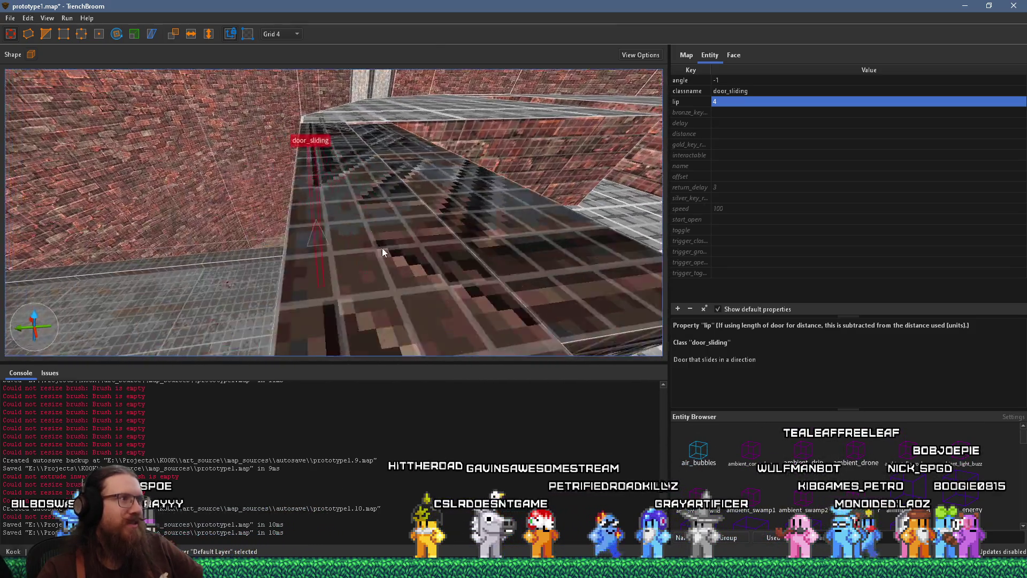
{"action": "scroll", "coordinate": [377, 234], "scroll_direction": "up", "scroll_amount": 5}
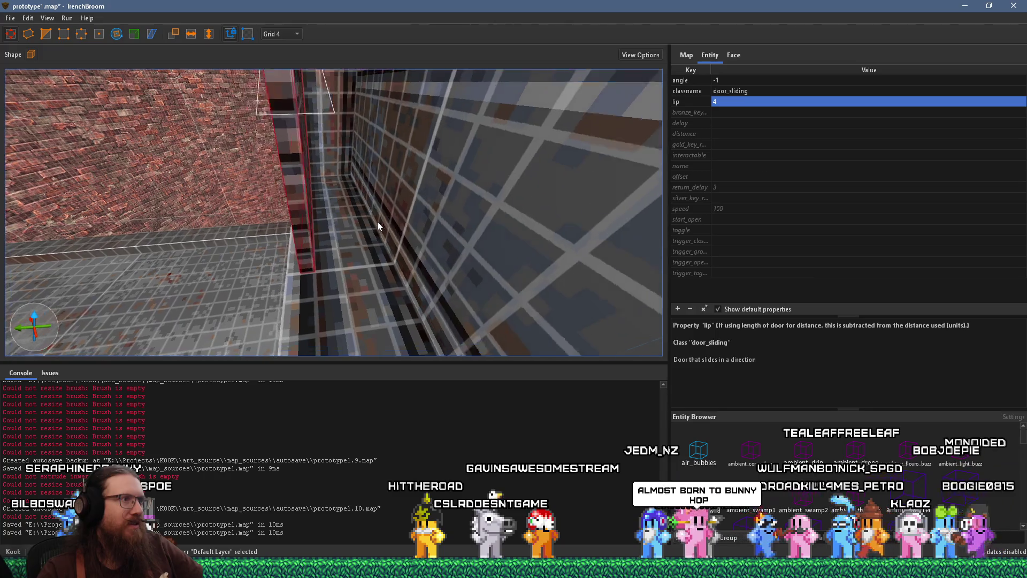
{"action": "scroll", "coordinate": [473, 219], "scroll_direction": "up", "scroll_amount": 5}
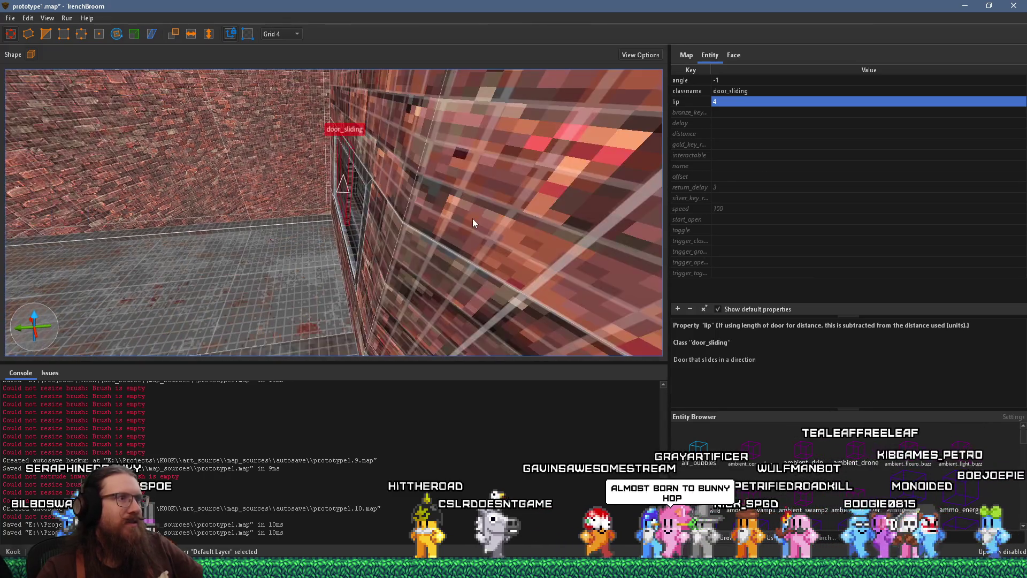
{"action": "scroll", "coordinate": [473, 219], "scroll_direction": "down", "scroll_amount": 5}
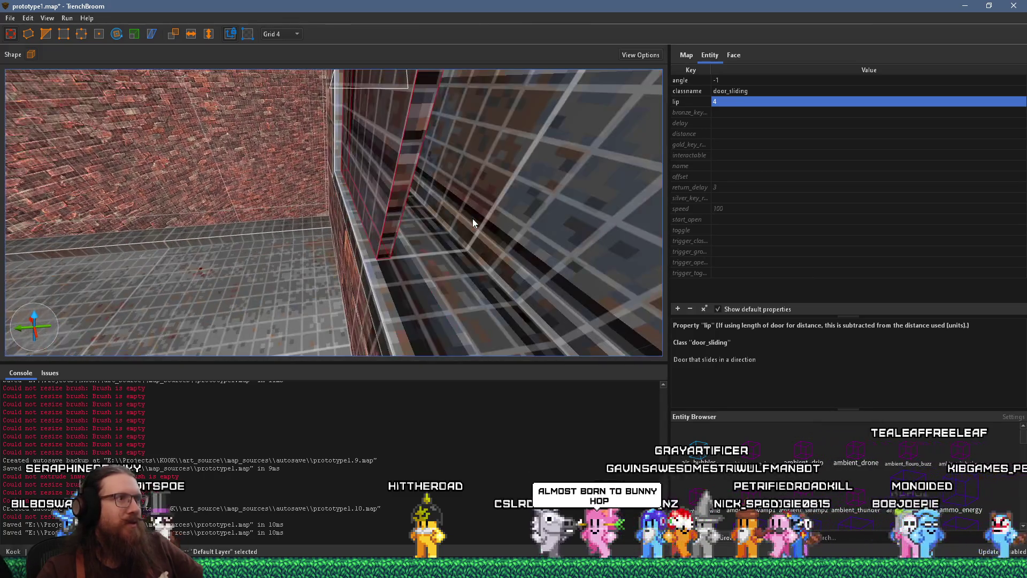
{"action": "left_click", "coordinate": [473, 218]}
Push the shaft's right-hand wall brush further back and show the Face properties
{"action": "scroll", "coordinate": [465, 222], "scroll_direction": "up", "scroll_amount": 3}
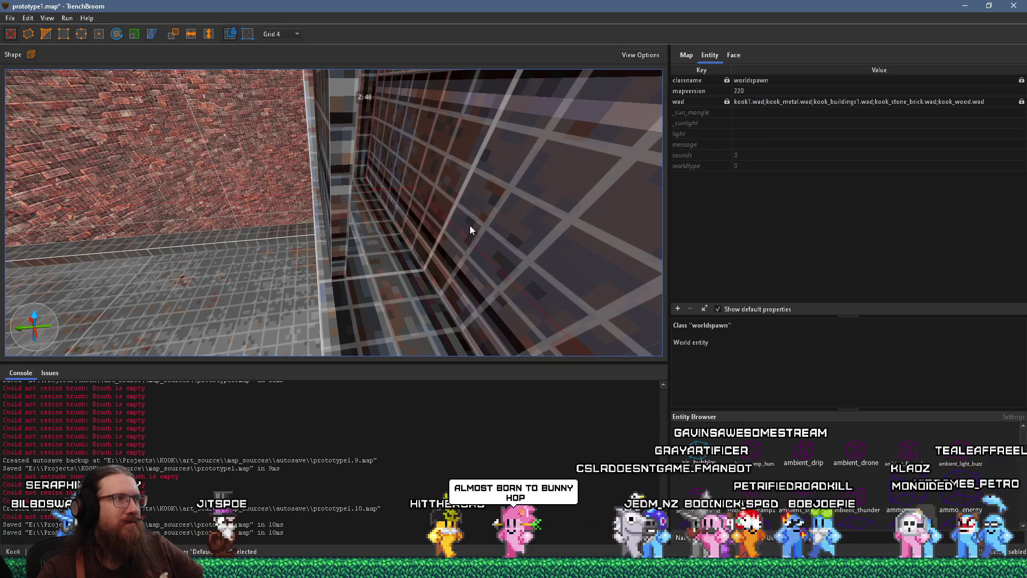
{"action": "scroll", "coordinate": [471, 227], "scroll_direction": "up", "scroll_amount": 3}
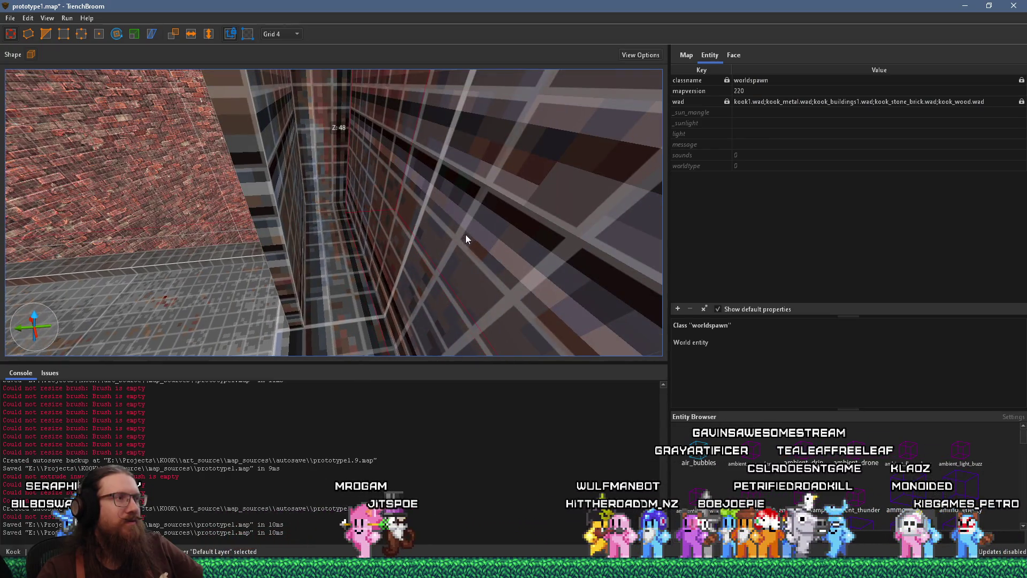
{"action": "left_click_drag", "start_coordinate": [488, 235], "coordinate": [558, 228]}
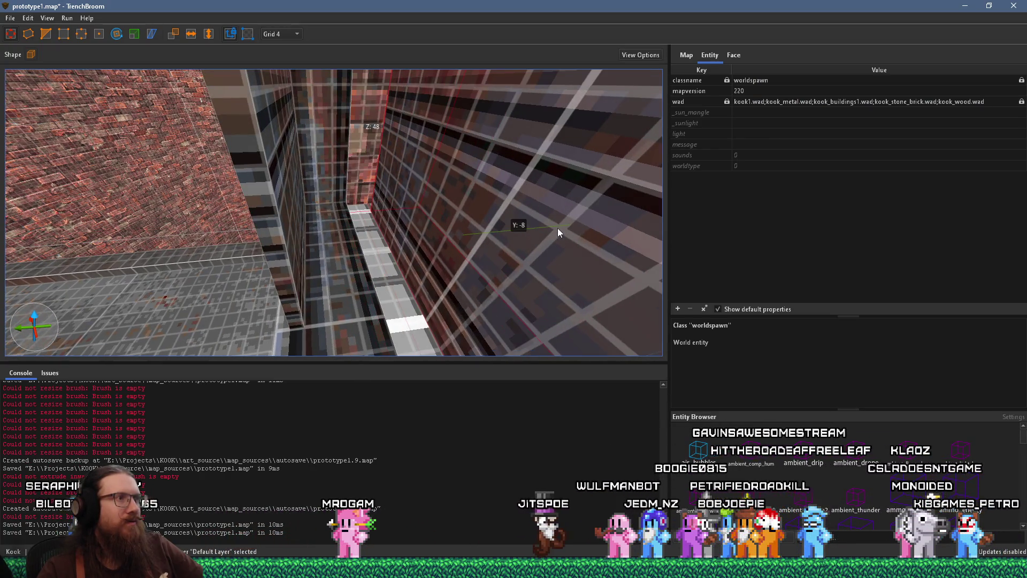
{"action": "scroll", "coordinate": [345, 214], "scroll_direction": "down", "scroll_amount": 3}
{"action": "mouse_move", "coordinate": [348, 191]}
{"action": "left_mouse_down"}
{"action": "mouse_move", "coordinate": [349, 160]}
{"action": "mouse_move", "coordinate": [458, 195]}
{"action": "mouse_move", "coordinate": [316, 249]}
{"action": "mouse_move", "coordinate": [322, 271]}
{"action": "mouse_move", "coordinate": [389, 291]}
{"action": "mouse_move", "coordinate": [365, 314]}
{"action": "mouse_move", "coordinate": [345, 315]}
{"action": "mouse_move", "coordinate": [284, 280]}
{"action": "mouse_move", "coordinate": [283, 210]}
{"action": "mouse_move", "coordinate": [313, 263]}
{"action": "left_mouse_up"}
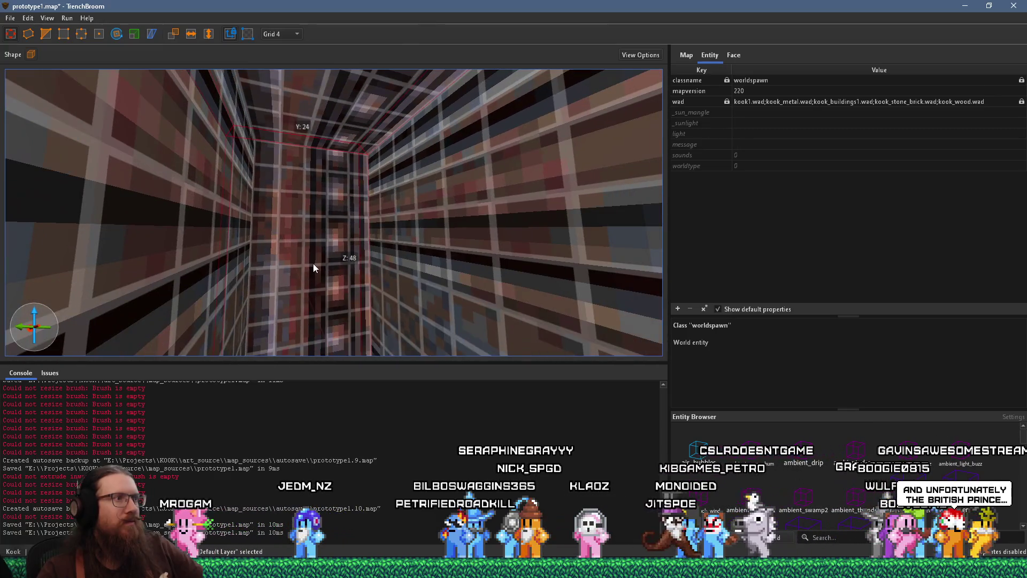
{"action": "left_click", "coordinate": [734, 54]}
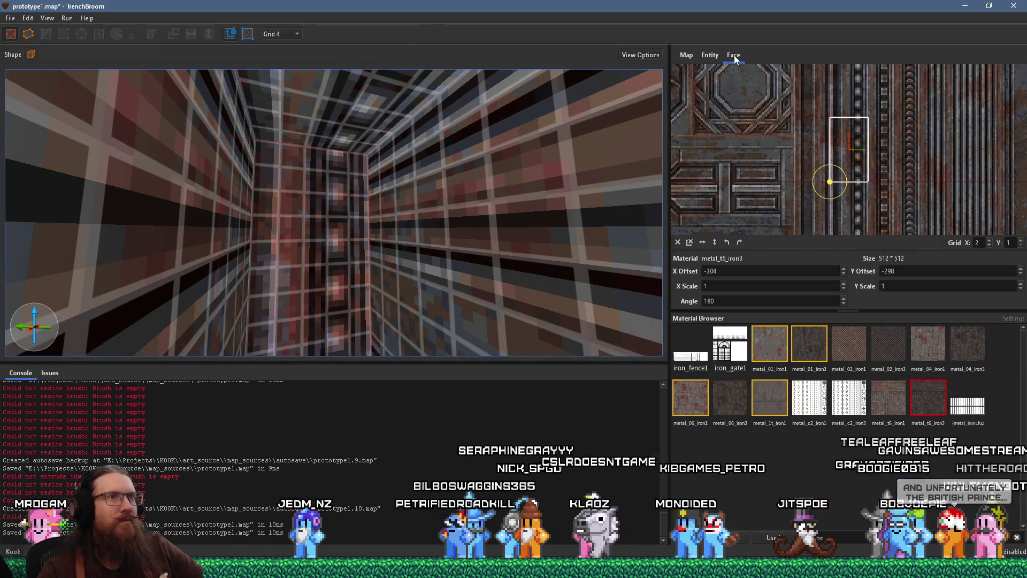
Mirror the metal_t6_iron3 texture horizontally and vertically, keeping its angle at 180
{"action": "scroll", "coordinate": [811, 139], "scroll_direction": "up", "scroll_amount": 3}
{"action": "scroll", "coordinate": [863, 127], "scroll_direction": "up", "scroll_amount": 1}
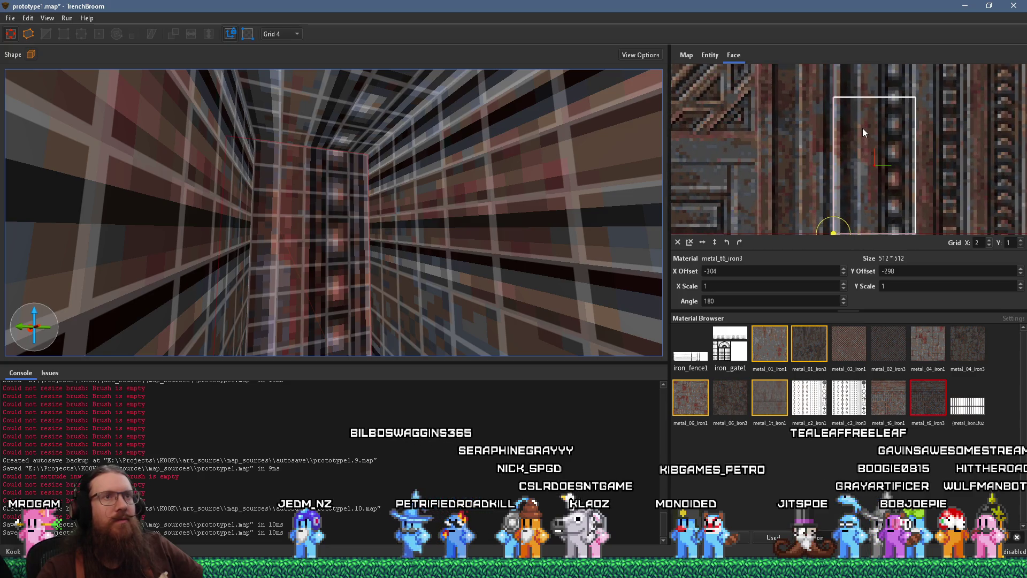
{"action": "left_click", "coordinate": [738, 241]}
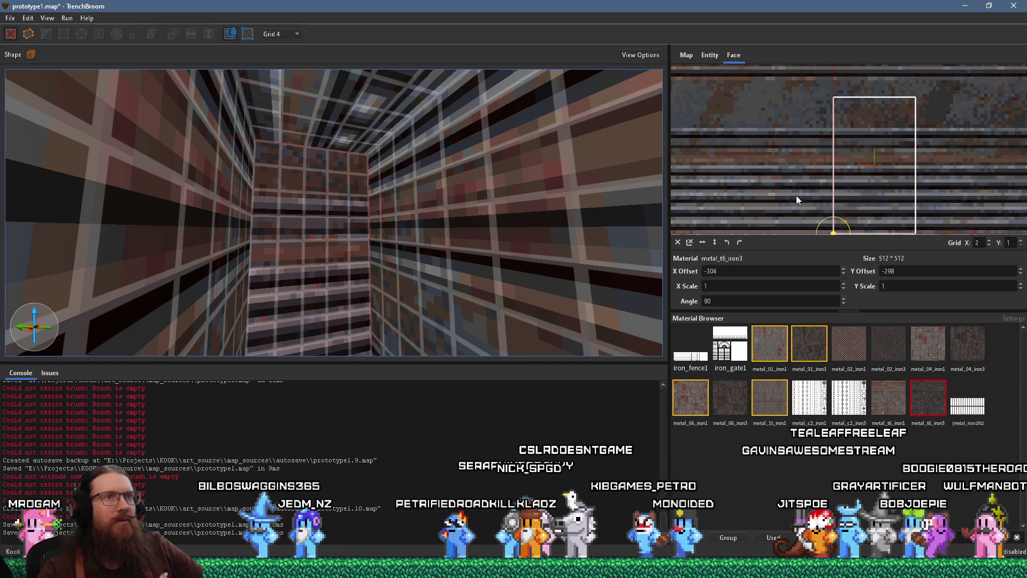
{"action": "scroll", "coordinate": [803, 176], "scroll_direction": "down", "scroll_amount": 1}
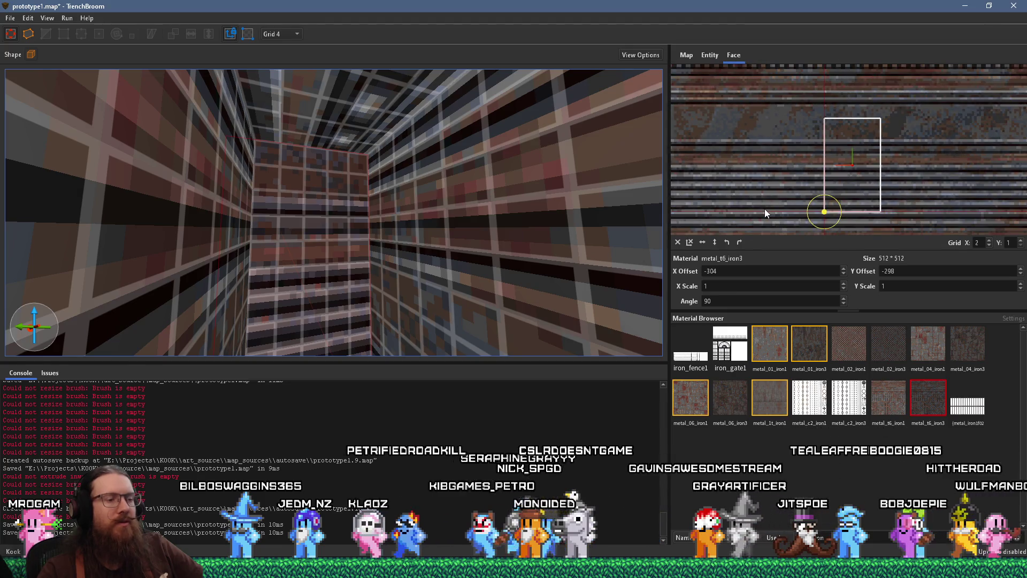
{"action": "key", "text": "ctrl+z"}
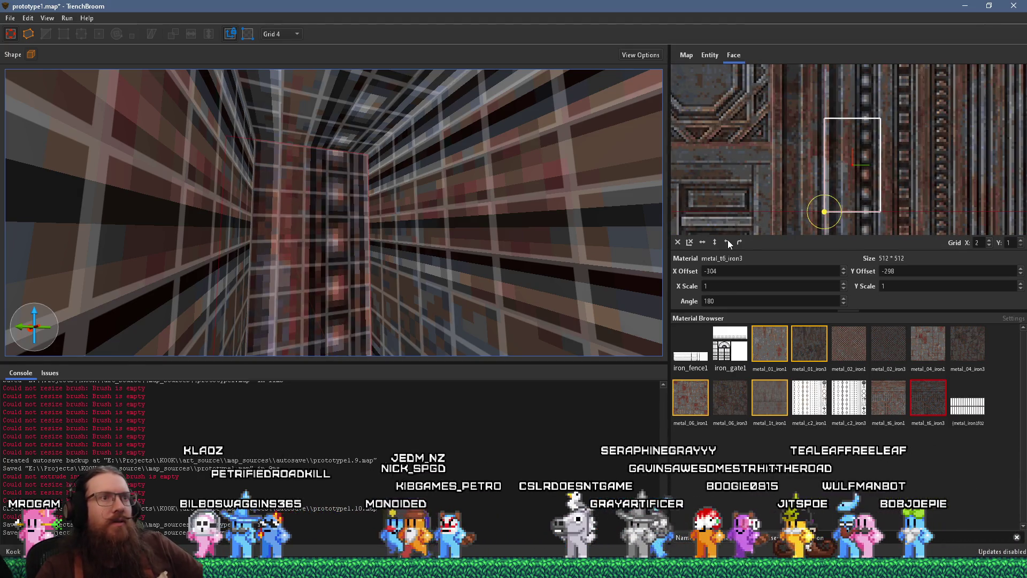
{"action": "left_click", "coordinate": [702, 242]}
{"action": "scroll", "coordinate": [834, 195], "scroll_direction": "up", "scroll_amount": 1}
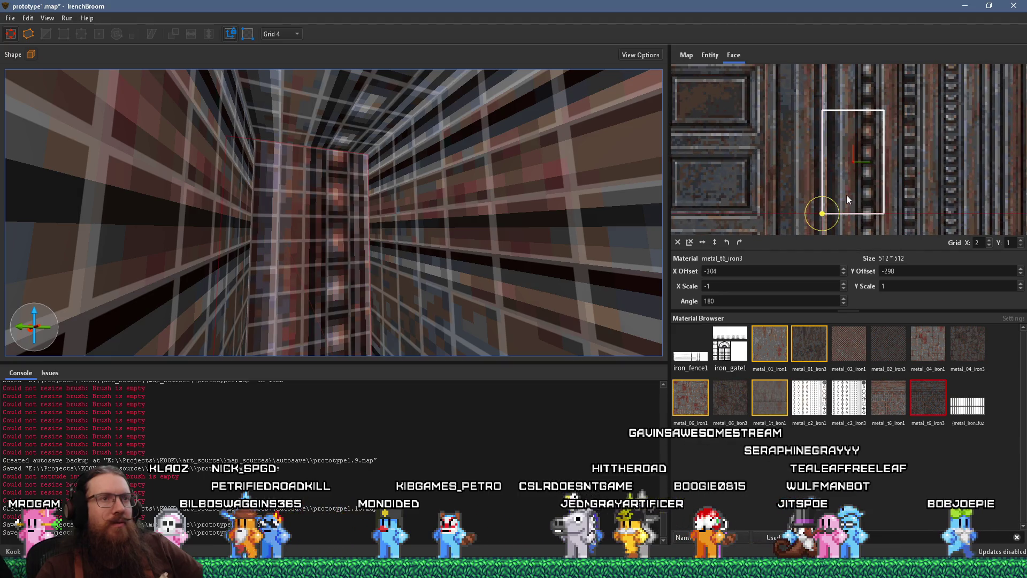
{"action": "left_click", "coordinate": [714, 242]}
{"action": "scroll", "coordinate": [774, 211], "scroll_direction": "down", "scroll_amount": 2}
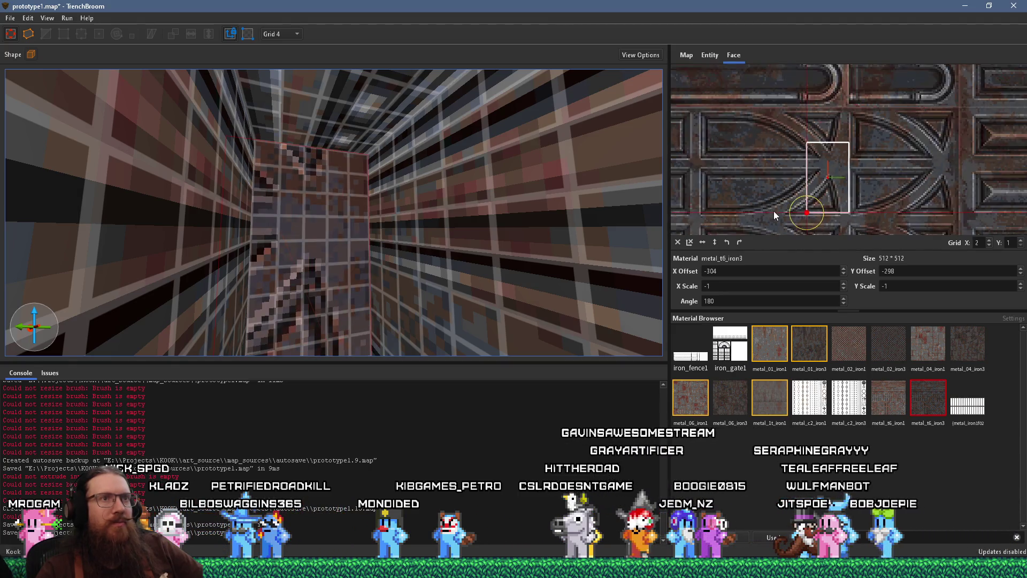
{"action": "scroll", "coordinate": [783, 204], "scroll_direction": "down", "scroll_amount": 2}
Slide the wall texture to realign its offsets and nudge the ledge face texture upward
{"action": "left_click_drag", "start_coordinate": [862, 196], "coordinate": [763, 175]}
{"action": "scroll", "coordinate": [854, 181], "scroll_direction": "up", "scroll_amount": 3}
{"action": "mouse_move", "coordinate": [844, 194]}
{"action": "left_mouse_down"}
{"action": "mouse_move", "coordinate": [739, 172]}
{"action": "mouse_move", "coordinate": [696, 145]}
{"action": "left_mouse_up"}
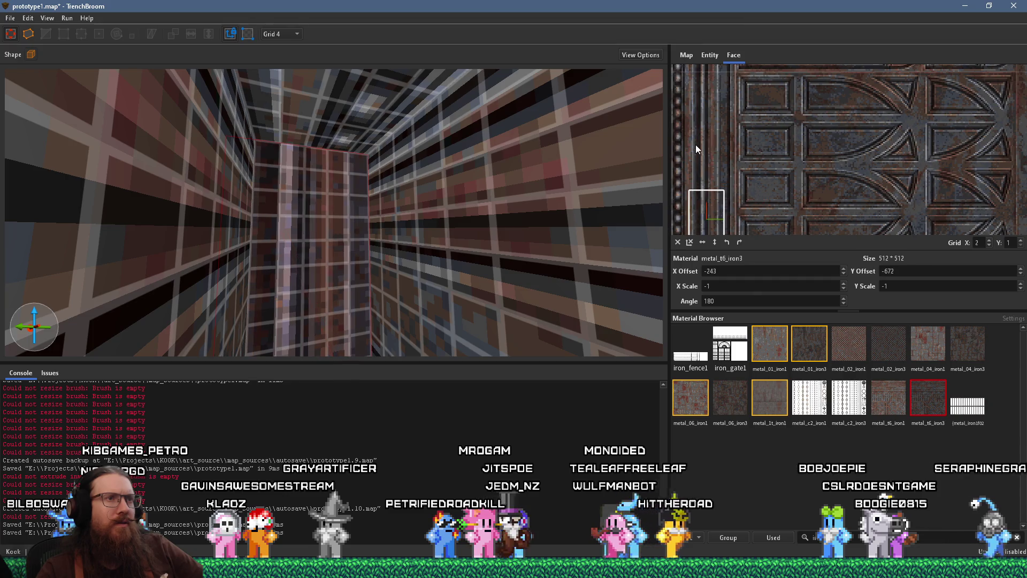
{"action": "scroll", "coordinate": [265, 152], "scroll_direction": "up", "scroll_amount": 4}
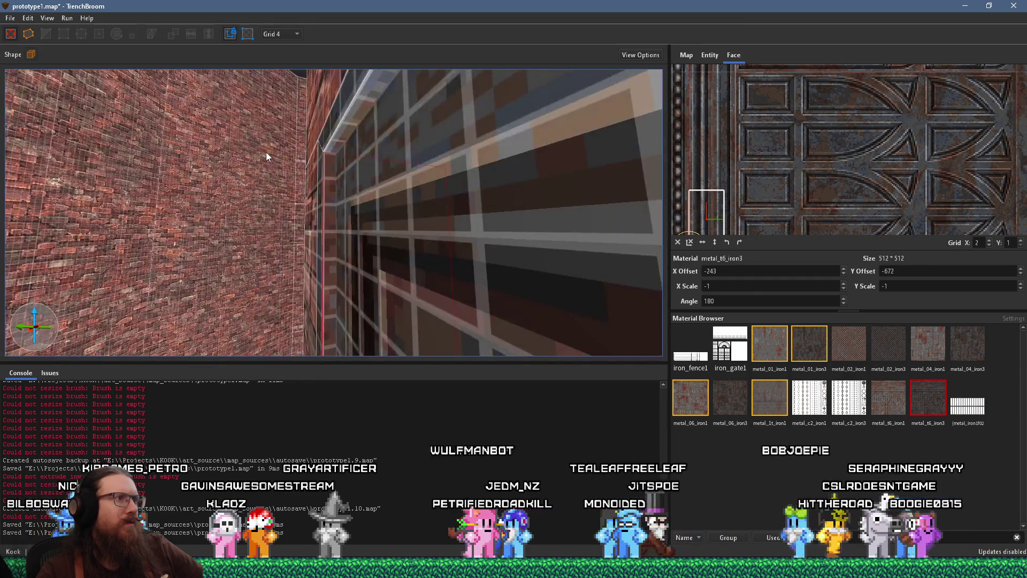
{"action": "mouse_move", "coordinate": [256, 149]}
{"action": "left_mouse_down"}
{"action": "mouse_move", "coordinate": [356, 181]}
{"action": "mouse_move", "coordinate": [303, 197]}
{"action": "mouse_move", "coordinate": [297, 181]}
{"action": "mouse_move", "coordinate": [270, 244]}
{"action": "left_mouse_up"}
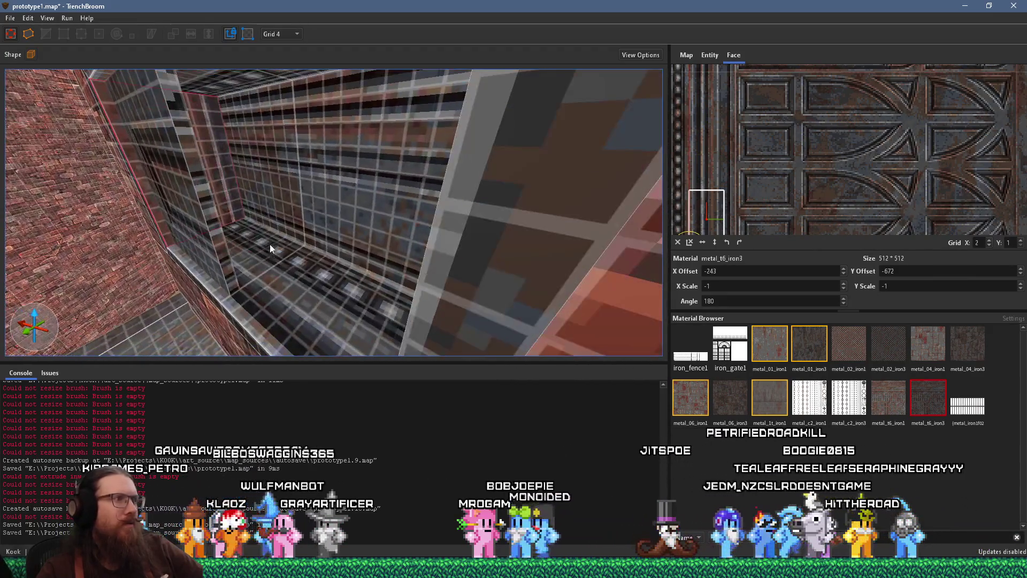
{"action": "left_click", "coordinate": [269, 262]}
{"action": "left_click", "coordinate": [277, 285]}
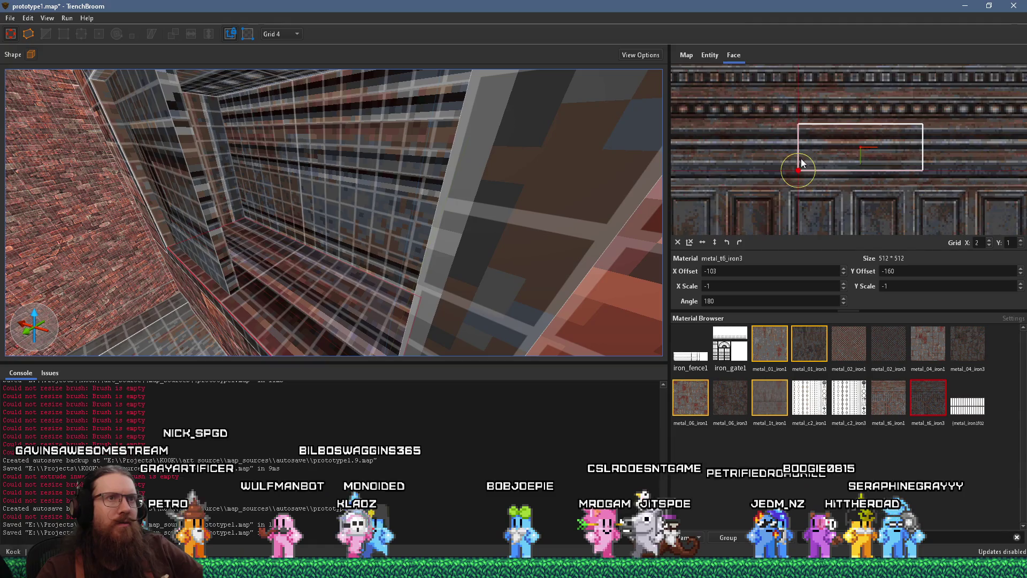
{"action": "left_click_drag", "start_coordinate": [813, 223], "coordinate": [812, 217]}
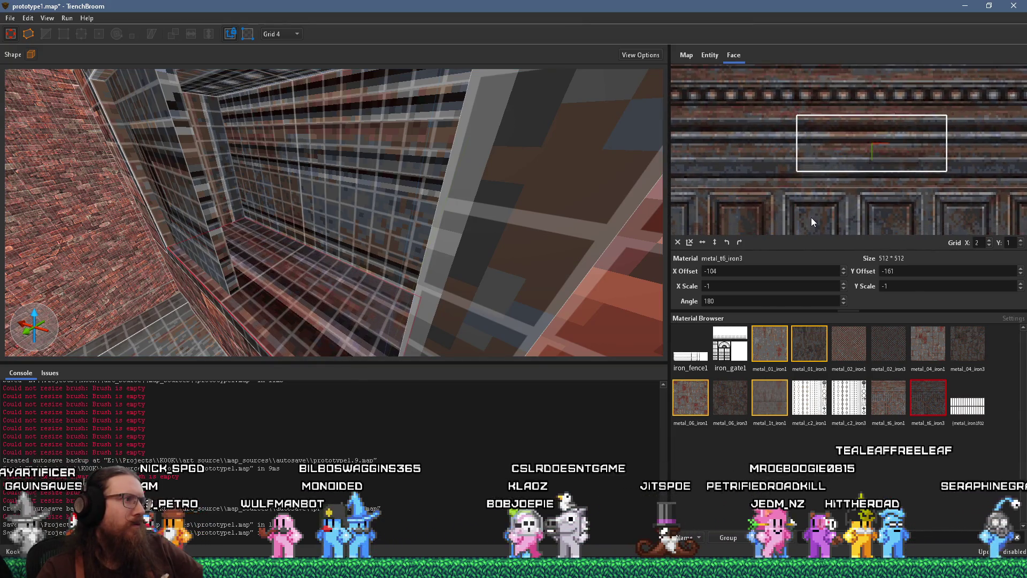
Set the grid size to 2 and select a single face of the striped brush
{"action": "mouse_move", "coordinate": [643, 216]}
{"action": "left_mouse_down"}
{"action": "mouse_move", "coordinate": [467, 214]}
{"action": "mouse_move", "coordinate": [377, 230]}
{"action": "left_mouse_up"}
{"action": "left_click", "coordinate": [364, 242]}
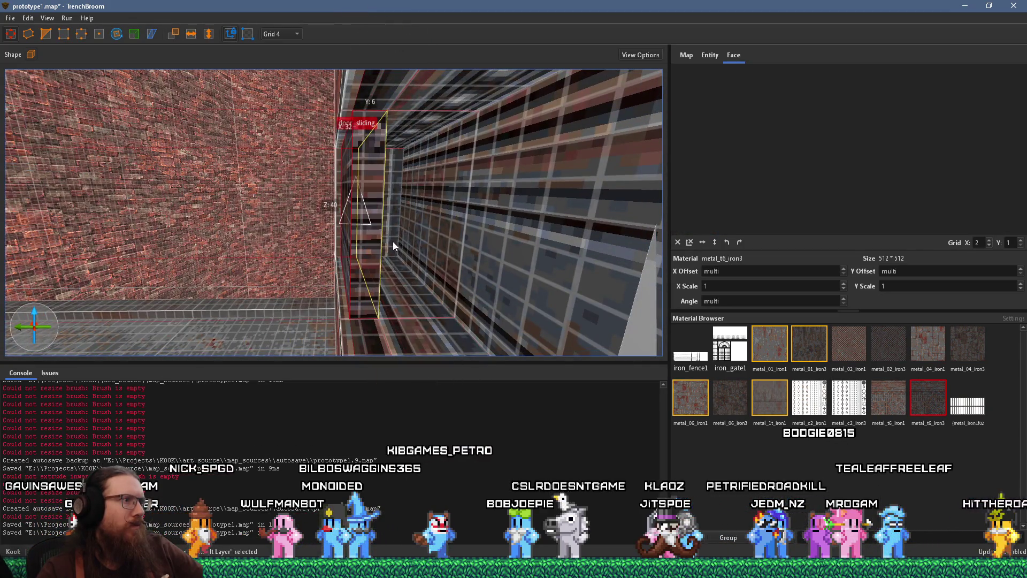
{"action": "mouse_move", "coordinate": [394, 239]}
{"action": "left_mouse_down"}
{"action": "mouse_move", "coordinate": [384, 248]}
{"action": "mouse_move", "coordinate": [358, 103]}
{"action": "left_mouse_up"}
{"action": "left_click", "coordinate": [290, 34]}
{"action": "left_click", "coordinate": [288, 52]}
{"action": "mouse_move", "coordinate": [372, 148]}
{"action": "left_mouse_down"}
{"action": "mouse_move", "coordinate": [471, 175]}
{"action": "mouse_move", "coordinate": [412, 177]}
{"action": "mouse_move", "coordinate": [473, 183]}
{"action": "mouse_move", "coordinate": [435, 277]}
{"action": "mouse_move", "coordinate": [402, 235]}
{"action": "left_mouse_up"}
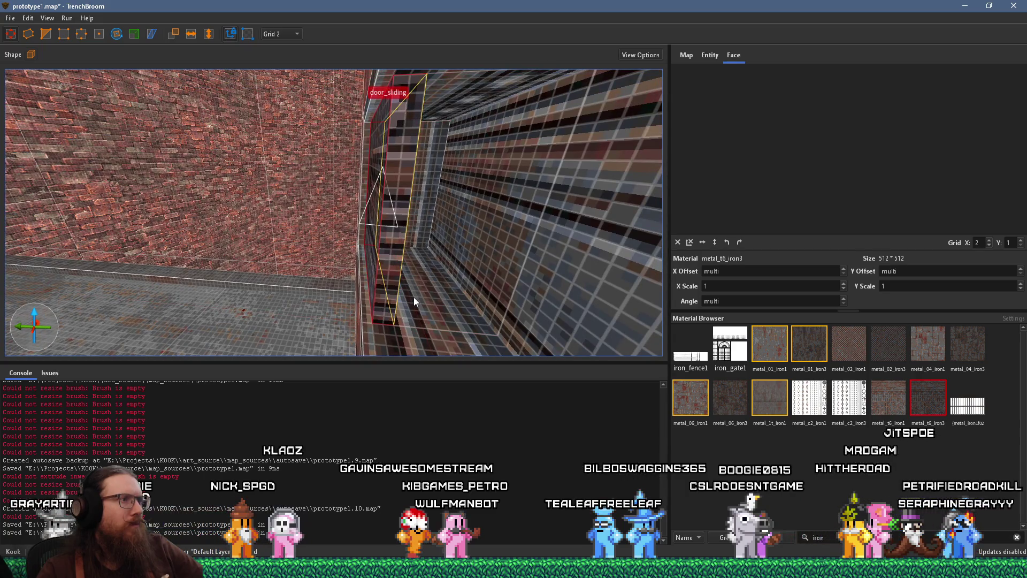
{"action": "left_click", "coordinate": [418, 307], "text": "shift"}
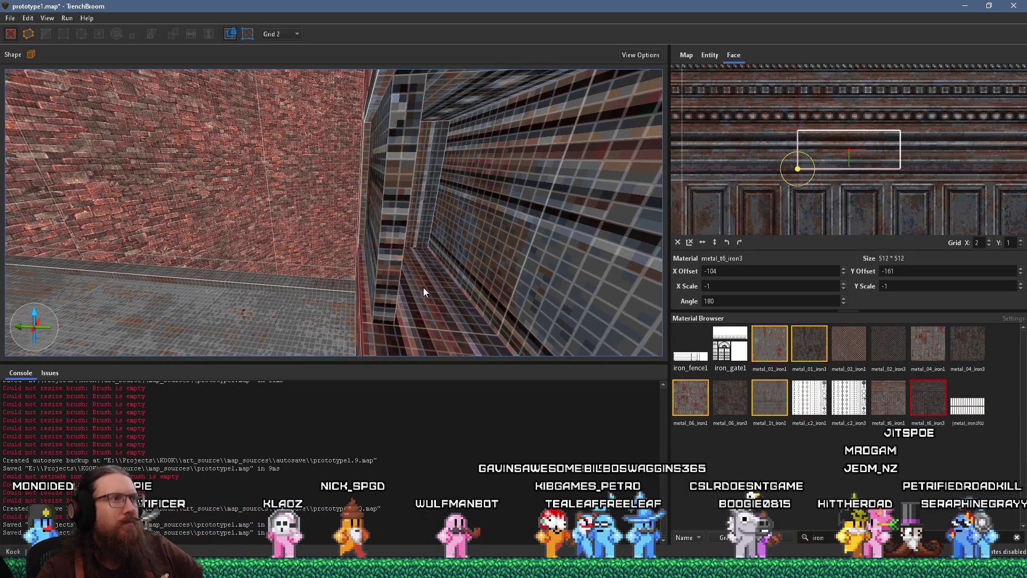
{"action": "left_click_drag", "start_coordinate": [423, 287], "coordinate": [403, 294]}
{"action": "mouse_move", "coordinate": [396, 125]}
{"action": "left_mouse_down"}
{"action": "mouse_move", "coordinate": [422, 114]}
{"action": "mouse_move", "coordinate": [484, 117]}
{"action": "mouse_move", "coordinate": [492, 158]}
{"action": "mouse_move", "coordinate": [480, 276]}
{"action": "mouse_move", "coordinate": [443, 265]}
{"action": "mouse_move", "coordinate": [418, 233]}
{"action": "mouse_move", "coordinate": [408, 194]}
{"action": "left_mouse_up"}
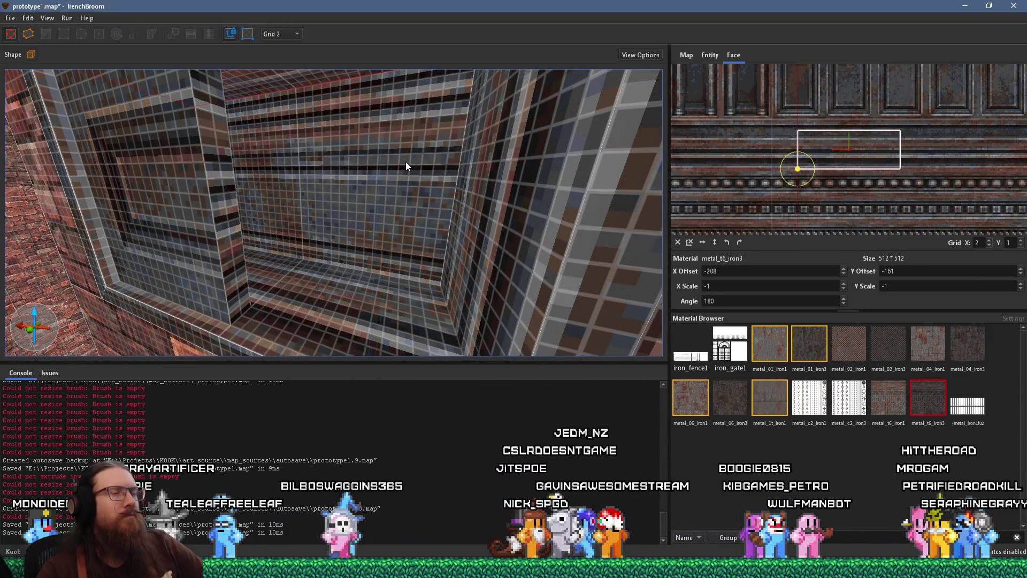
{"action": "scroll", "coordinate": [406, 162], "scroll_direction": "down", "scroll_amount": 5}
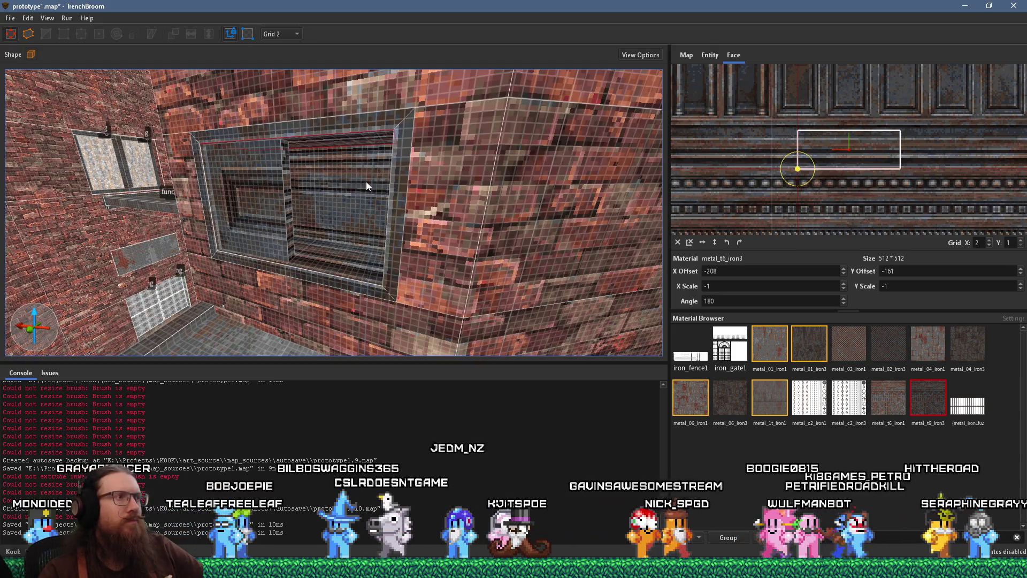
Inspect the recess's back and left inner face textures, then select the whole recess brush
{"action": "left_click", "coordinate": [366, 182], "text": "shift"}
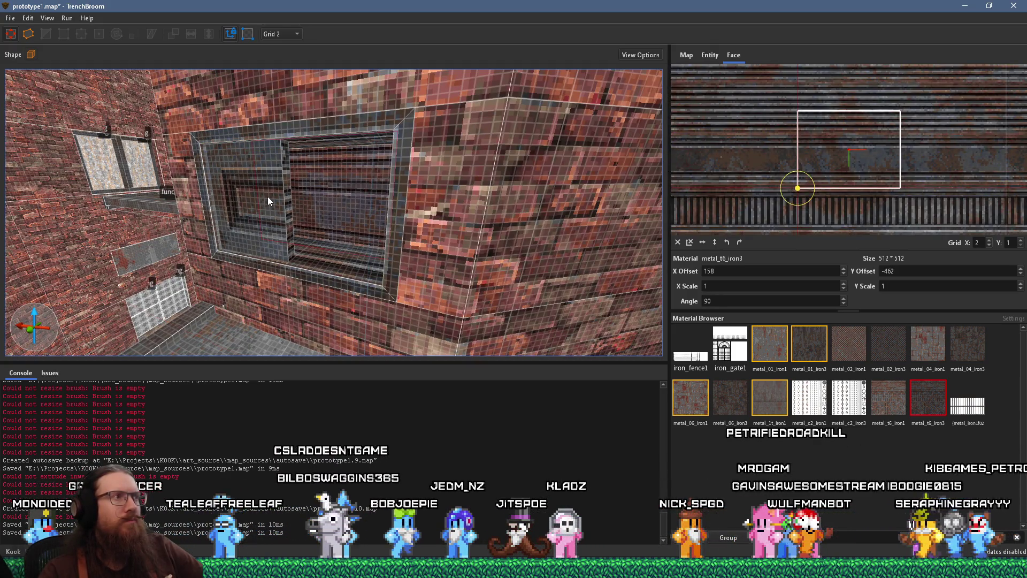
{"action": "left_click", "coordinate": [268, 197], "text": "shift"}
{"action": "scroll", "coordinate": [782, 123], "scroll_direction": "down", "scroll_amount": 5}
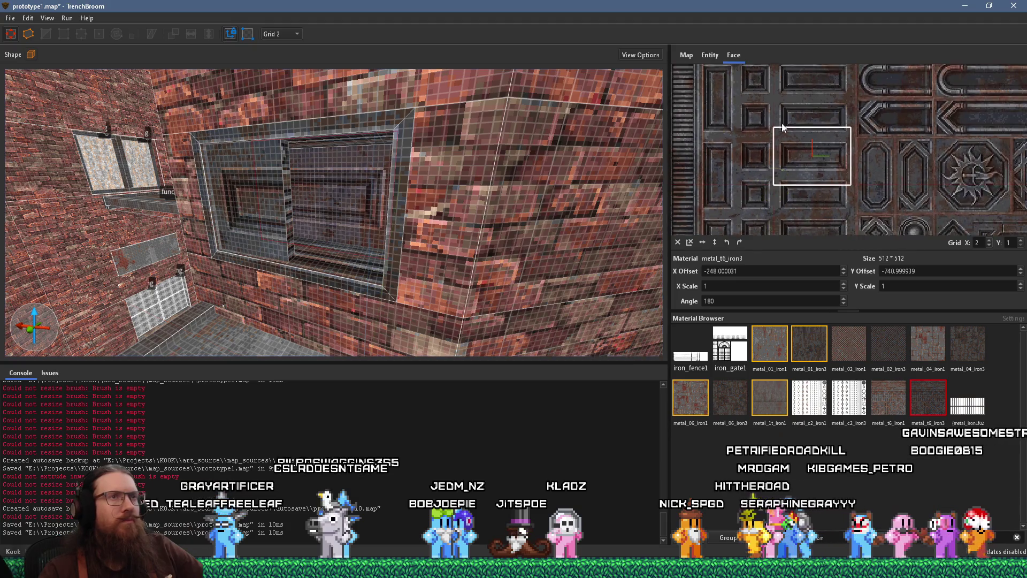
{"action": "scroll", "coordinate": [787, 139], "scroll_direction": "down", "scroll_amount": 2}
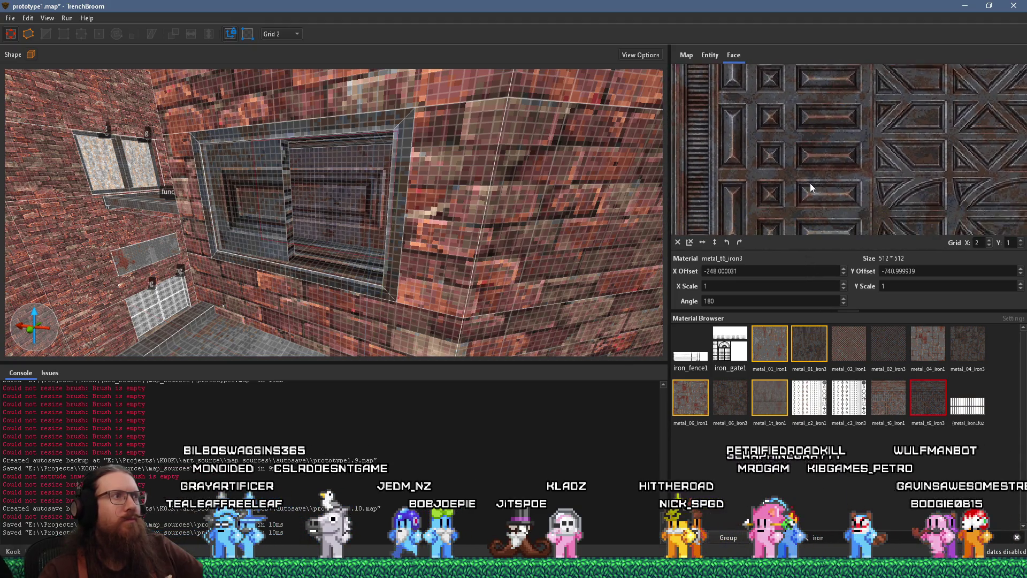
{"action": "scroll", "coordinate": [776, 106], "scroll_direction": "up", "scroll_amount": 2}
{"action": "scroll", "coordinate": [783, 94], "scroll_direction": "down", "scroll_amount": 3}
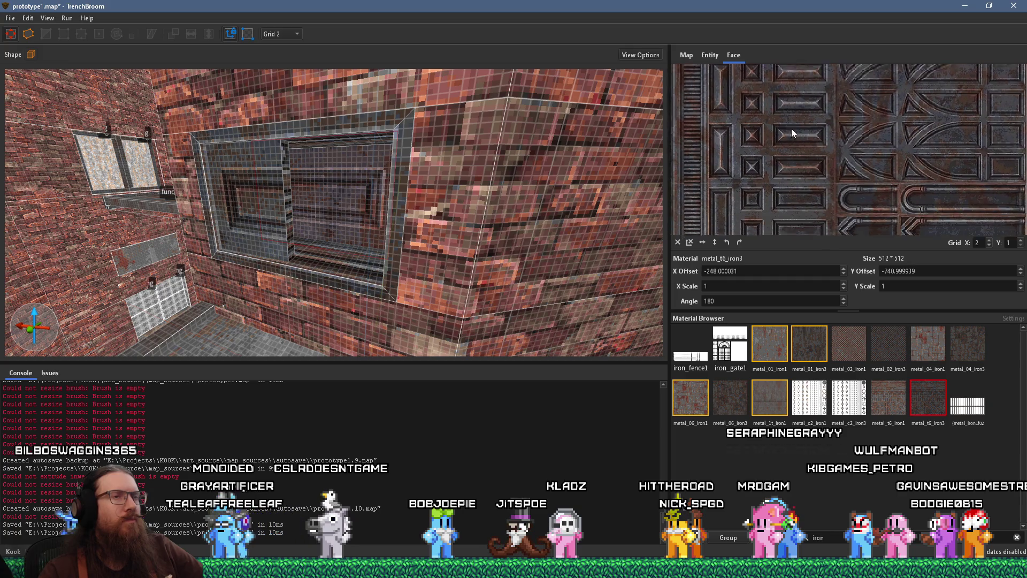
{"action": "scroll", "coordinate": [803, 102], "scroll_direction": "down", "scroll_amount": 2}
{"action": "scroll", "coordinate": [857, 118], "scroll_direction": "up", "scroll_amount": 2}
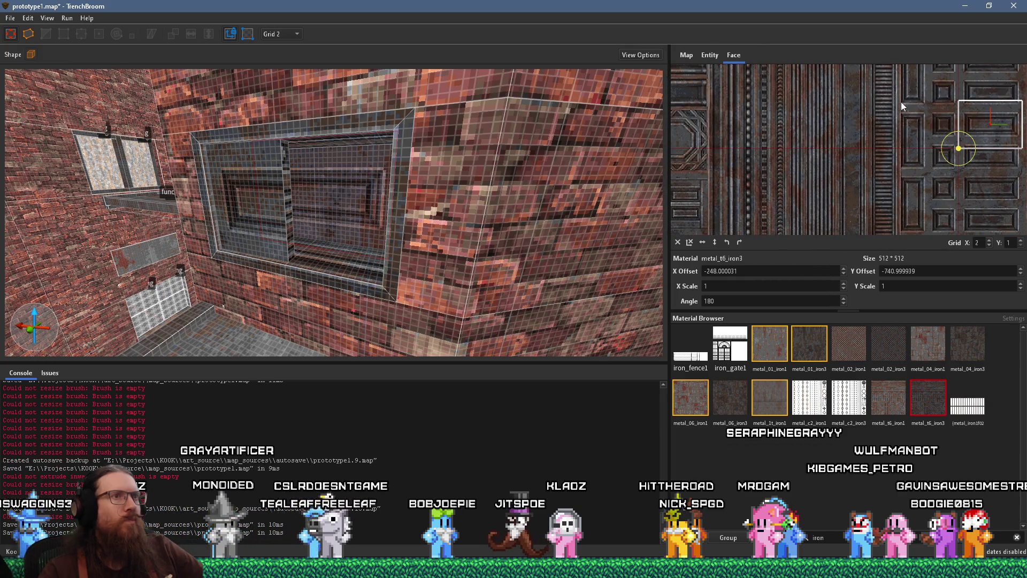
{"action": "scroll", "coordinate": [877, 133], "scroll_direction": "down", "scroll_amount": 2}
{"action": "mouse_move", "coordinate": [848, 170]}
{"action": "left_mouse_down"}
{"action": "mouse_move", "coordinate": [884, 163]}
{"action": "mouse_move", "coordinate": [896, 139]}
{"action": "mouse_move", "coordinate": [898, 211]}
{"action": "mouse_move", "coordinate": [936, 144]}
{"action": "mouse_move", "coordinate": [869, 172]}
{"action": "mouse_move", "coordinate": [850, 101]}
{"action": "mouse_move", "coordinate": [810, 79]}
{"action": "mouse_move", "coordinate": [826, 178]}
{"action": "left_mouse_up"}
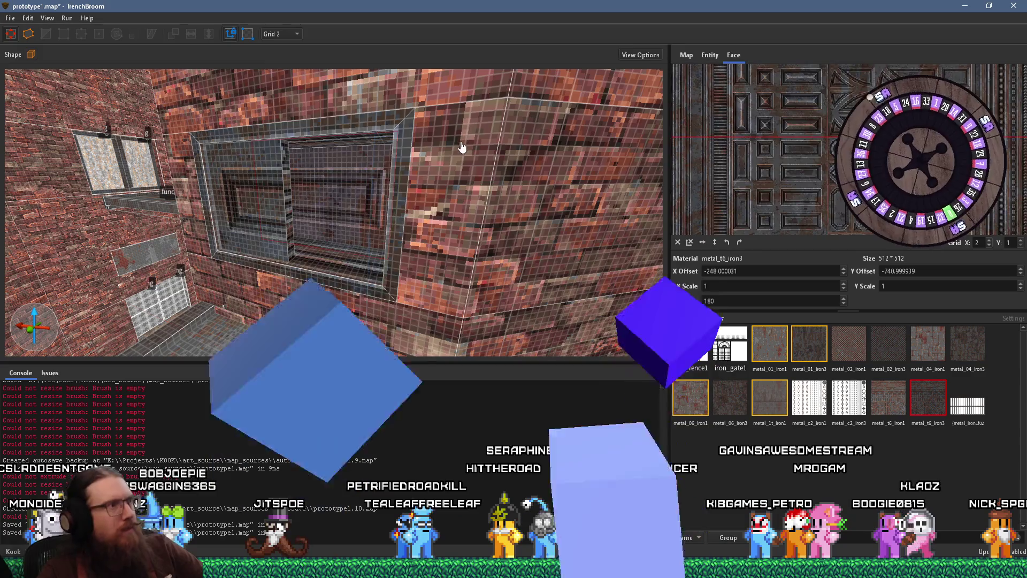
{"action": "scroll", "coordinate": [447, 173], "scroll_direction": "up", "scroll_amount": 5}
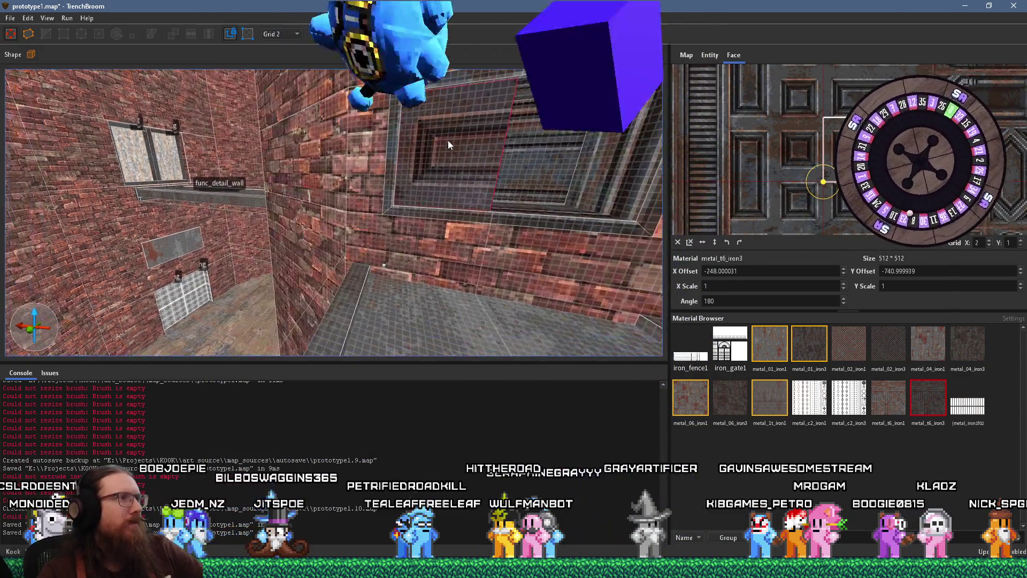
{"action": "scroll", "coordinate": [392, 175], "scroll_direction": "down", "scroll_amount": 8}
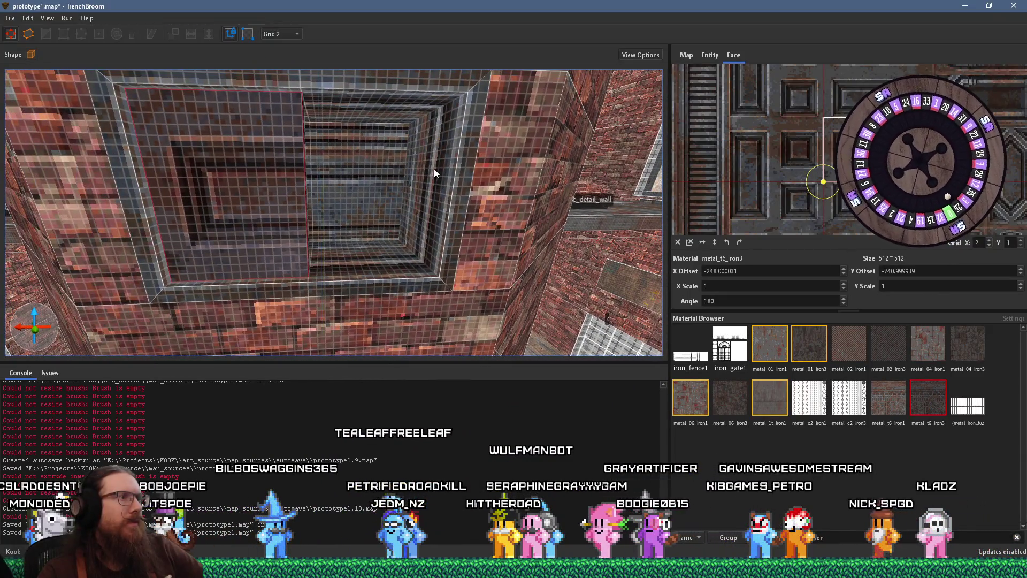
{"action": "left_click", "coordinate": [158, 185]}
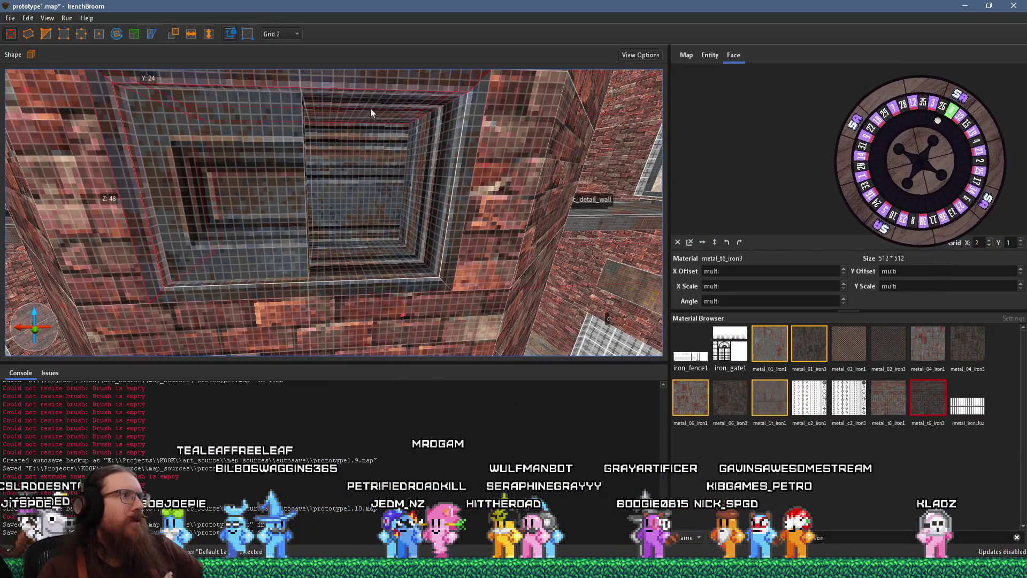
Group the selected recess brush and name the group 'switchbox'
{"action": "mouse_move", "coordinate": [378, 223]}
{"action": "left_mouse_down"}
{"action": "mouse_move", "coordinate": [358, 220]}
{"action": "mouse_move", "coordinate": [345, 235]}
{"action": "mouse_move", "coordinate": [340, 225]}
{"action": "left_mouse_up"}
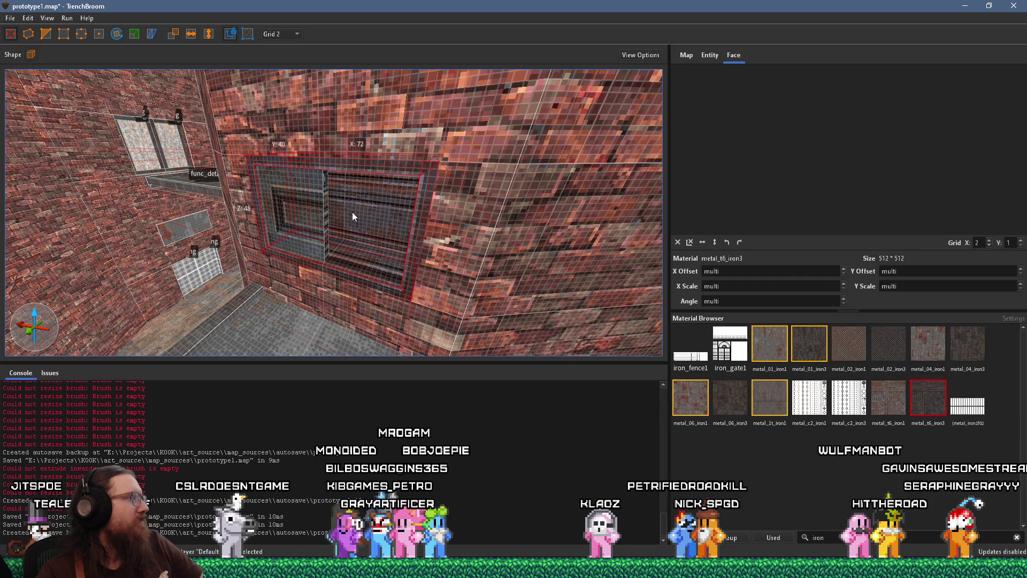
{"action": "scroll", "coordinate": [377, 226], "scroll_direction": "down", "scroll_amount": 10}
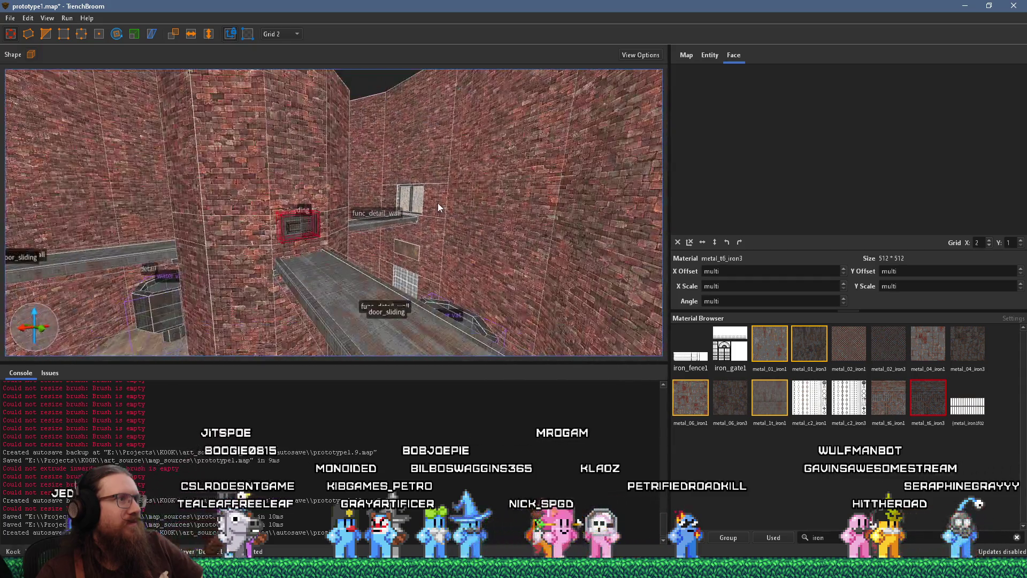
{"action": "scroll", "coordinate": [435, 214], "scroll_direction": "up", "scroll_amount": 5}
{"action": "right_click", "coordinate": [365, 216]}
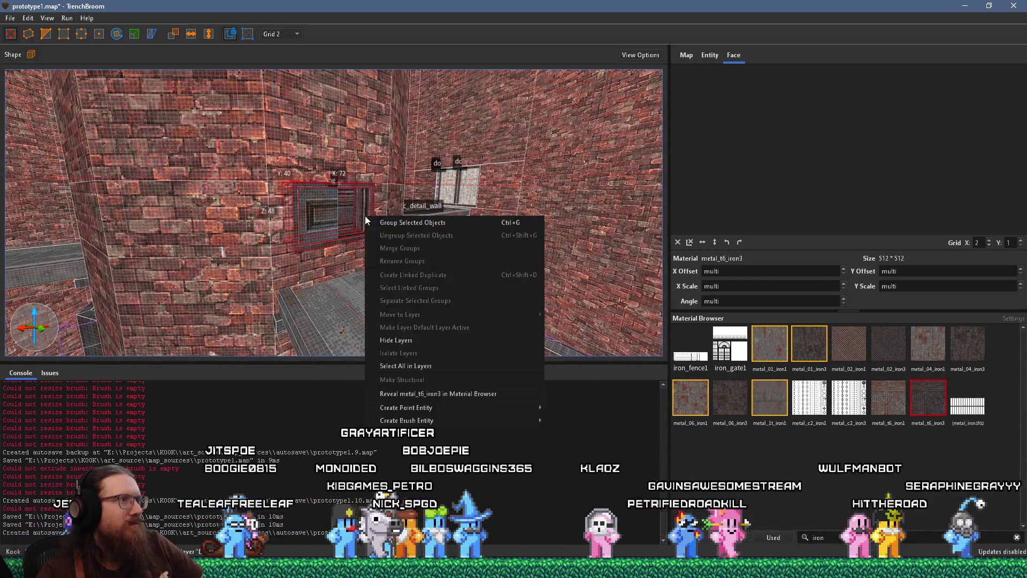
{"action": "left_click", "coordinate": [400, 225]}
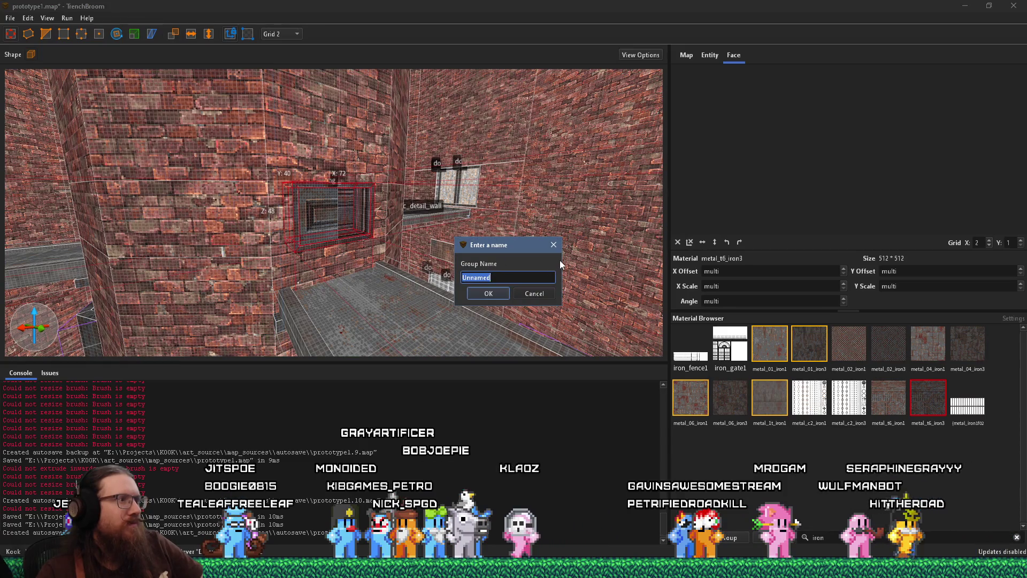
{"action": "type", "text": "switch"}
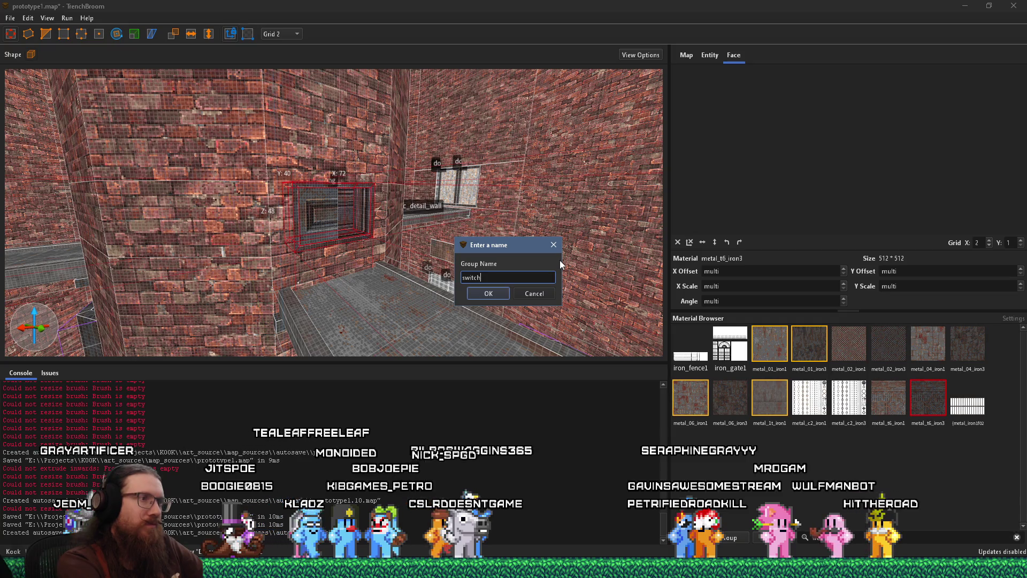
{"action": "type", "text": "box"}
{"action": "key", "text": "Return"}
{"action": "mouse_move", "coordinate": [550, 267]}
{"action": "left_mouse_down"}
{"action": "mouse_move", "coordinate": [277, 261]}
{"action": "mouse_move", "coordinate": [347, 244]}
{"action": "left_mouse_up"}
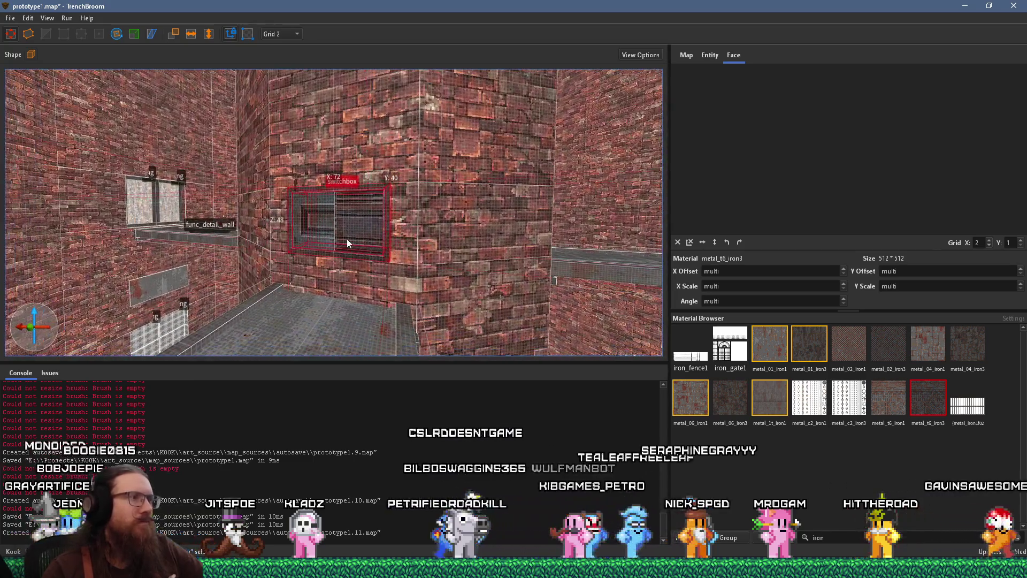
Create a linked duplicate of the switchbox and rotate the copy about the Z axis
{"action": "right_click", "coordinate": [349, 236]}
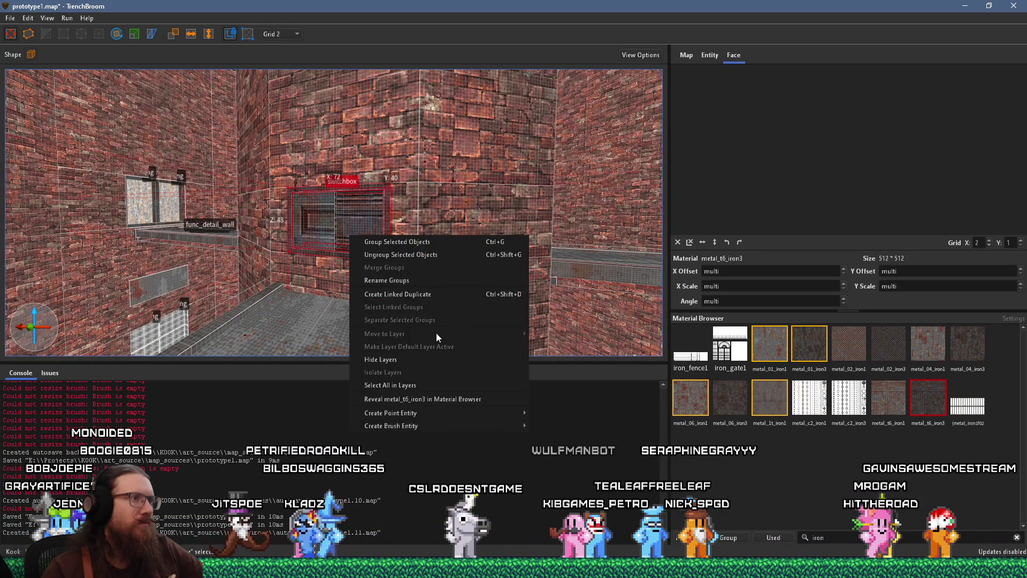
{"action": "left_click", "coordinate": [442, 295]}
{"action": "left_click_drag", "start_coordinate": [442, 291], "coordinate": [350, 297]}
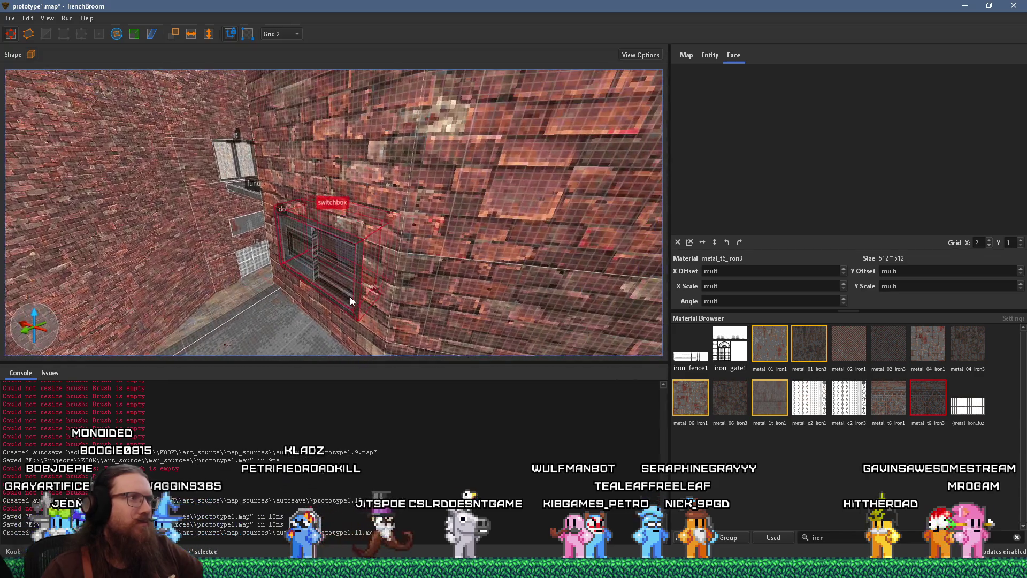
{"action": "mouse_move", "coordinate": [583, 349]}
{"action": "left_mouse_down"}
{"action": "mouse_move", "coordinate": [515, 313]}
{"action": "mouse_move", "coordinate": [329, 316]}
{"action": "mouse_move", "coordinate": [140, 204]}
{"action": "left_mouse_up"}
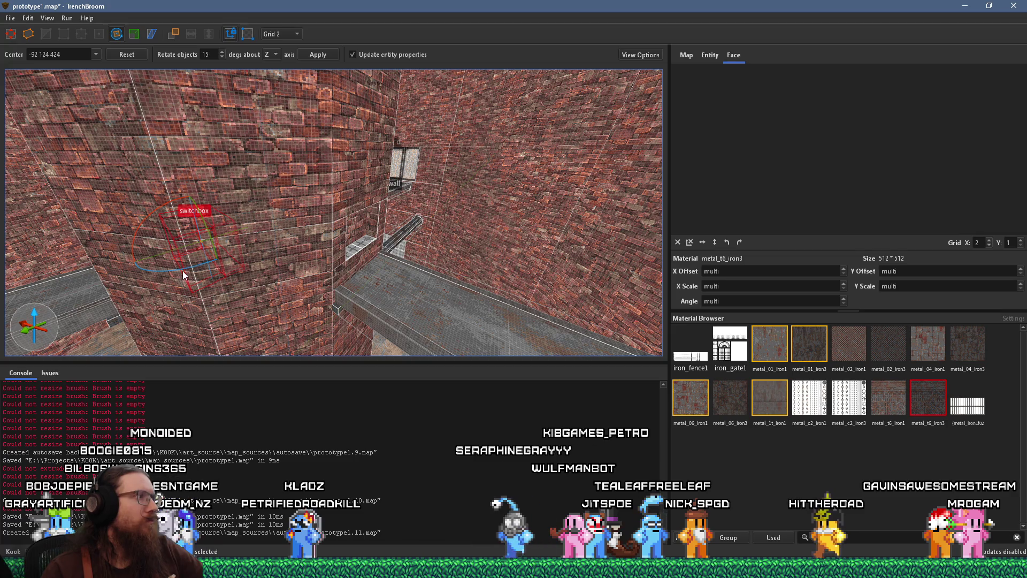
{"action": "mouse_move", "coordinate": [184, 267]}
{"action": "left_mouse_down"}
{"action": "mouse_move", "coordinate": [239, 224]}
{"action": "mouse_move", "coordinate": [242, 239]}
{"action": "mouse_move", "coordinate": [323, 187]}
{"action": "mouse_move", "coordinate": [316, 227]}
{"action": "left_mouse_up"}
{"action": "key", "text": "r"}
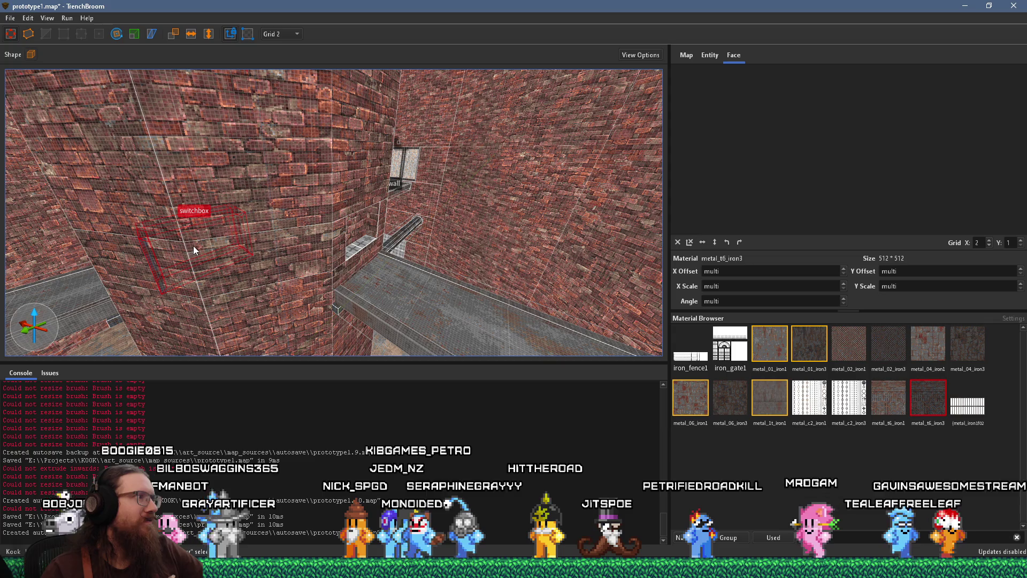
Check the window ledge and back wall faces, then reselect the switchbox
{"action": "mouse_move", "coordinate": [197, 250]}
{"action": "left_mouse_down"}
{"action": "mouse_move", "coordinate": [386, 258]}
{"action": "mouse_move", "coordinate": [264, 294]}
{"action": "mouse_move", "coordinate": [159, 283]}
{"action": "mouse_move", "coordinate": [204, 243]}
{"action": "mouse_move", "coordinate": [279, 230]}
{"action": "left_mouse_up"}
{"action": "left_click", "coordinate": [334, 222]}
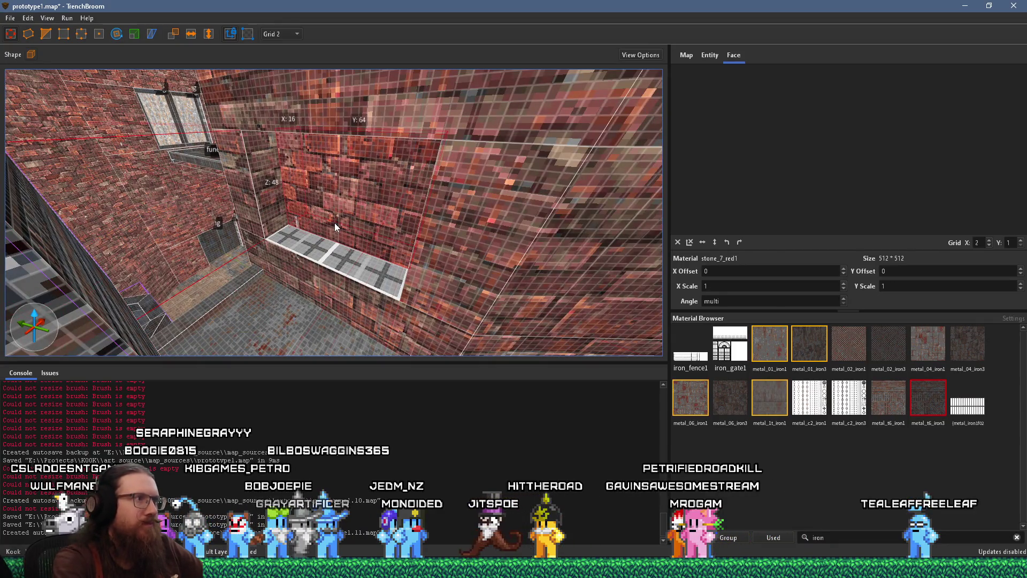
{"action": "left_click", "coordinate": [335, 223], "text": "ctrl+shift"}
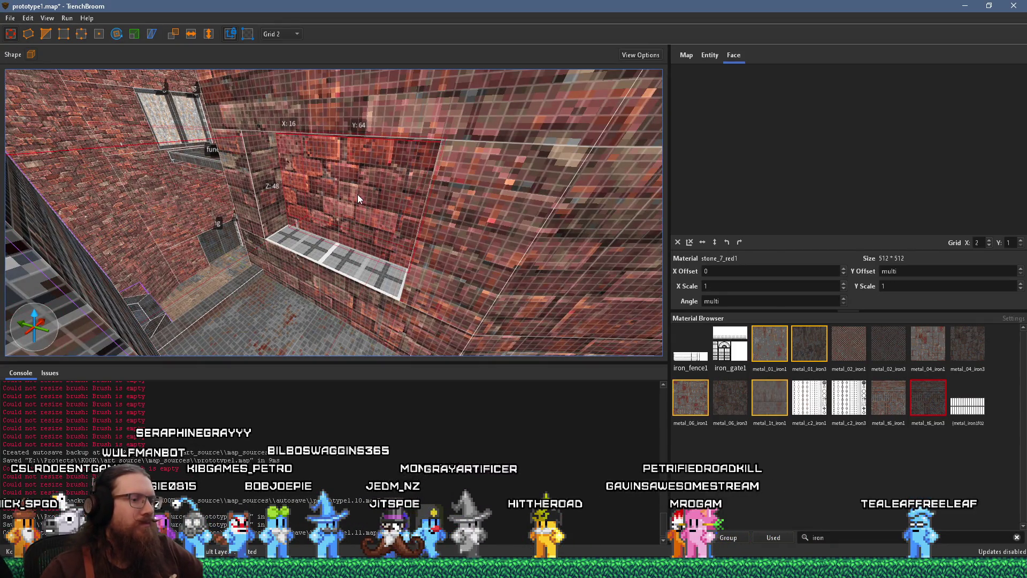
{"action": "key", "text": "Escape"}
{"action": "mouse_move", "coordinate": [354, 200]}
{"action": "left_mouse_down"}
{"action": "mouse_move", "coordinate": [407, 223]}
{"action": "mouse_move", "coordinate": [268, 276]}
{"action": "mouse_move", "coordinate": [313, 256]}
{"action": "left_mouse_up"}
{"action": "left_click", "coordinate": [269, 276]}
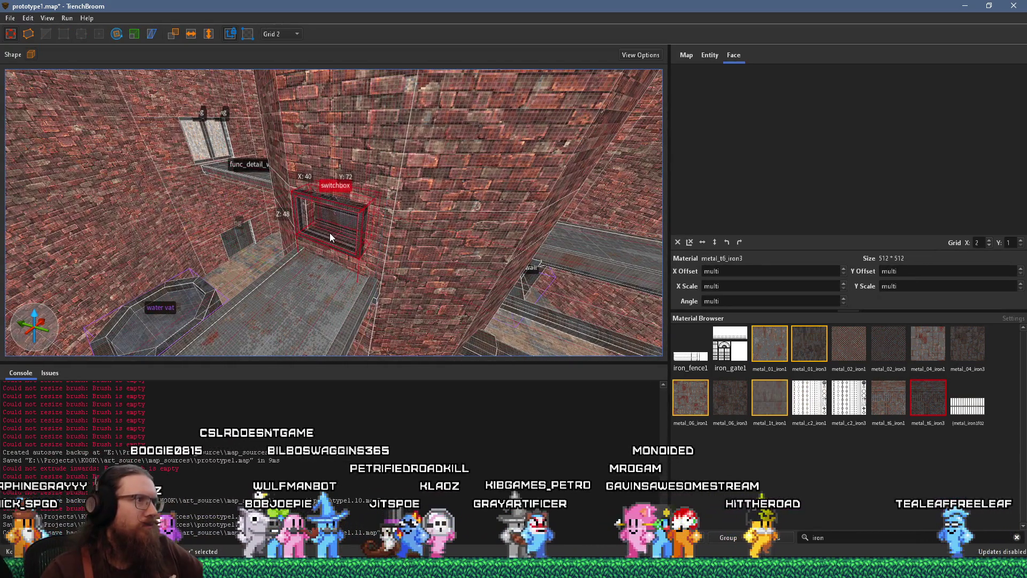
Shift the switchbox slightly back and to the right
{"action": "scroll", "coordinate": [330, 232], "scroll_direction": "up", "scroll_amount": 5}
{"action": "left_click_drag", "start_coordinate": [373, 293], "coordinate": [390, 252]}
{"action": "scroll", "coordinate": [390, 254], "scroll_direction": "down", "scroll_amount": 2}
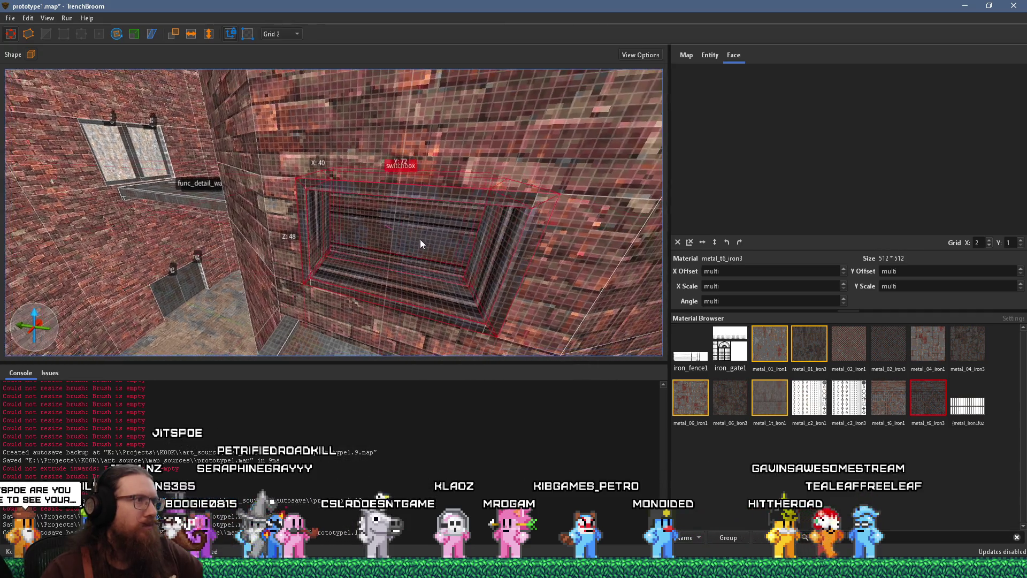
Select both switchboxes, the recessed one and the one near the door, and bring up their grouping menu
{"action": "left_click", "coordinate": [332, 212]}
{"action": "mouse_move", "coordinate": [332, 212]}
{"action": "left_mouse_down"}
{"action": "mouse_move", "coordinate": [481, 249]}
{"action": "mouse_move", "coordinate": [438, 248]}
{"action": "mouse_move", "coordinate": [496, 246]}
{"action": "mouse_move", "coordinate": [326, 269]}
{"action": "left_mouse_up"}
{"action": "left_click", "coordinate": [472, 252]}
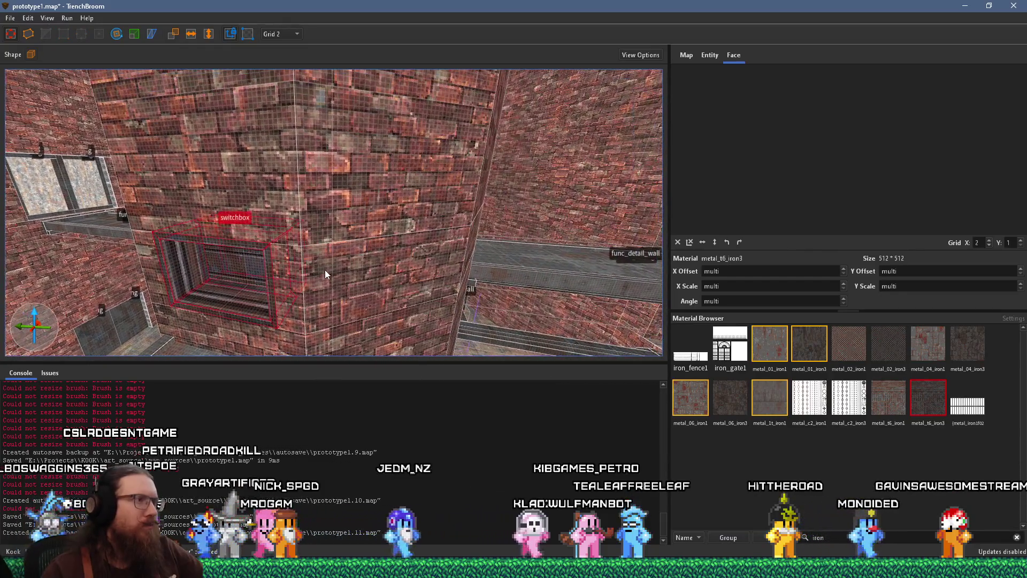
{"action": "mouse_move", "coordinate": [258, 258]}
{"action": "left_mouse_down"}
{"action": "mouse_move", "coordinate": [462, 274]}
{"action": "mouse_move", "coordinate": [390, 252]}
{"action": "mouse_move", "coordinate": [551, 239]}
{"action": "left_mouse_up"}
{"action": "left_click", "coordinate": [376, 282], "text": "ctrl"}
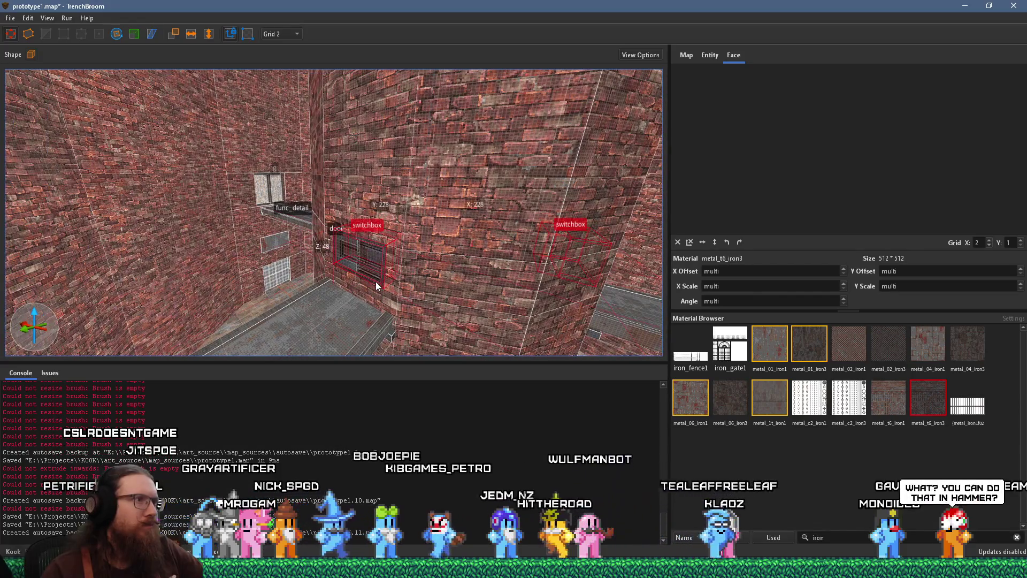
{"action": "right_click", "coordinate": [471, 265]}
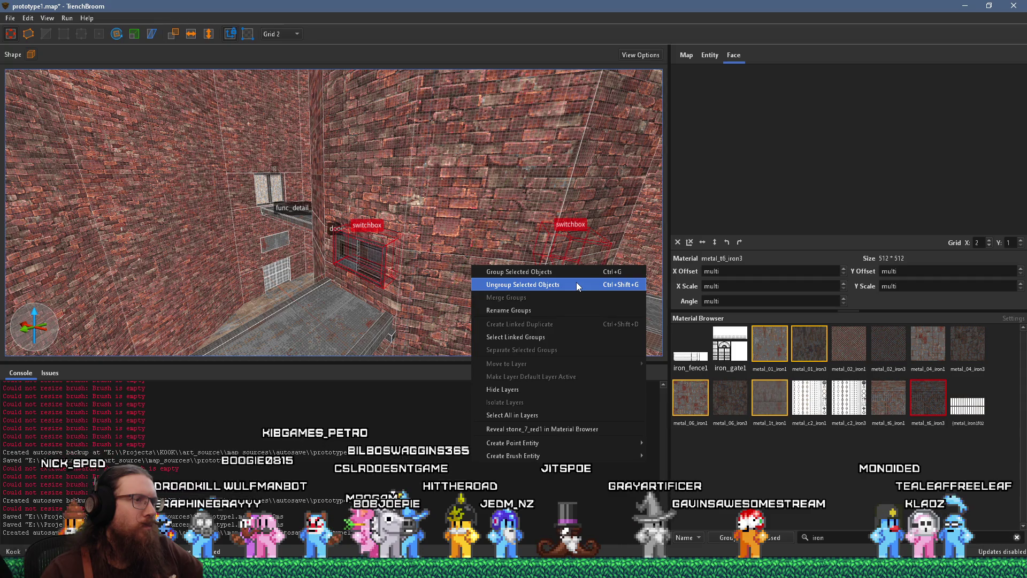
Ungroup the selected switchboxes and rotate them 180° about Z
{"action": "left_click", "coordinate": [557, 284]}
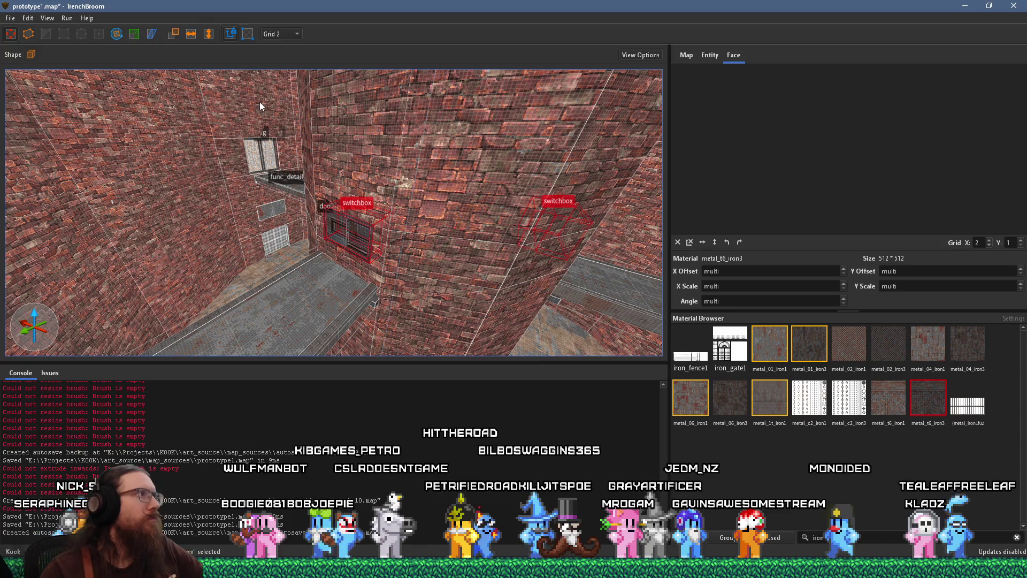
{"action": "left_click", "coordinate": [117, 35]}
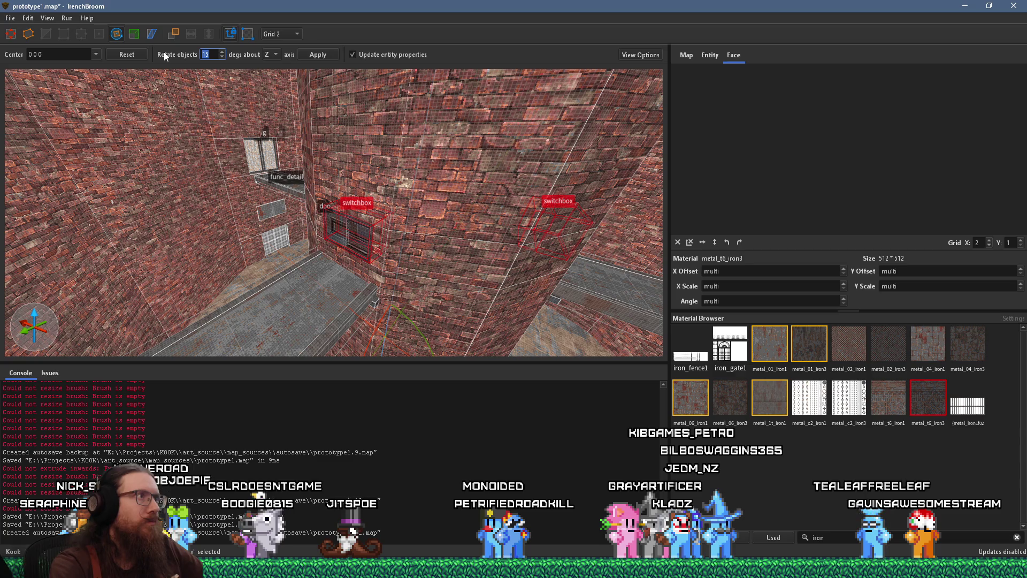
{"action": "type", "text": "180"}
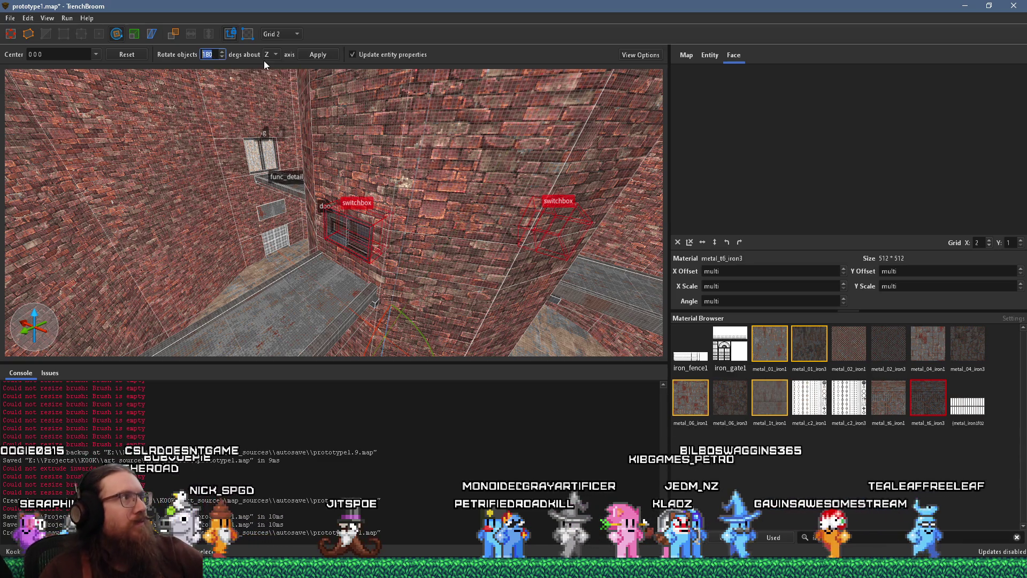
{"action": "left_click", "coordinate": [313, 54]}
Move closer and select the brick block inside the recess
{"action": "mouse_move", "coordinate": [354, 171]}
{"action": "left_mouse_down"}
{"action": "mouse_move", "coordinate": [430, 185]}
{"action": "mouse_move", "coordinate": [349, 166]}
{"action": "mouse_move", "coordinate": [362, 185]}
{"action": "left_mouse_up"}
{"action": "scroll", "coordinate": [363, 183], "scroll_direction": "up", "scroll_amount": 3}
{"action": "left_click", "coordinate": [364, 184]}
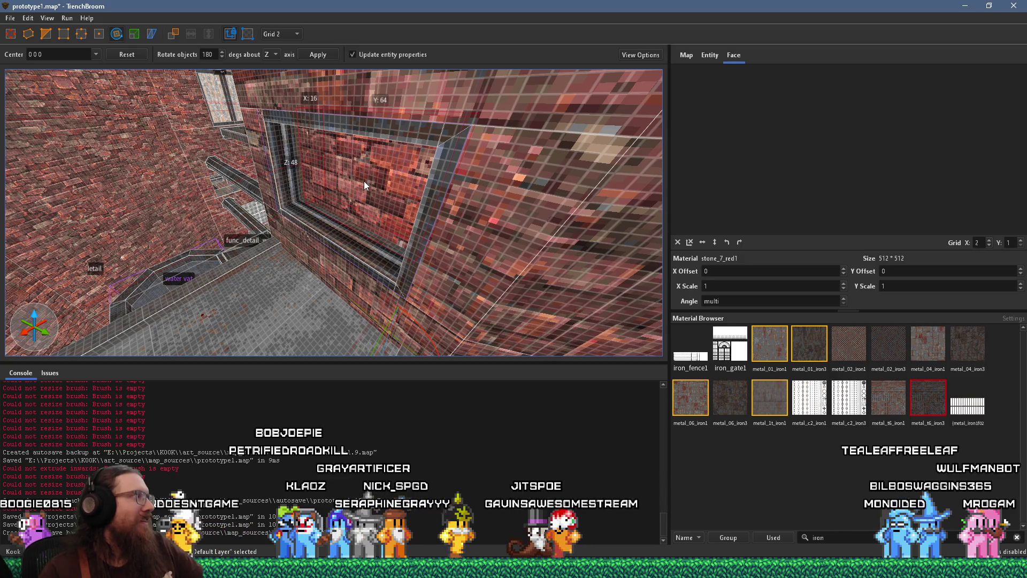
Delete the brick block filling the wall frame
{"action": "scroll", "coordinate": [386, 190], "scroll_direction": "up", "scroll_amount": 3}
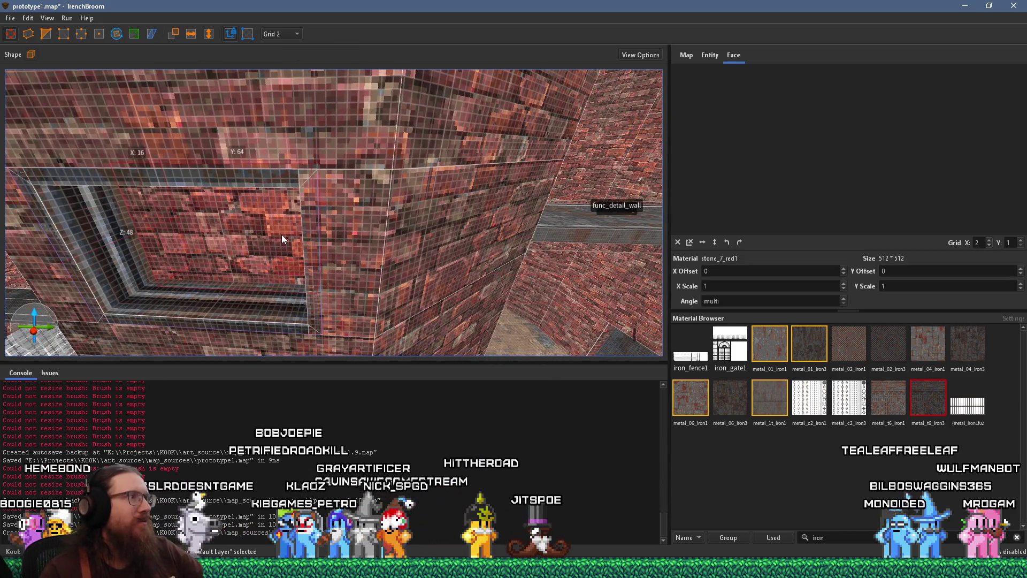
{"action": "key", "text": "Escape"}
{"action": "scroll", "coordinate": [273, 268], "scroll_direction": "down", "scroll_amount": 5}
{"action": "scroll", "coordinate": [265, 285], "scroll_direction": "up", "scroll_amount": 5}
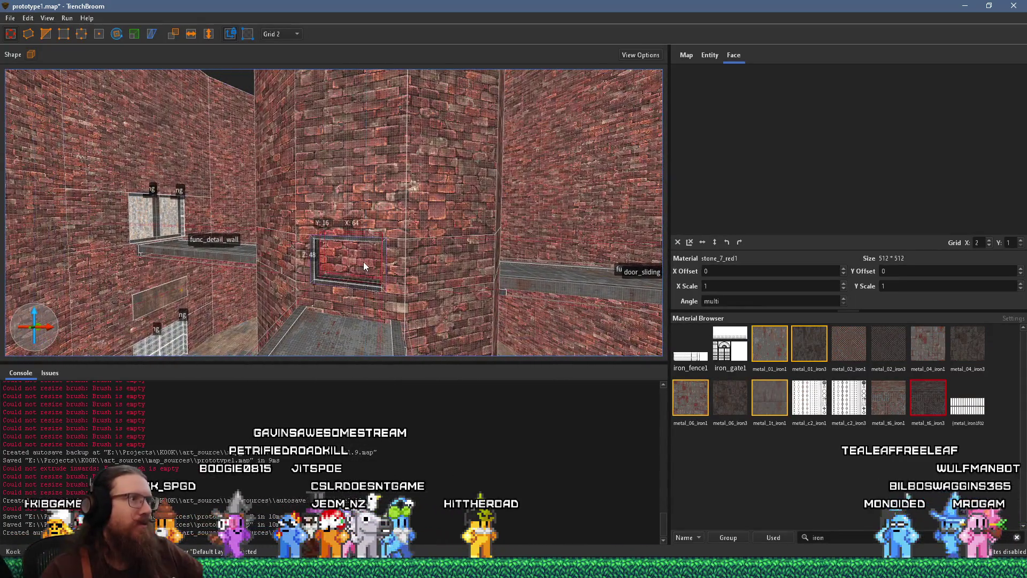
{"action": "key", "text": "Delete"}
{"action": "scroll", "coordinate": [367, 266], "scroll_direction": "down", "scroll_amount": 2}
Inspect the opened recess, selecting the brush right of the frame and the adjacent brick pillar
{"action": "left_click", "coordinate": [367, 266]}
{"action": "scroll", "coordinate": [367, 266], "scroll_direction": "up", "scroll_amount": 2}
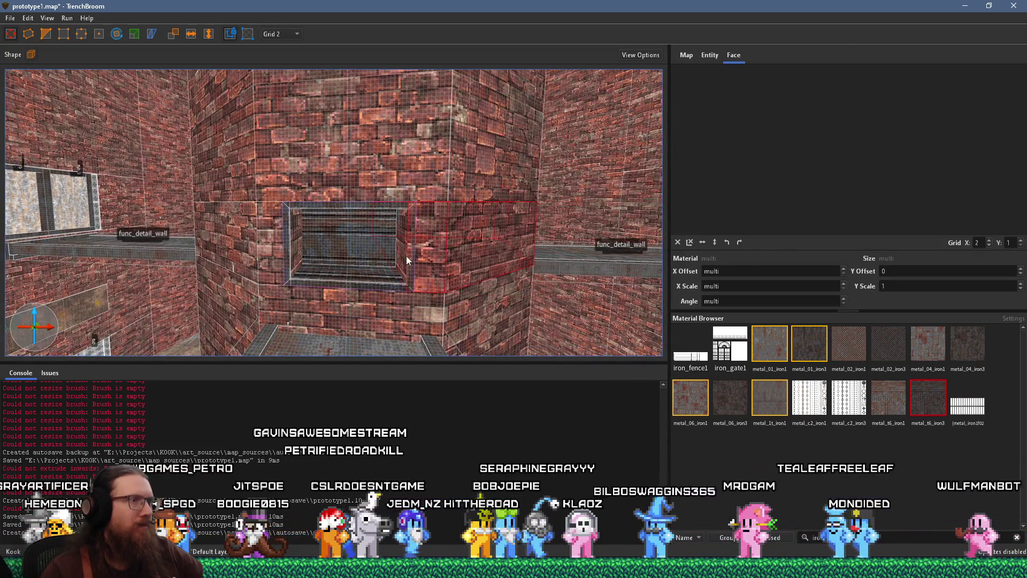
{"action": "scroll", "coordinate": [407, 256], "scroll_direction": "up", "scroll_amount": 2}
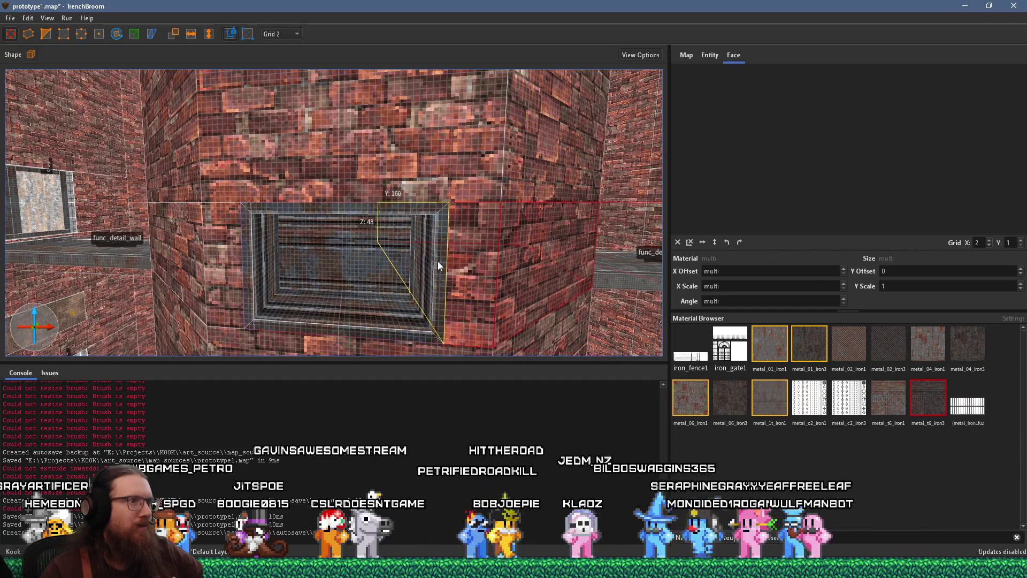
{"action": "key", "text": "Left"}
{"action": "key", "text": "Right"}
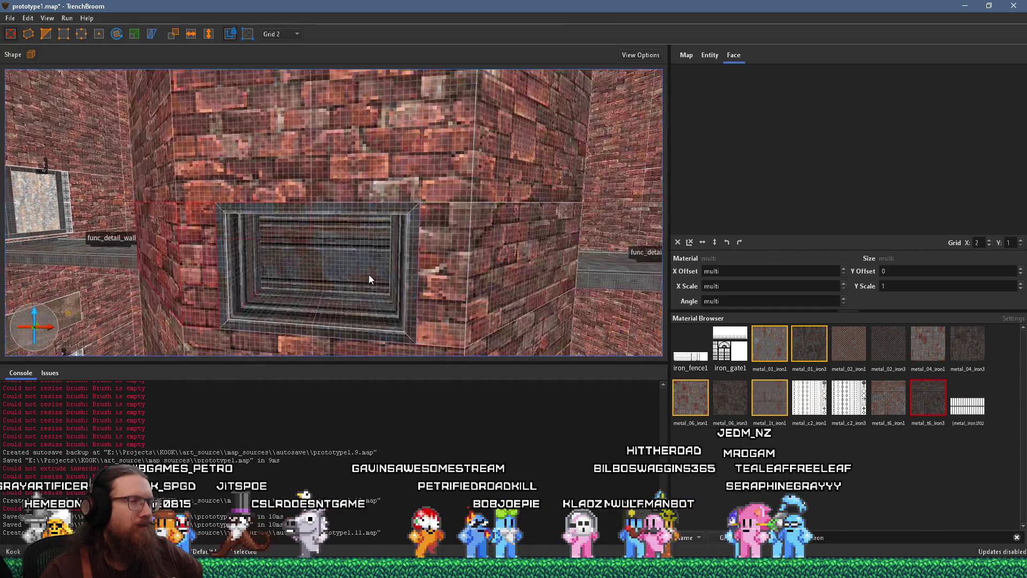
{"action": "key", "text": "Left"}
{"action": "key", "text": "Right"}
{"action": "key", "text": "Down"}
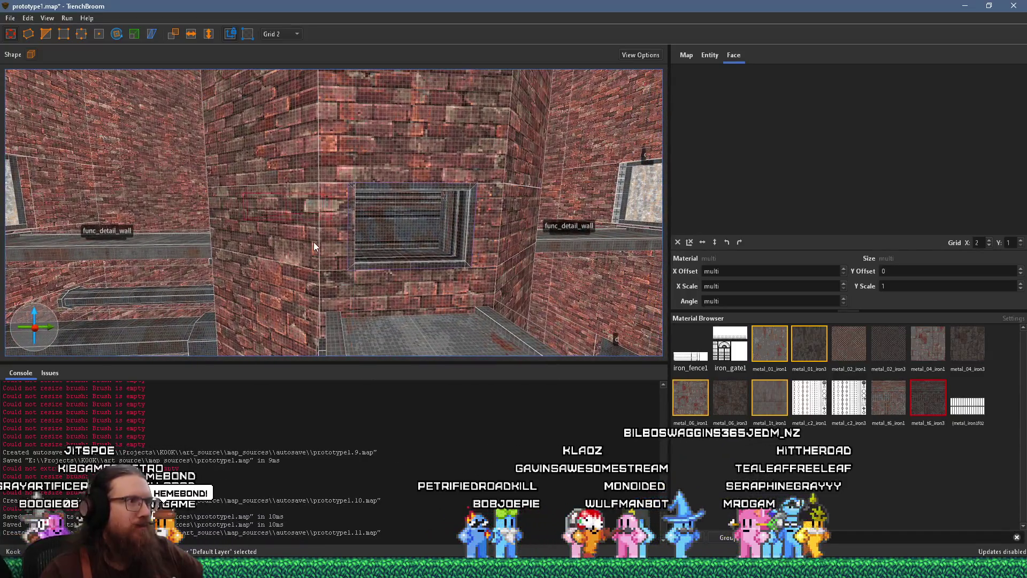
{"action": "scroll", "coordinate": [313, 246], "scroll_direction": "up", "scroll_amount": 3}
{"action": "scroll", "coordinate": [426, 252], "scroll_direction": "up", "scroll_amount": 2}
{"action": "left_click", "coordinate": [459, 251]}
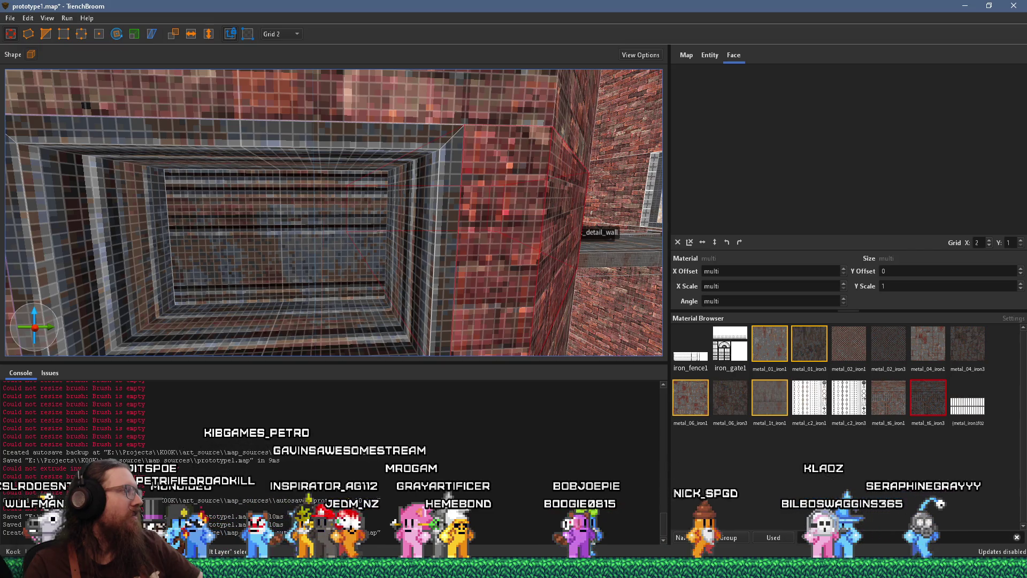
Turn away from the vent grate and select the door_sliding entity
{"action": "scroll", "coordinate": [114, 193], "scroll_direction": "down", "scroll_amount": 5}
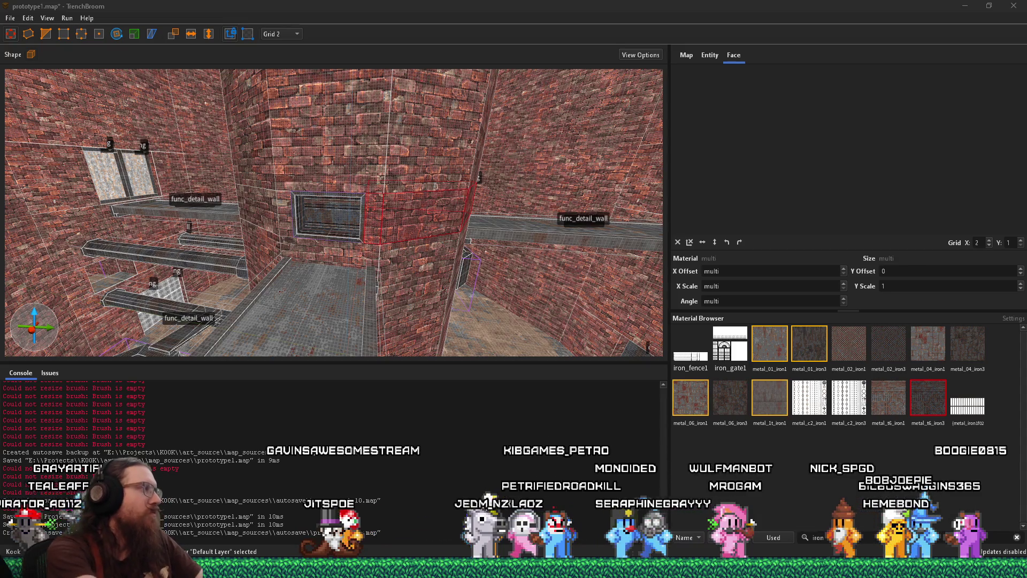
{"action": "scroll", "coordinate": [333, 239], "scroll_direction": "up", "scroll_amount": 5}
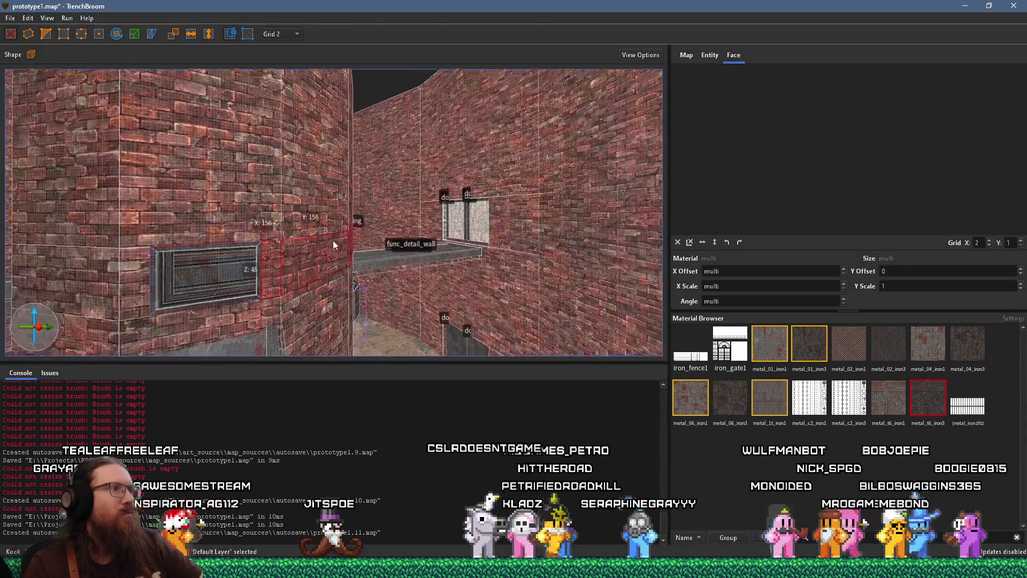
{"action": "mouse_move", "coordinate": [388, 266]}
{"action": "left_mouse_down"}
{"action": "mouse_move", "coordinate": [329, 278]}
{"action": "mouse_move", "coordinate": [142, 265]}
{"action": "mouse_move", "coordinate": [224, 235]}
{"action": "left_mouse_up"}
{"action": "left_click", "coordinate": [219, 205]}
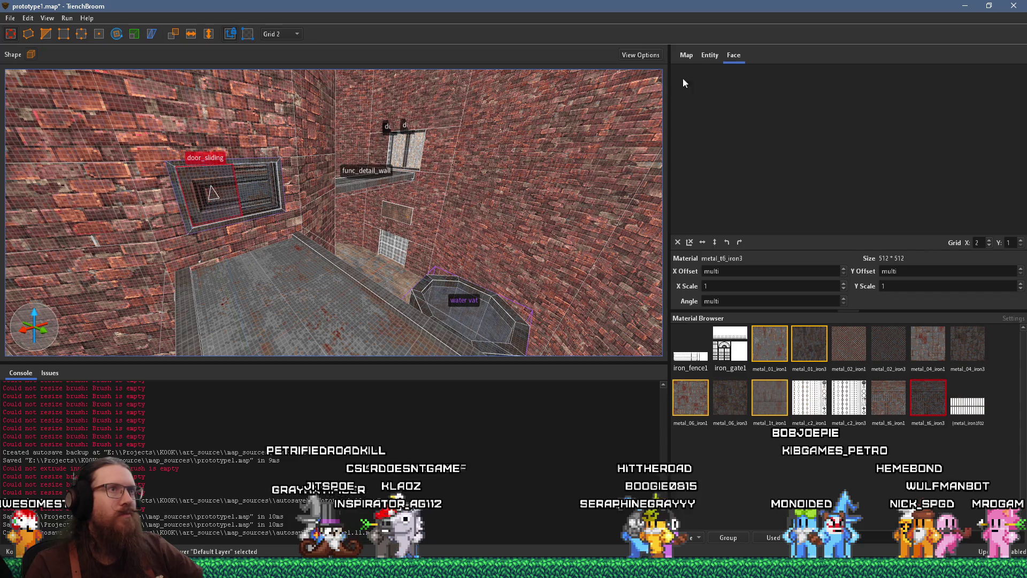
Set the sliding door's delay property to 4
{"action": "left_click", "coordinate": [710, 55]}
{"action": "left_click", "coordinate": [745, 123]}
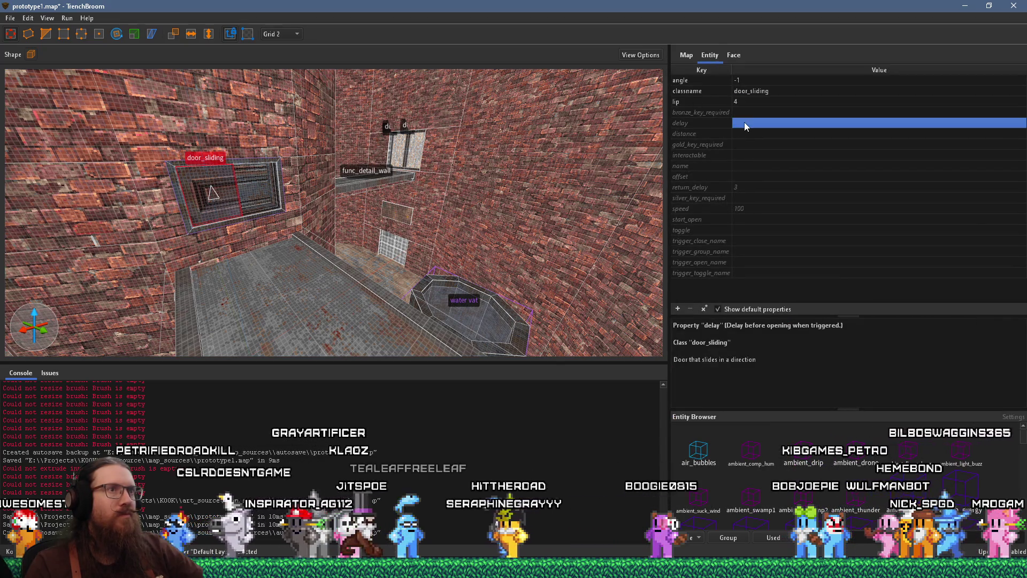
{"action": "left_click", "coordinate": [748, 123]}
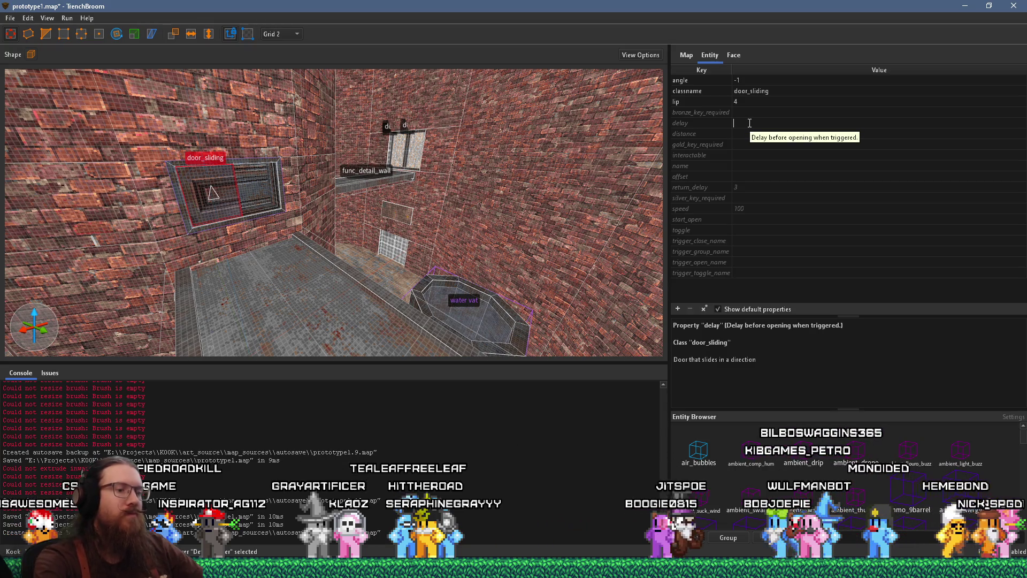
{"action": "type", "text": "3"}
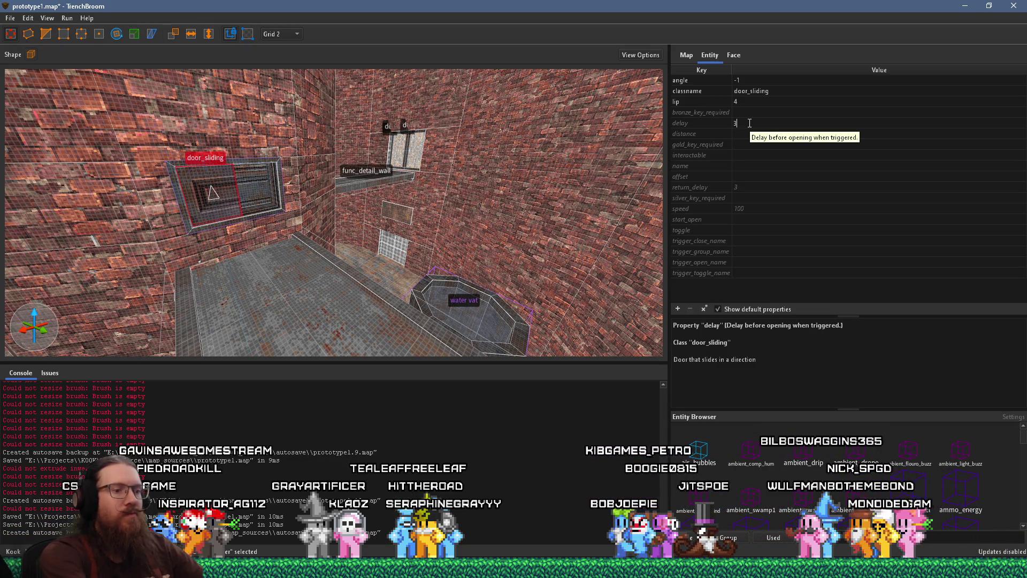
{"action": "key", "text": "BackSpace"}
{"action": "type", "text": "4"}
{"action": "key", "text": "Return"}
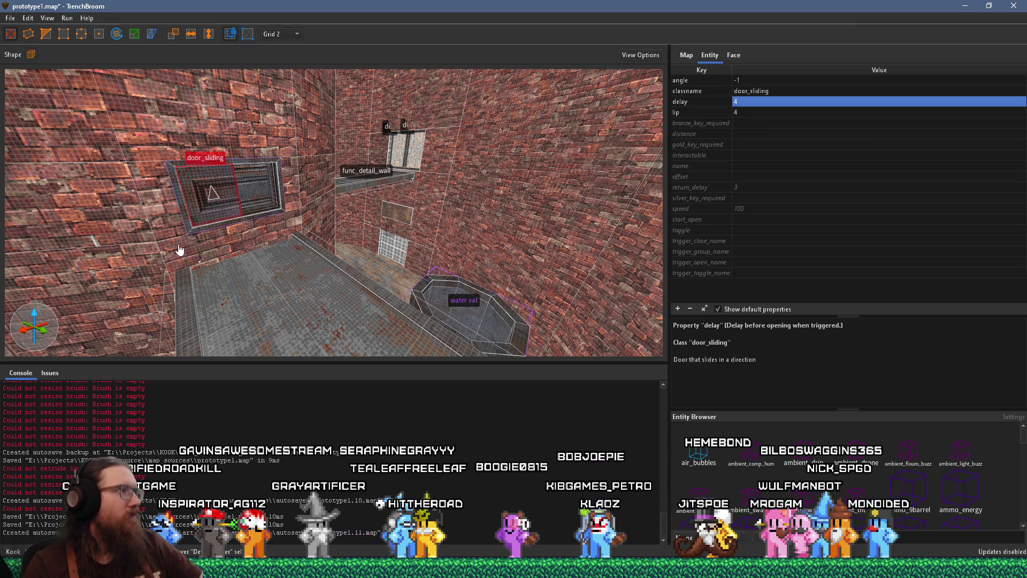
Select the floor sliding door and copy its trigger_close_name value
{"action": "key", "text": "w"}
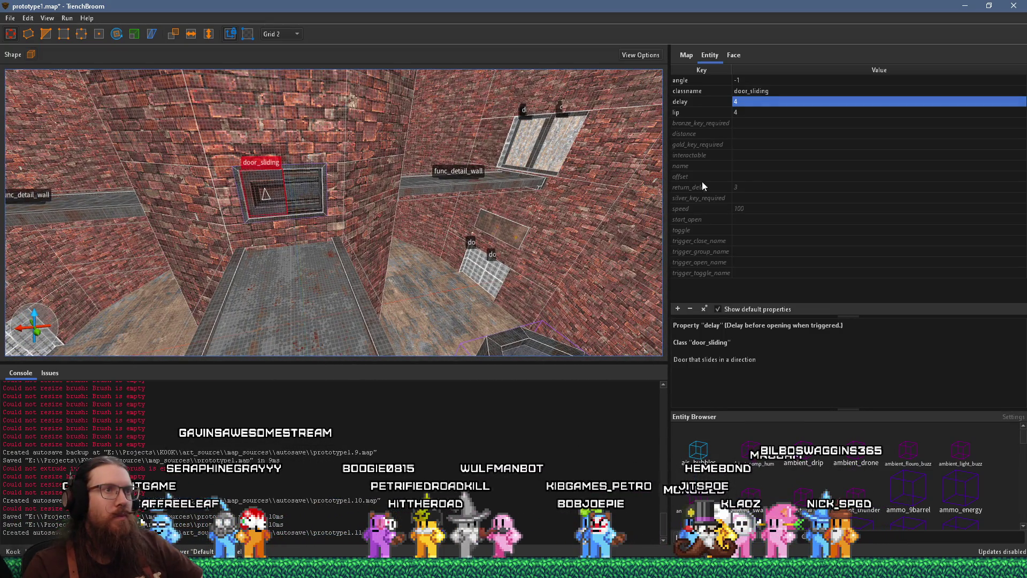
{"action": "left_click_drag", "start_coordinate": [642, 209], "coordinate": [412, 207]}
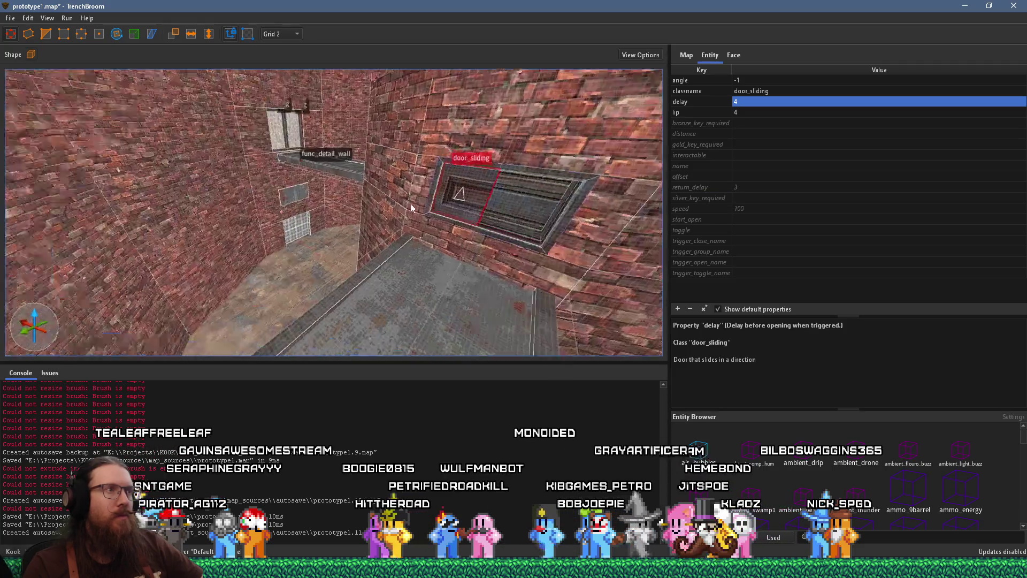
{"action": "key", "text": "w"}
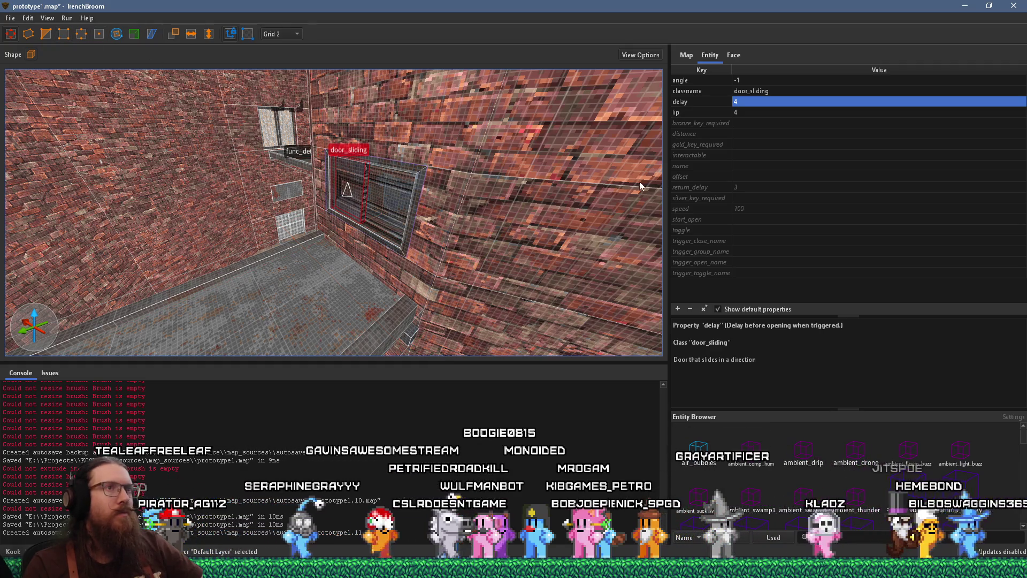
{"action": "left_click", "coordinate": [367, 278]}
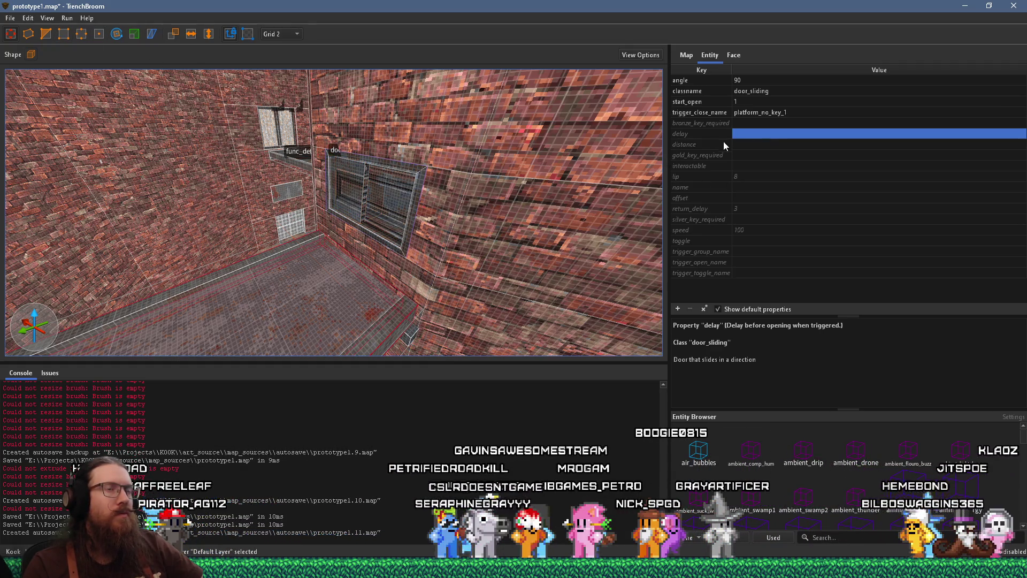
{"action": "double_click", "coordinate": [786, 113]}
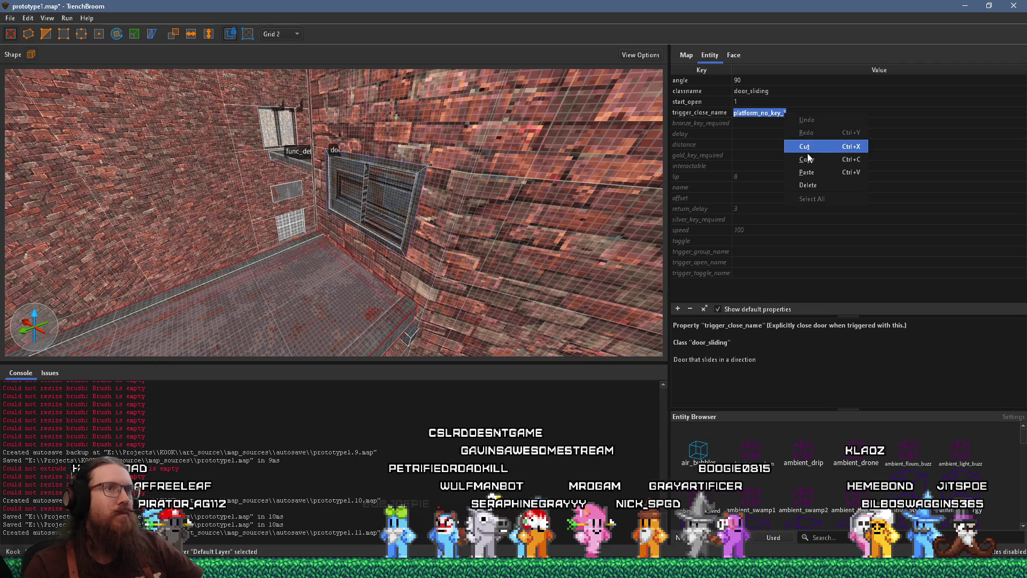
Paste platform_no_key_1 into the wall door's trigger_open_name and save the map
{"action": "left_click", "coordinate": [359, 197]}
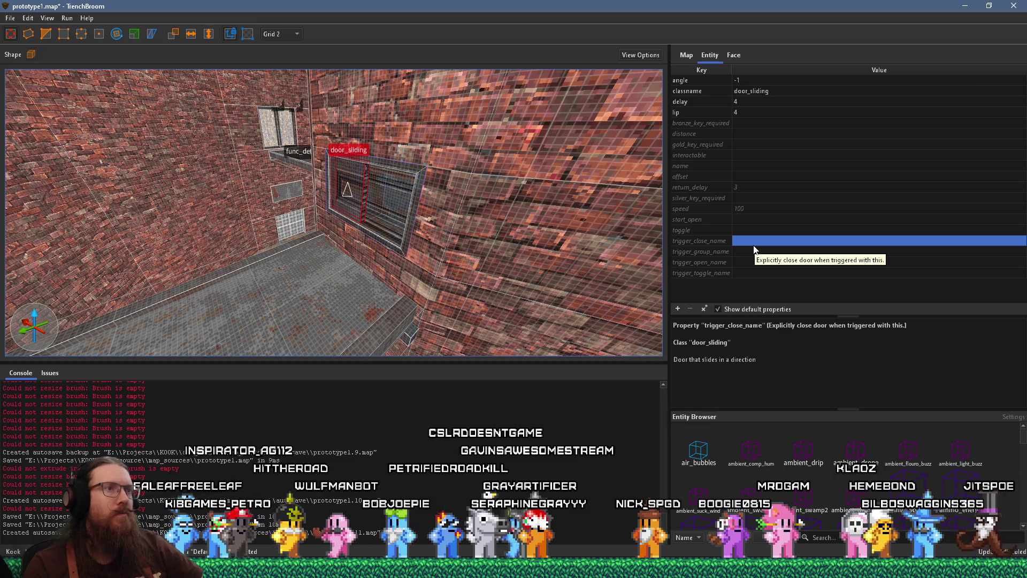
{"action": "double_click", "coordinate": [748, 262]}
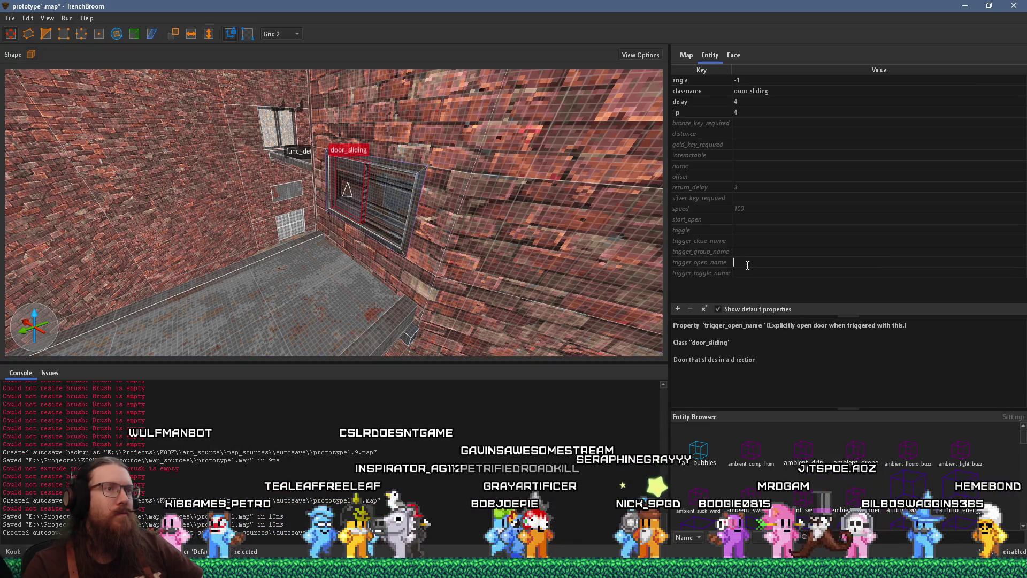
{"action": "right_click", "coordinate": [748, 265]}
{"action": "left_click", "coordinate": [779, 328]}
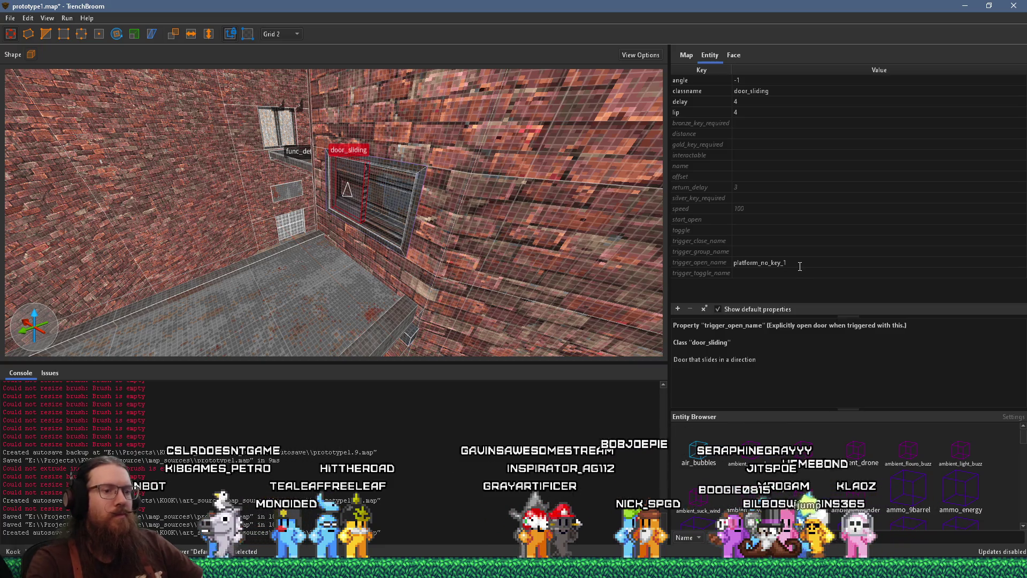
{"action": "key", "text": "Return"}
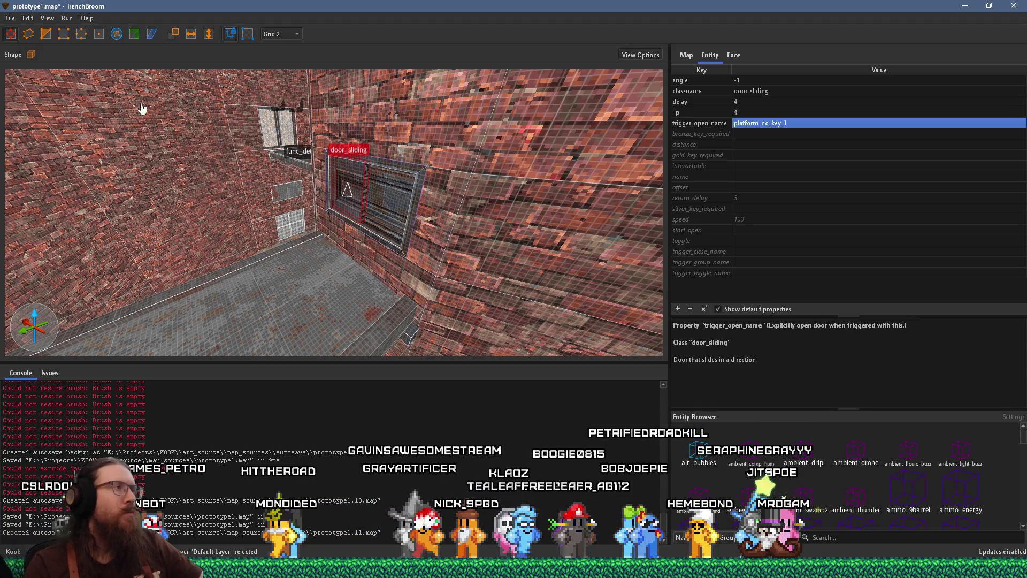
{"action": "left_click", "coordinate": [11, 19]}
{"action": "left_click", "coordinate": [32, 71]}
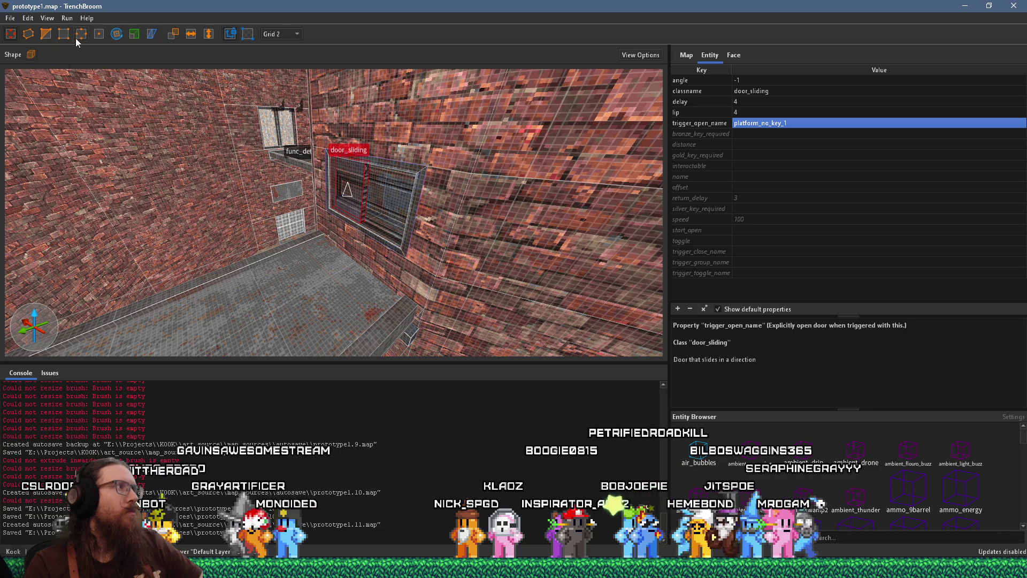
Compile the prototype1 map and run the game from Godot
{"action": "left_click", "coordinate": [67, 18]}
{"action": "left_click", "coordinate": [86, 28]}
{"action": "left_click", "coordinate": [652, 428]}
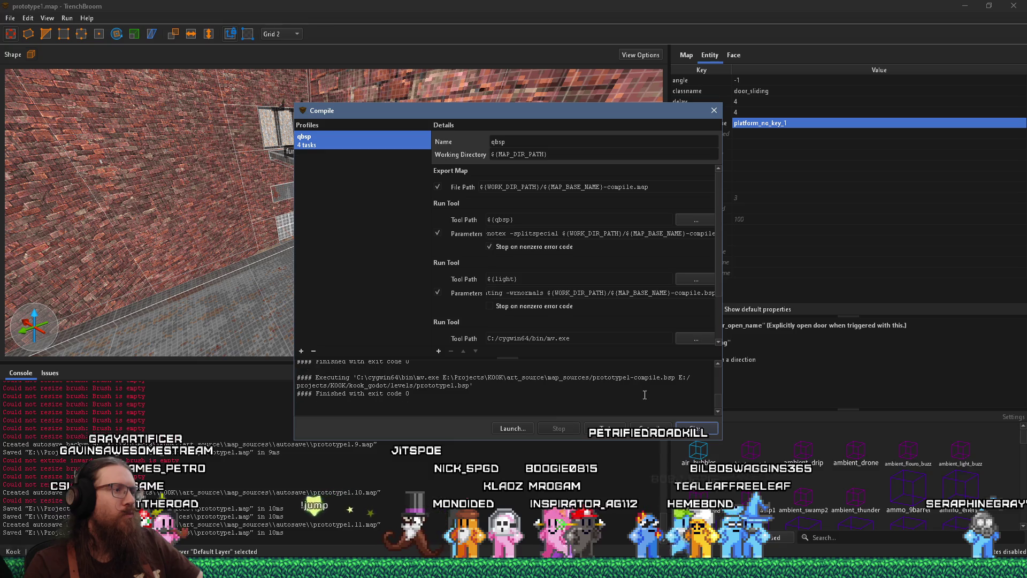
{"action": "left_click", "coordinate": [697, 429]}
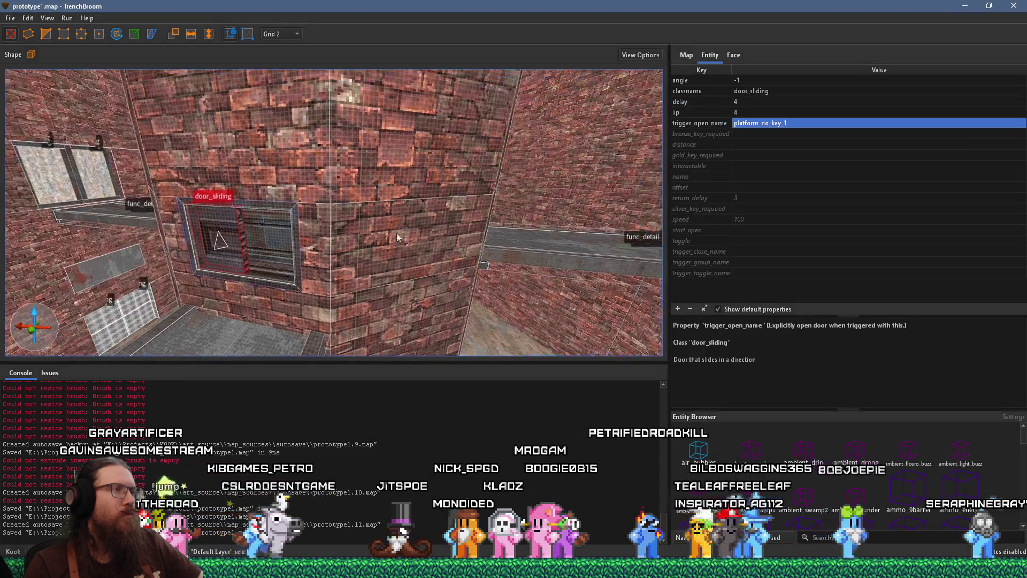
{"action": "key", "text": "alt+Tab"}
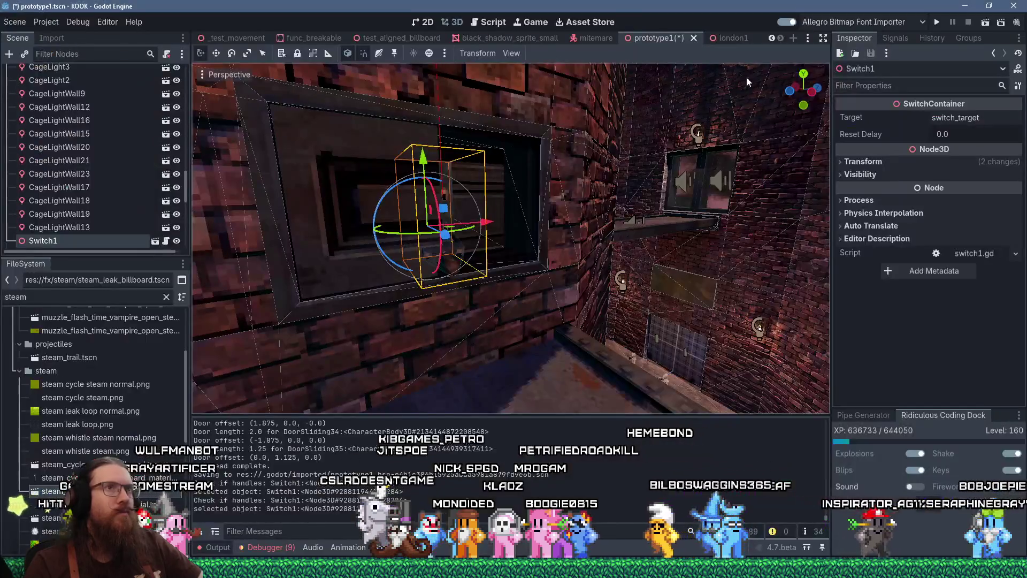
{"action": "left_click", "coordinate": [937, 25]}
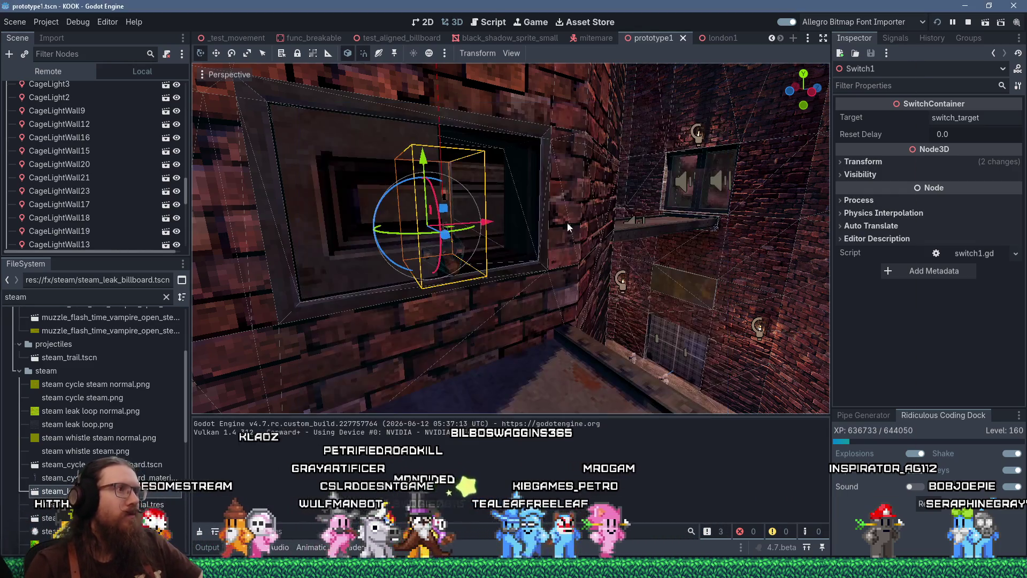
Deselect the door in TrenchBroom and check that the face material is metal_t6_iron3
{"action": "key", "text": "alt+Tab"}
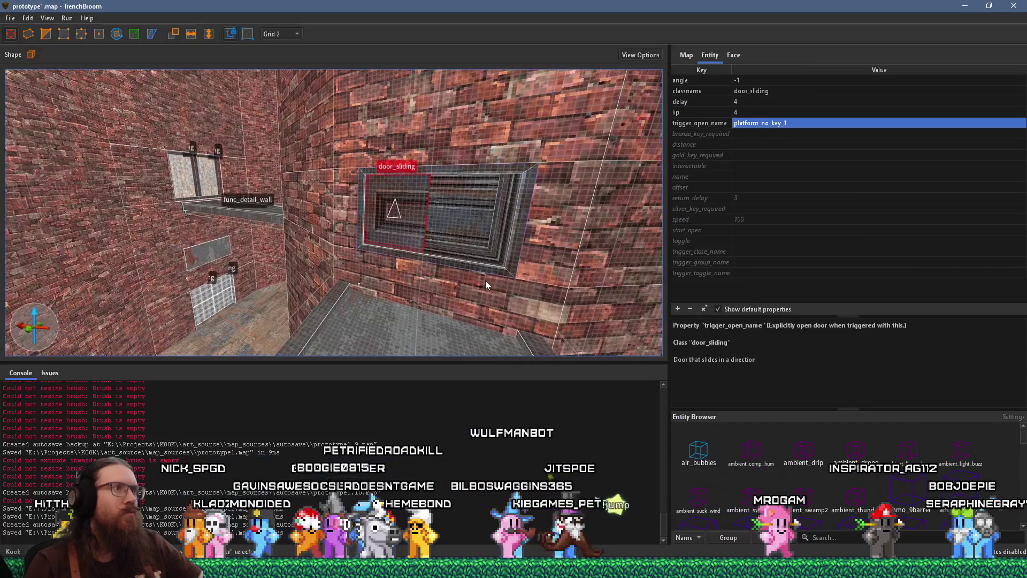
{"action": "key", "text": "Escape"}
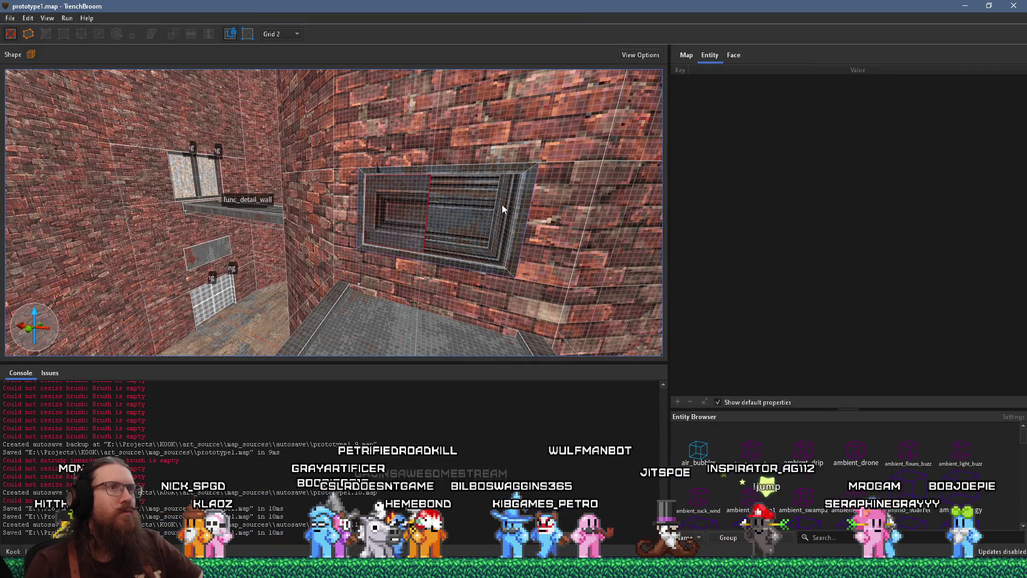
{"action": "left_click", "coordinate": [736, 54]}
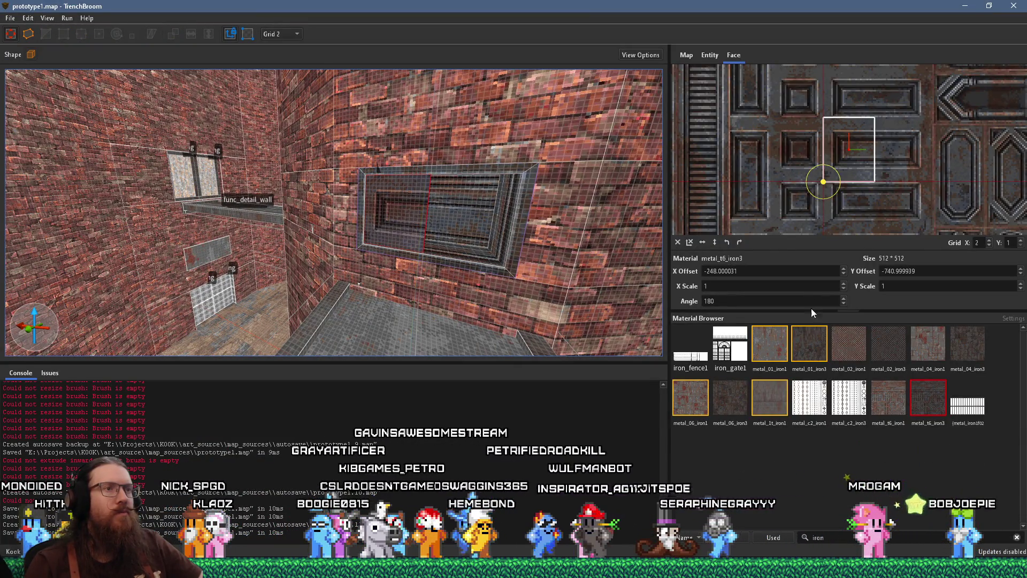
{"action": "key", "text": "alt+Tab"}
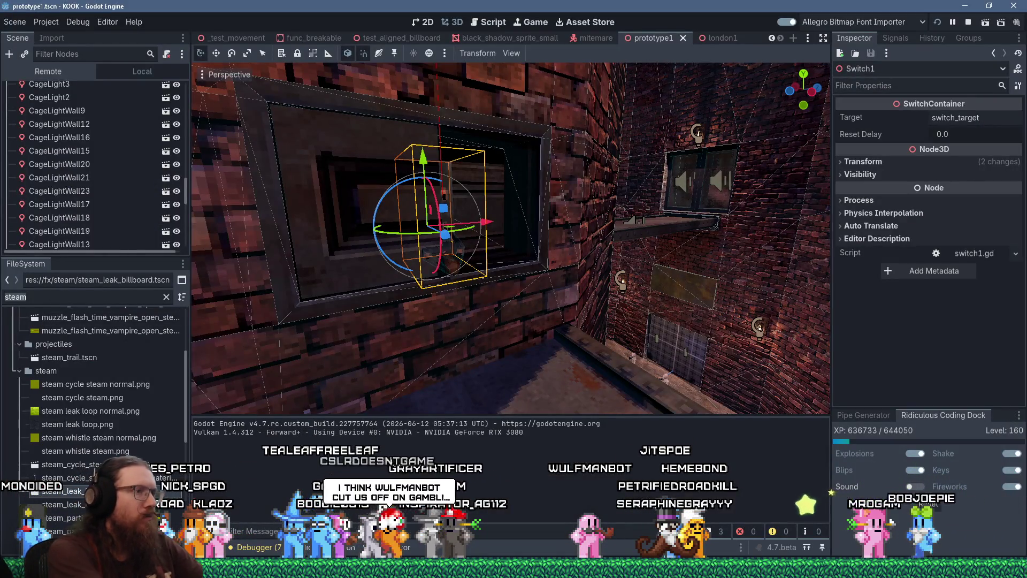
Filter FileSystem to metal_t6 and show metal_t6_brass2's shader parameters, with Heightmap Scale 32.0
{"action": "type", "text": "metal"}
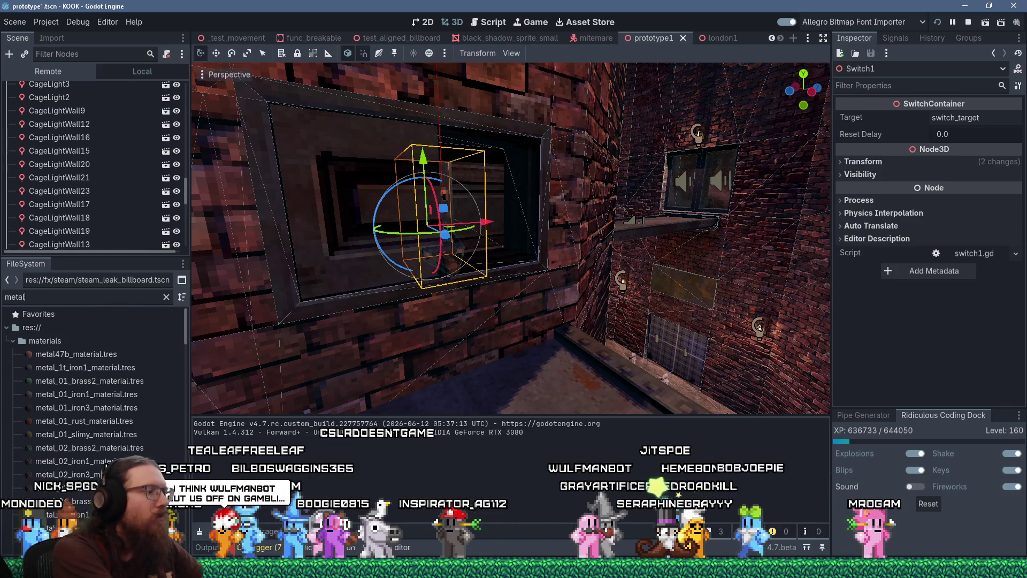
{"action": "type", "text": "_t6"}
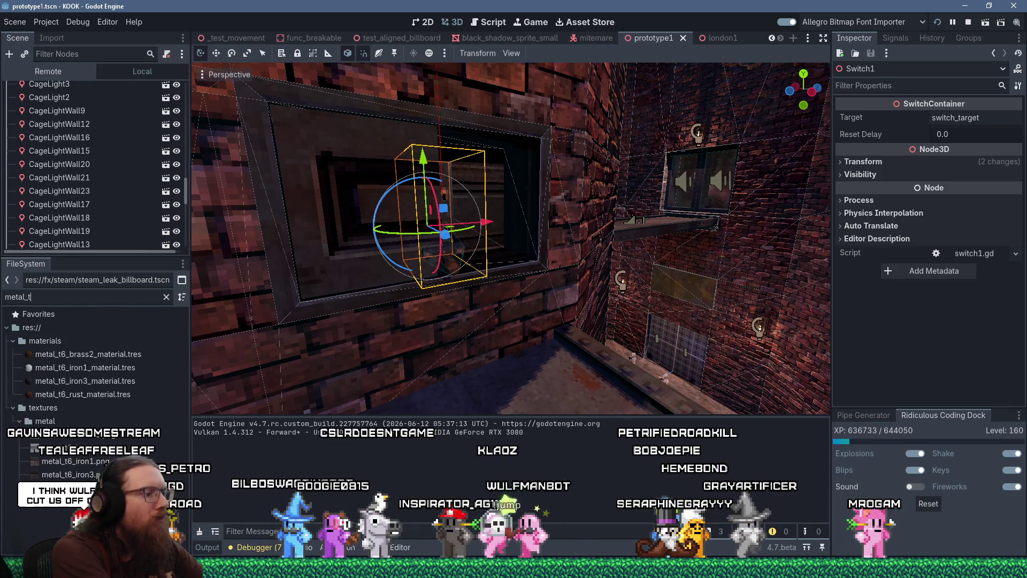
{"action": "left_click", "coordinate": [68, 357]}
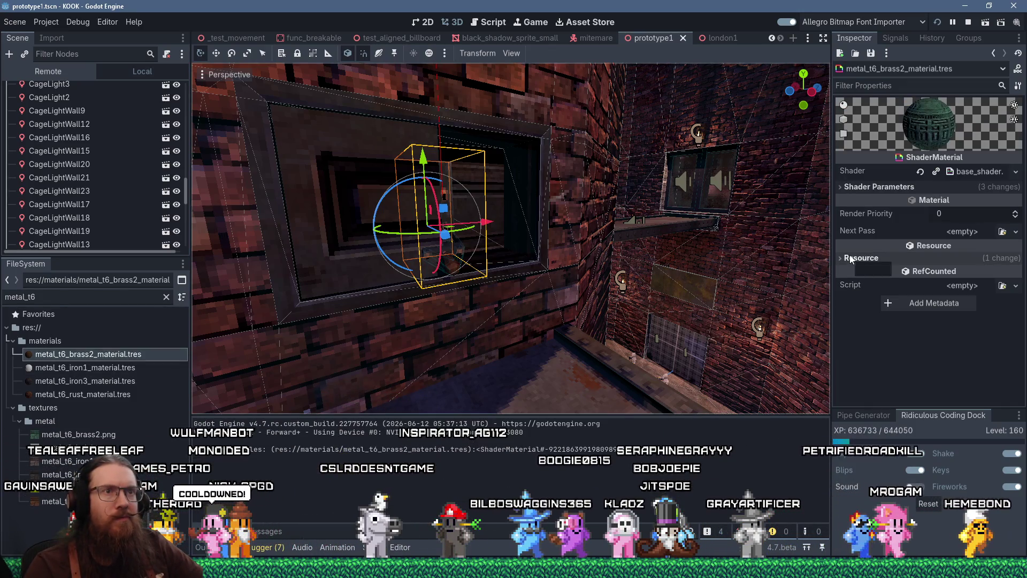
{"action": "left_click", "coordinate": [859, 188]}
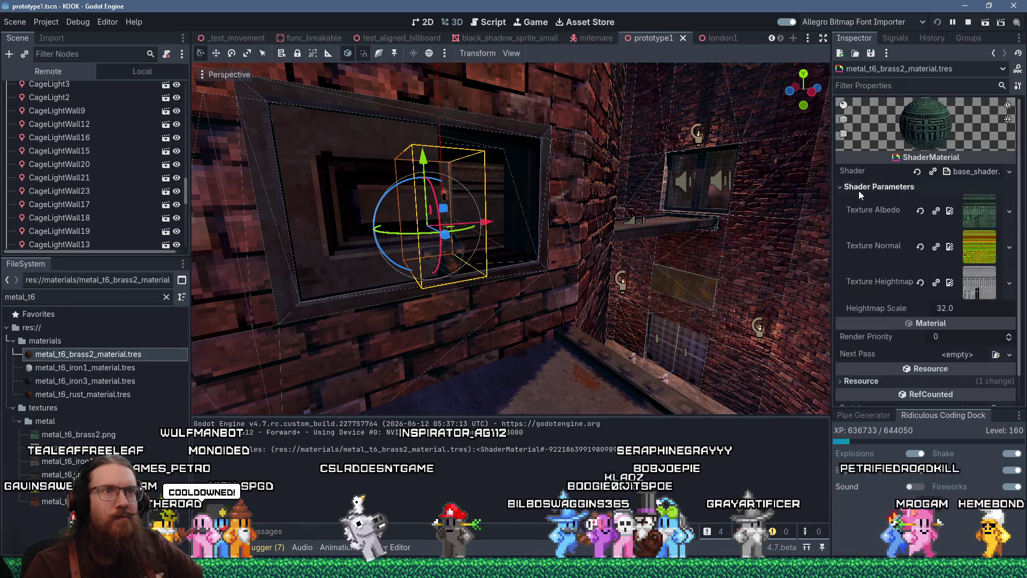
Set Heightmap Scale to 16 on metal_t6_brass2 and metal_t6_iron1
{"action": "left_click", "coordinate": [961, 309]}
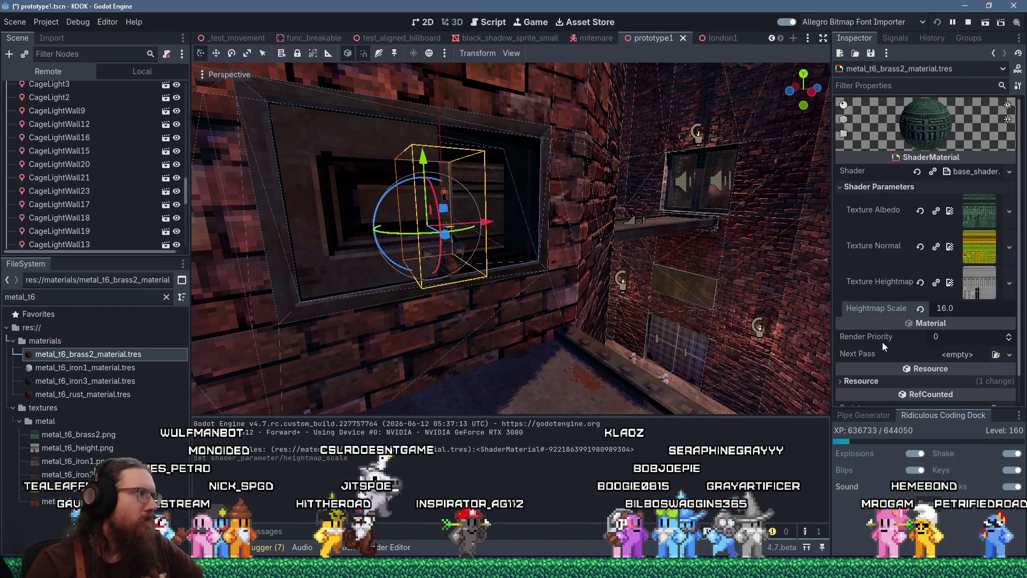
{"action": "key", "text": "Down"}
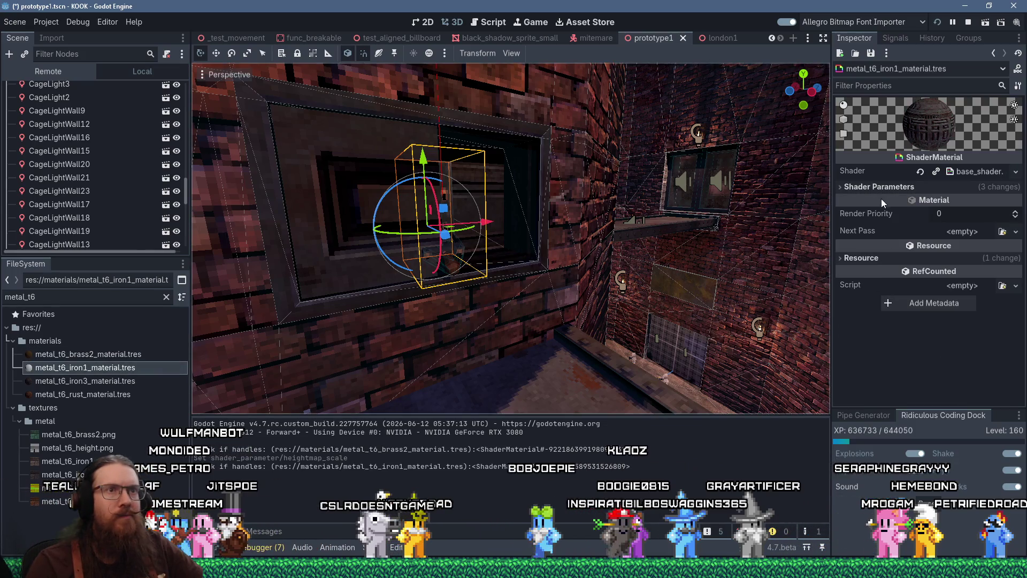
{"action": "left_click", "coordinate": [851, 187]}
{"action": "left_click", "coordinate": [976, 310]}
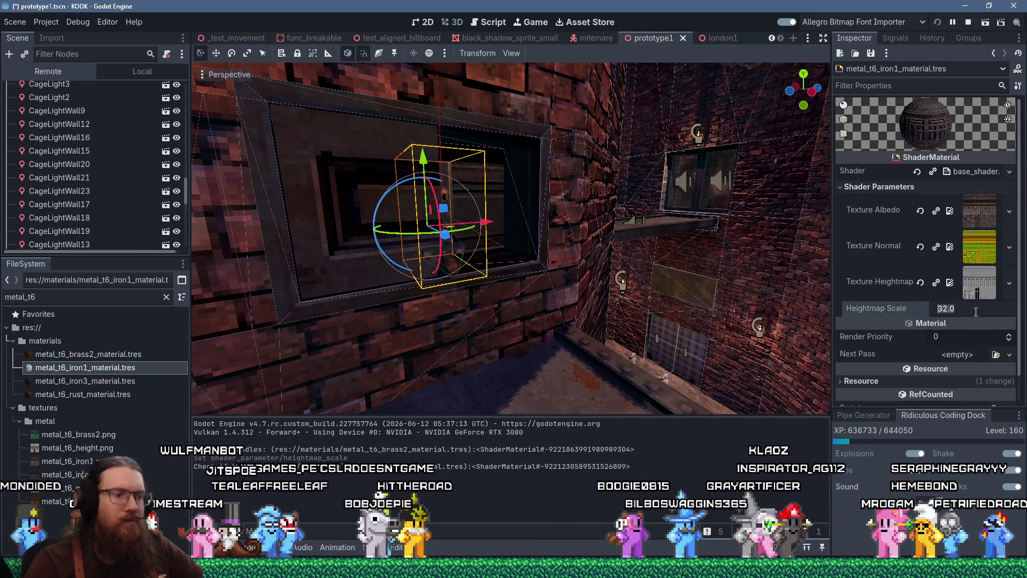
{"action": "type", "text": "16"}
{"action": "key", "text": "Return"}
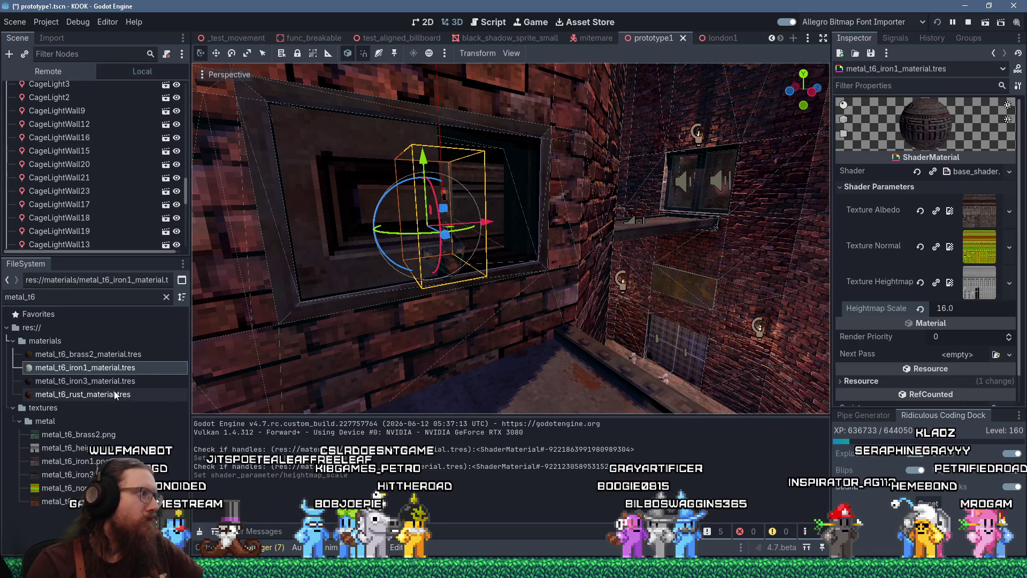
Set metal_t6_iron3's Heightmap Scale to 16
{"action": "left_click", "coordinate": [115, 380]}
{"action": "left_click", "coordinate": [851, 187]}
{"action": "left_click", "coordinate": [955, 309]}
{"action": "type", "text": "16"}
{"action": "key", "text": "Return"}
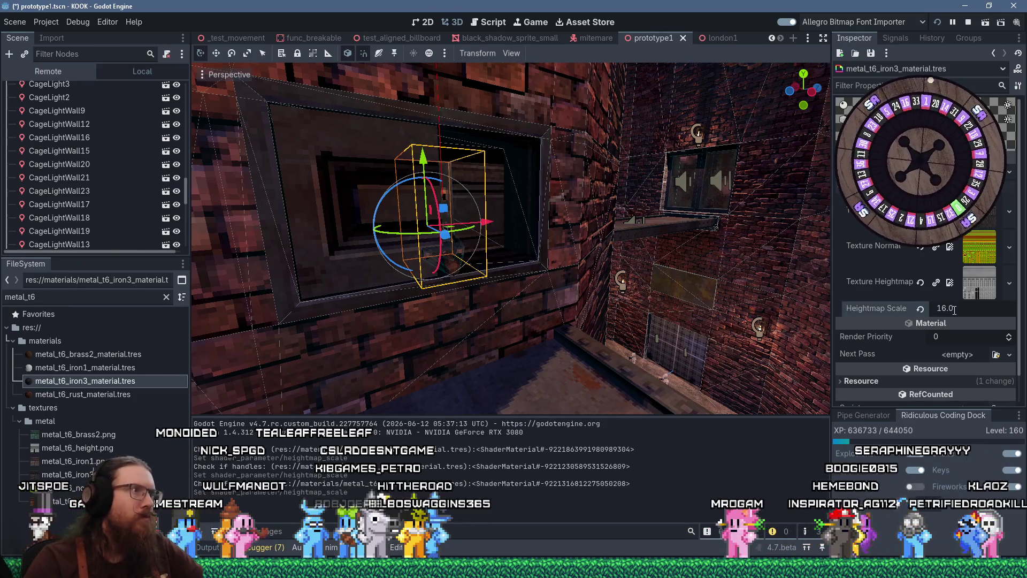
Set metal_t6_rust's Heightmap Scale to 16 and save the scene
{"action": "left_click", "coordinate": [83, 394]}
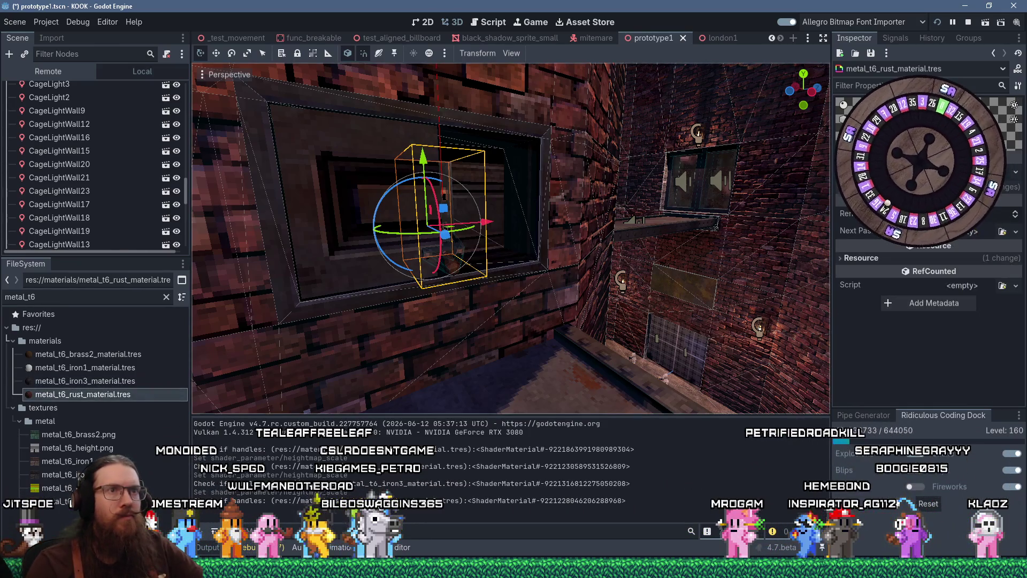
{"action": "left_click", "coordinate": [856, 186]}
{"action": "left_click", "coordinate": [970, 311]}
{"action": "type", "text": "16"}
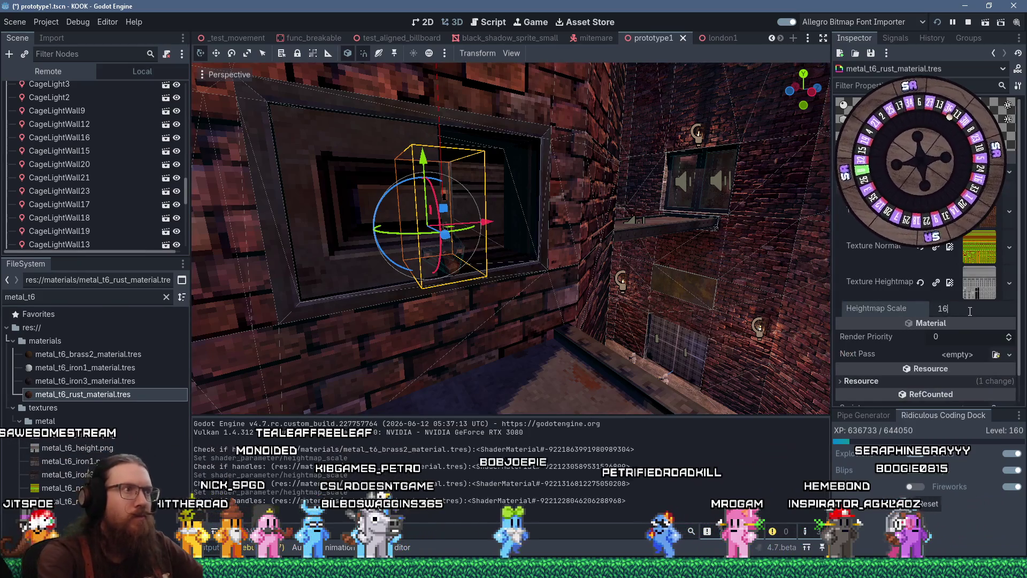
{"action": "key", "text": "Return"}
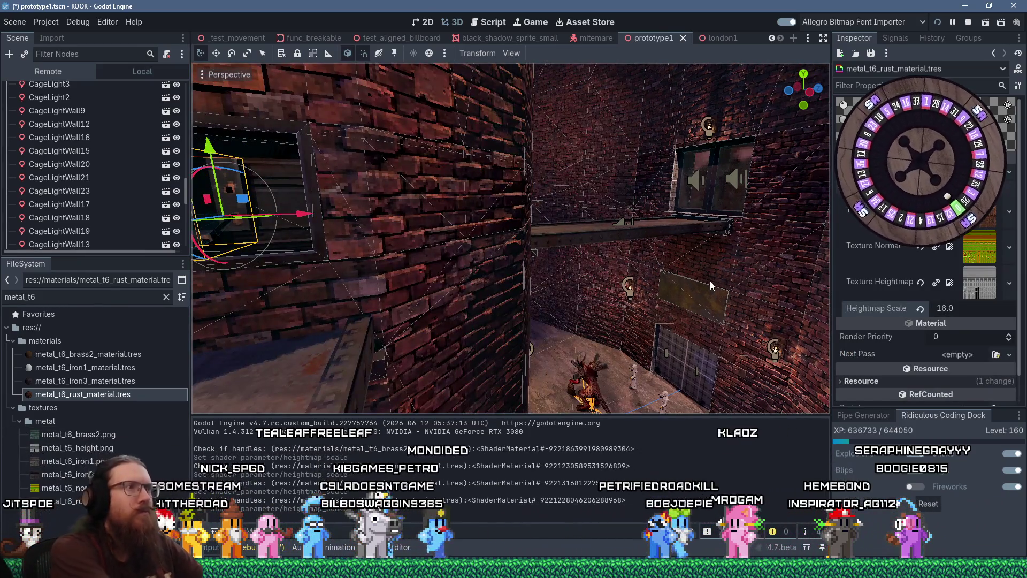
{"action": "key", "text": "ctrl+s"}
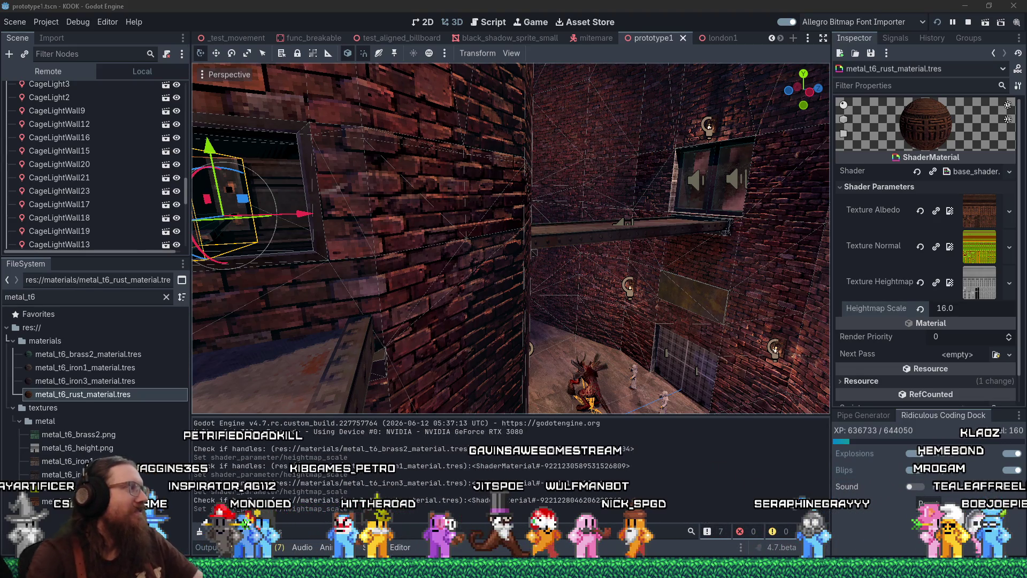
Bring up the window switcher to return to the running game
{"action": "key", "text": "alt+Tab"}
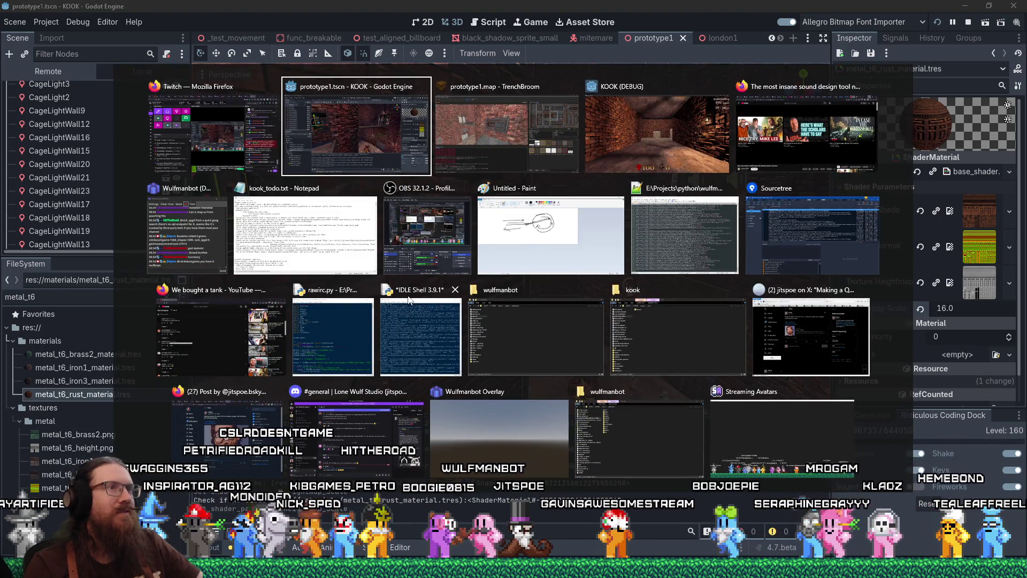
Walk the brick corridor, firing the revolver, and pick up the shotgun
{"action": "key", "text": "w"}
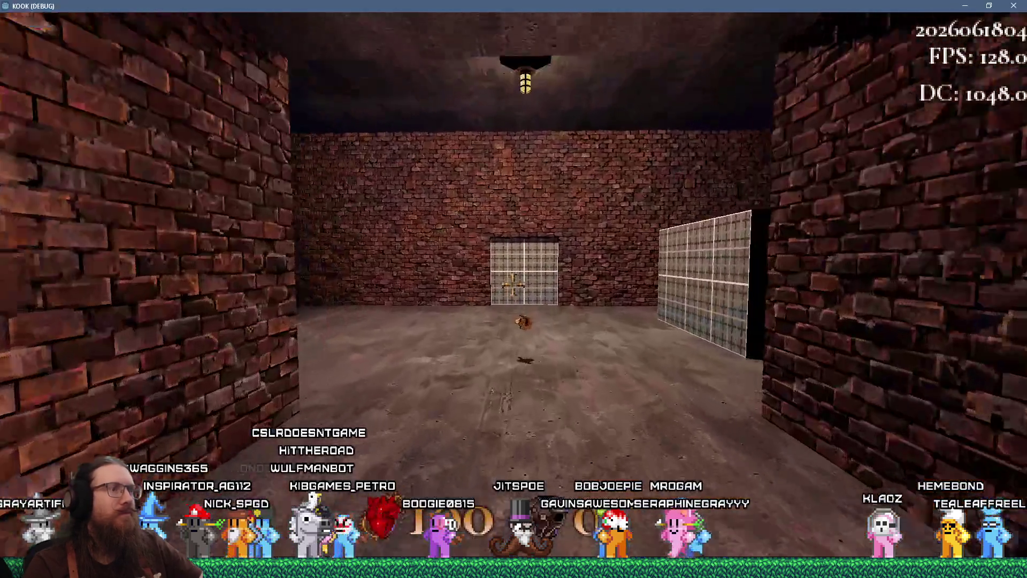
{"action": "key", "text": "w"}
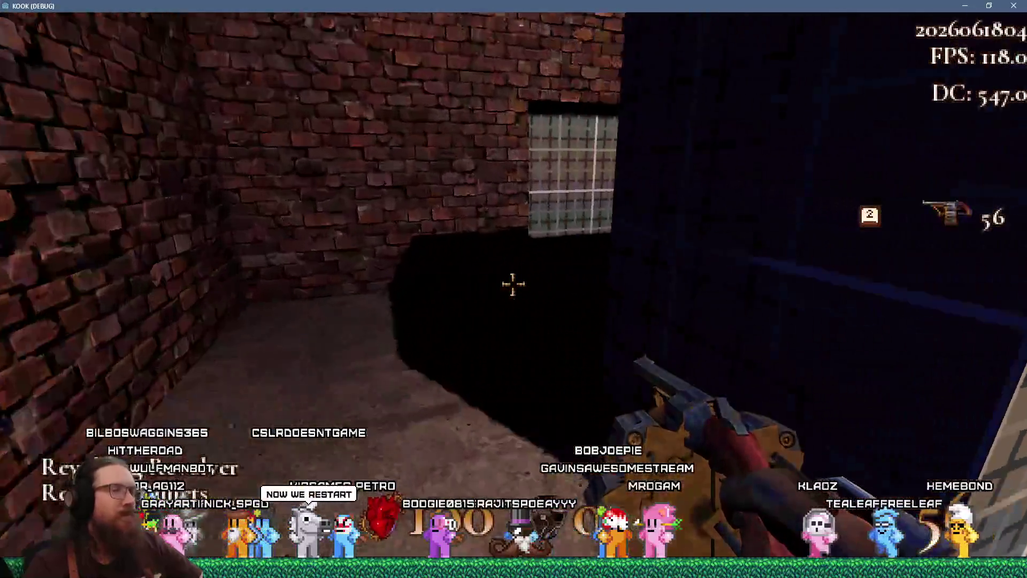
{"action": "key", "text": "w"}
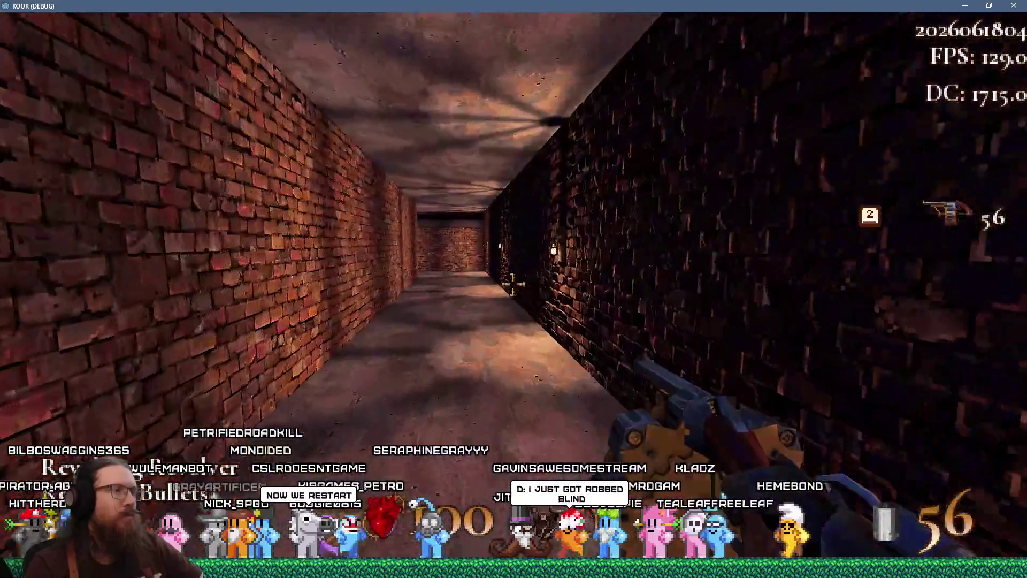
{"action": "key", "text": "w"}
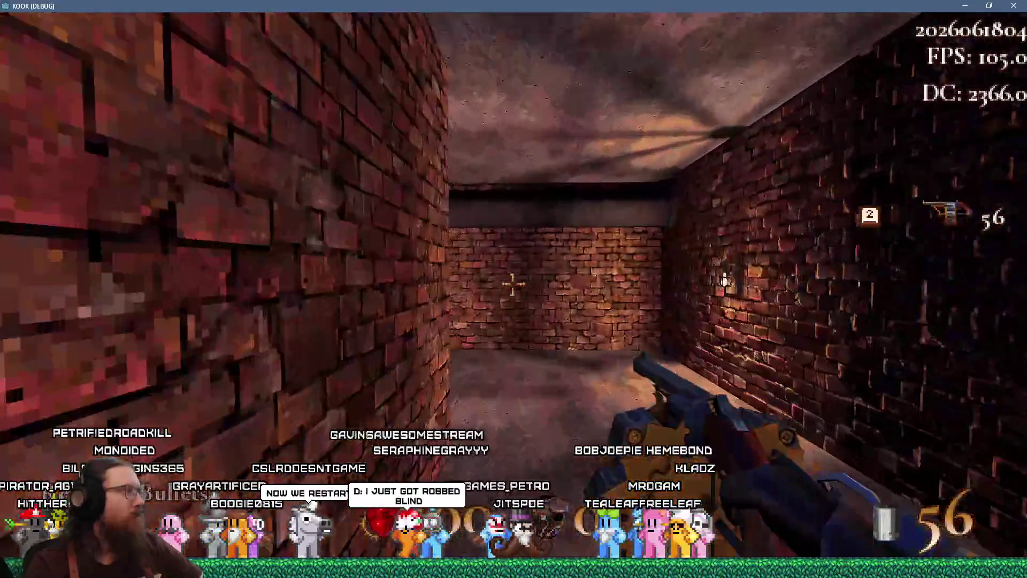
{"action": "key", "text": "w"}
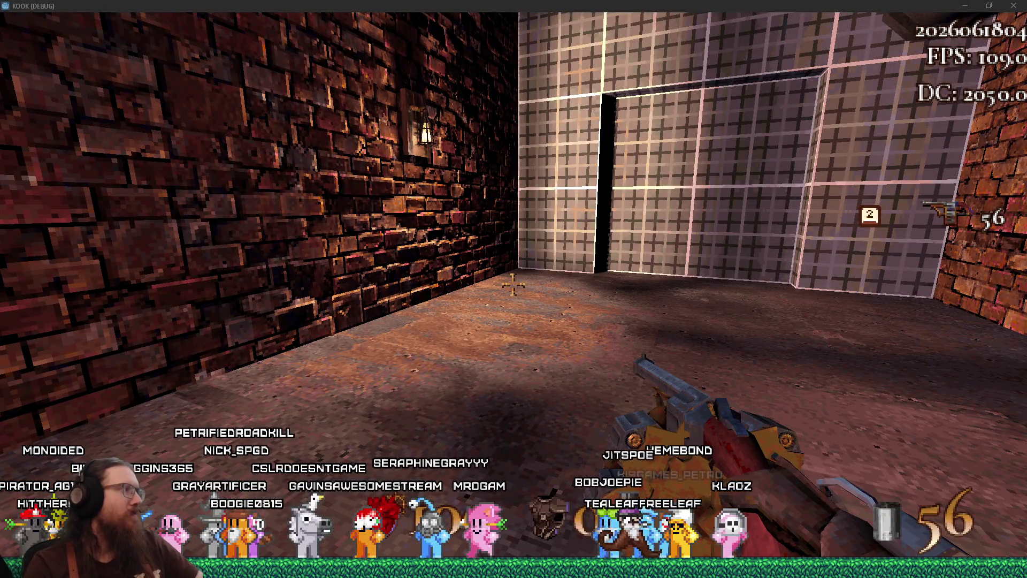
{"action": "left_click", "coordinate": [271, 302]}
{"action": "key", "text": "w"}
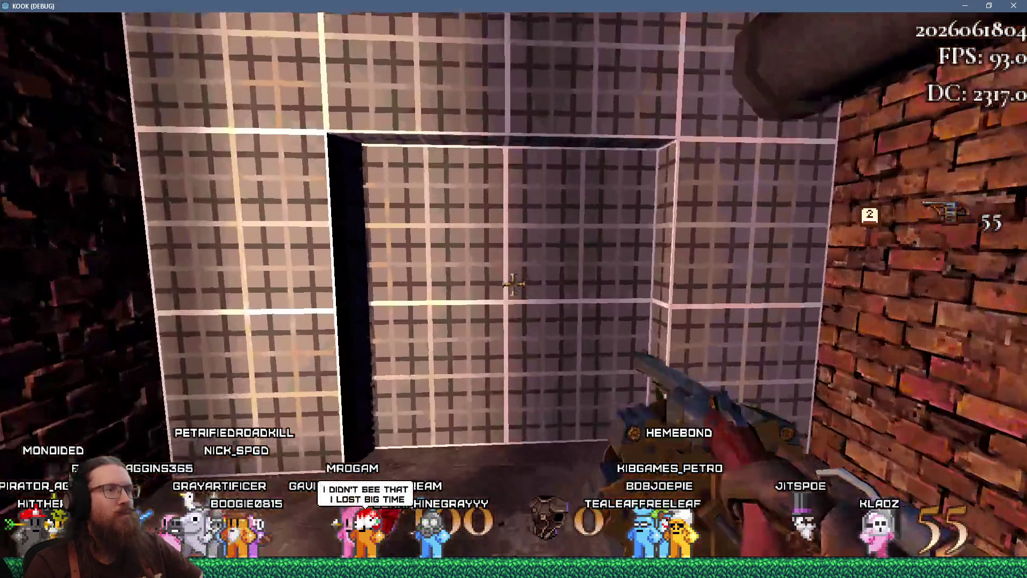
{"action": "key", "text": "w"}
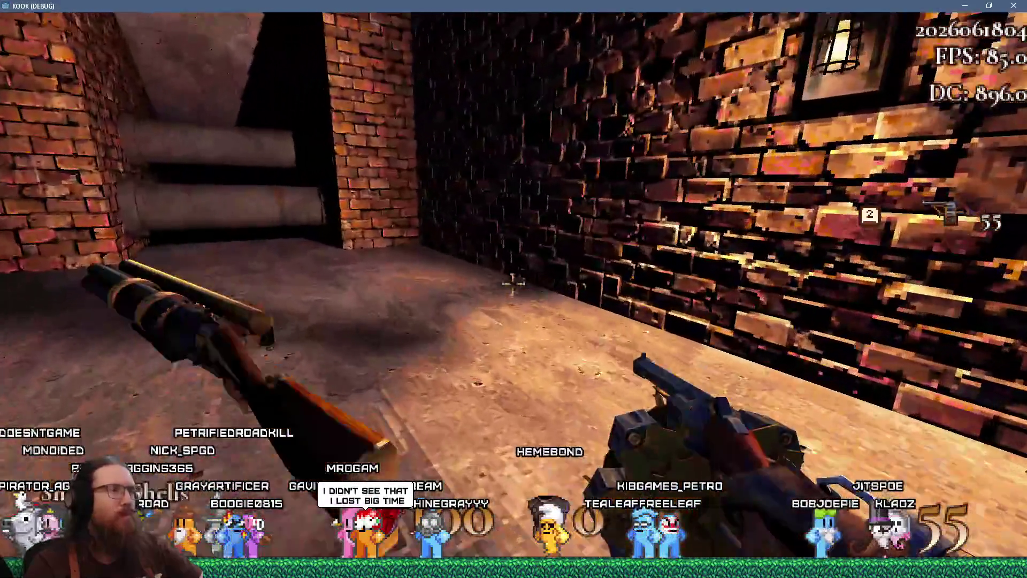
Shoot the enemies in the dark corridor and by the pillar with the shotgun
{"action": "key", "text": "3"}
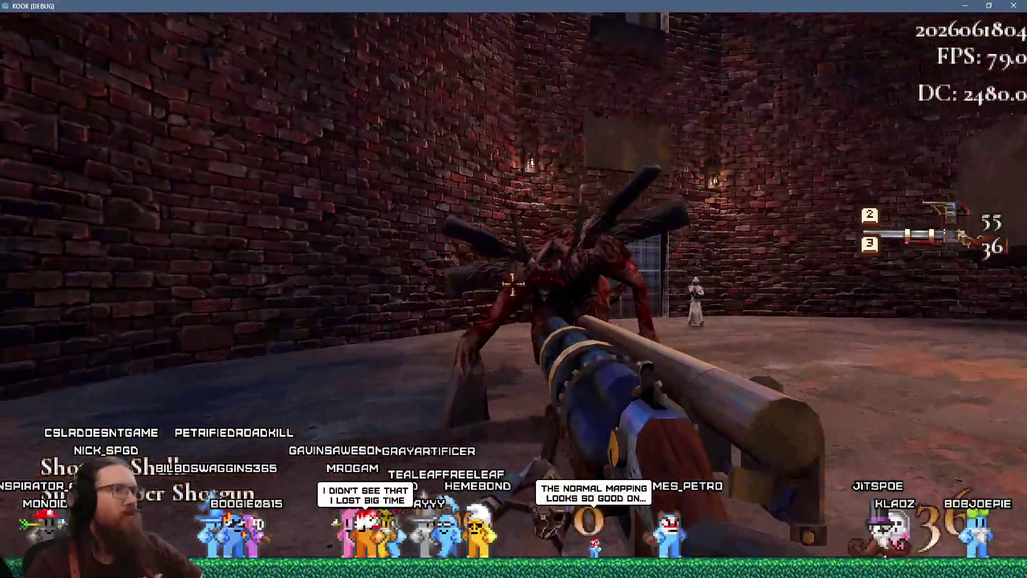
{"action": "left_click", "coordinate": [513, 284]}
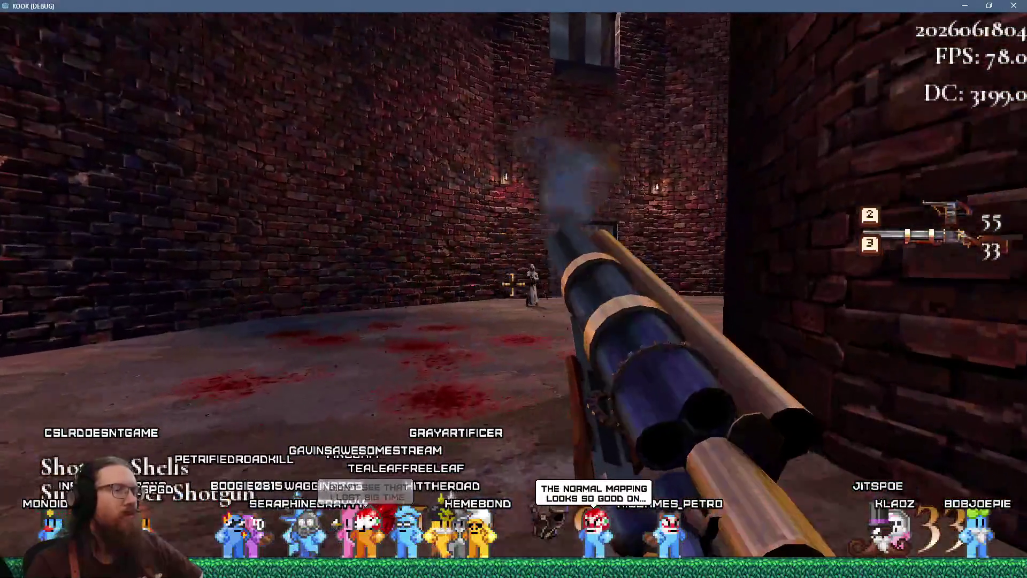
{"action": "key", "text": "w"}
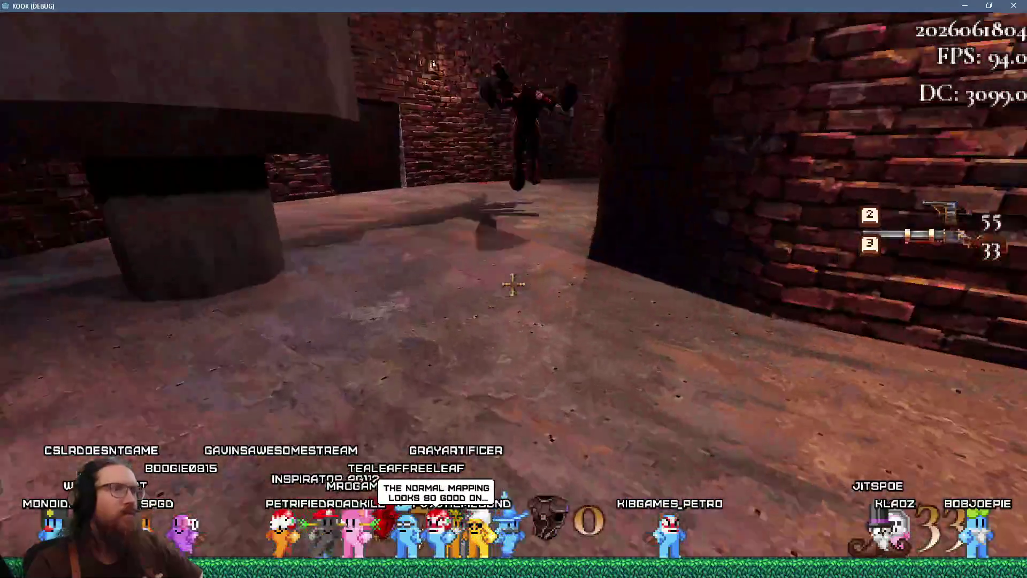
{"action": "left_click", "coordinate": [513, 285]}
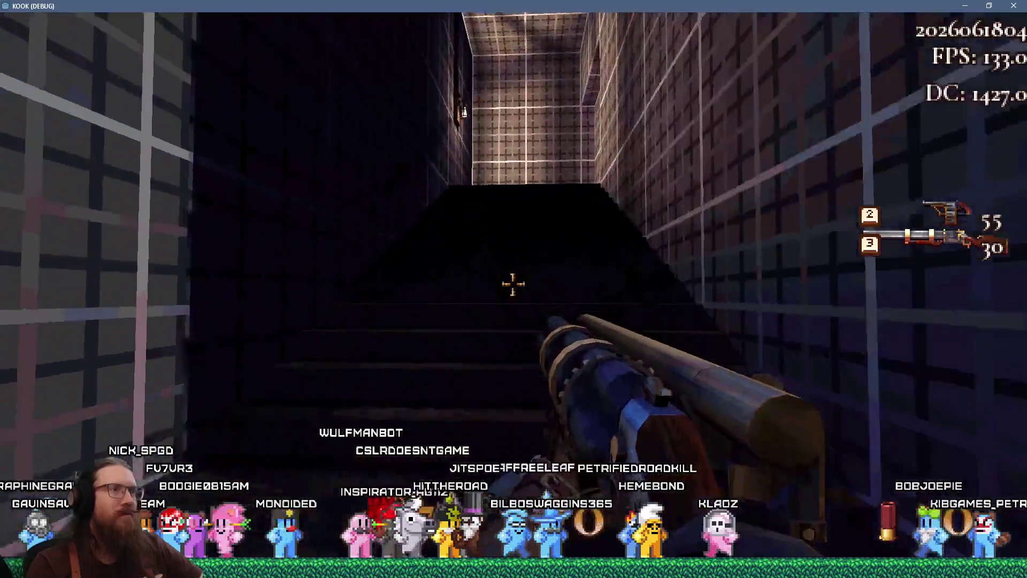
Open the grid door and walk through to the brick tower's wall vent
{"action": "key", "text": "e"}
{"action": "key", "text": "w"}
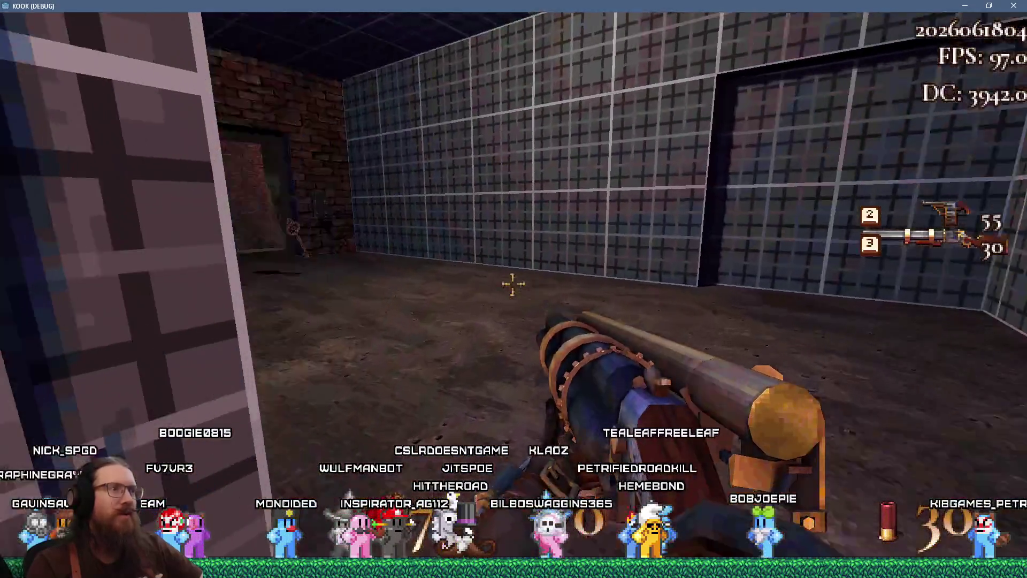
{"action": "key", "text": "w"}
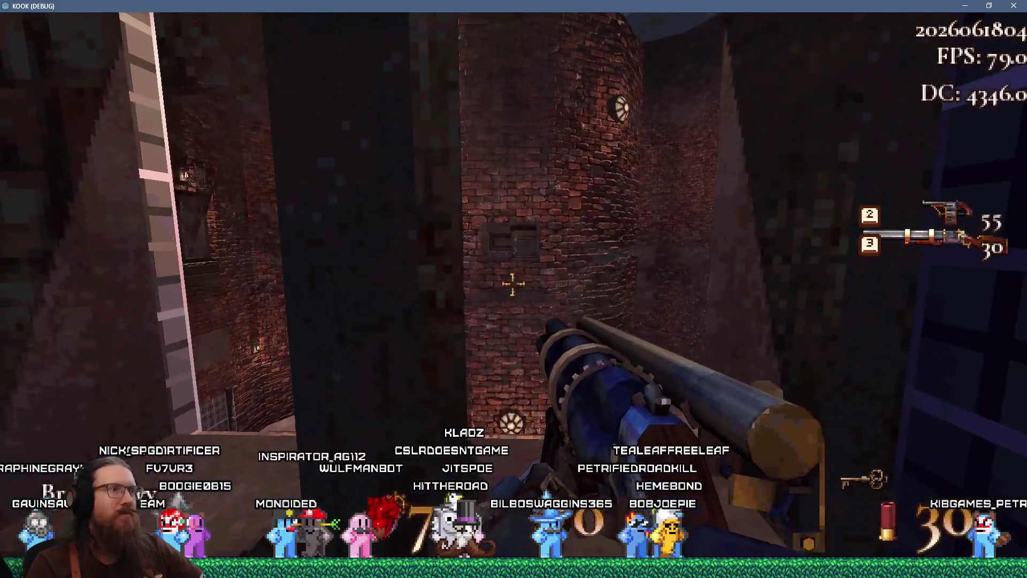
{"action": "key", "text": "s"}
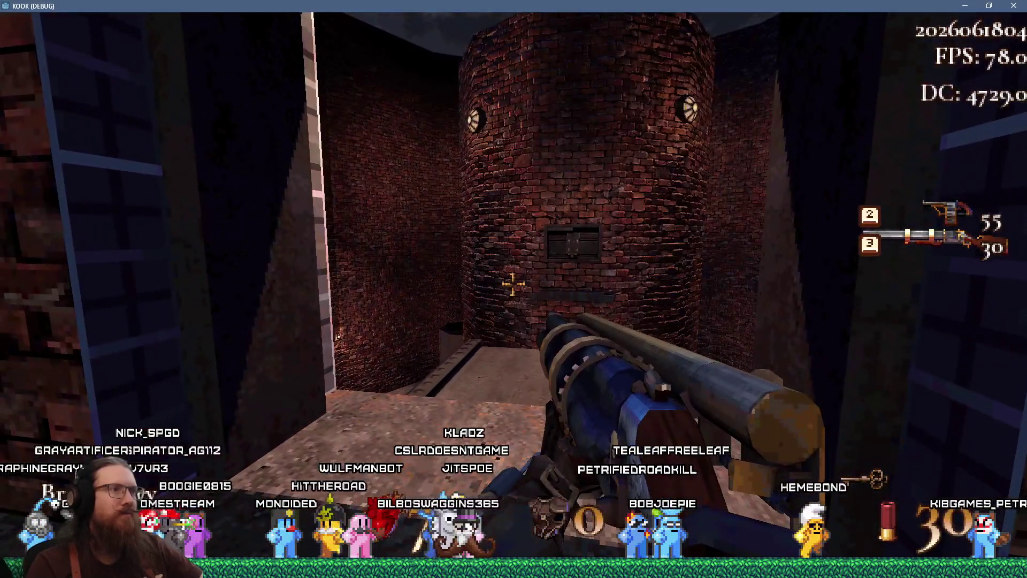
{"action": "key", "text": "w"}
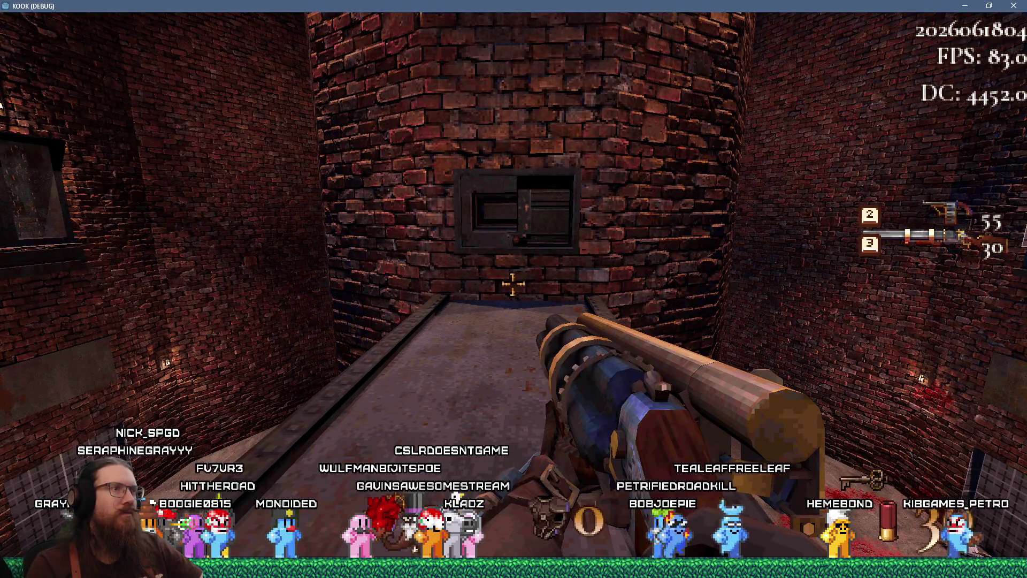
{"action": "key", "text": "w"}
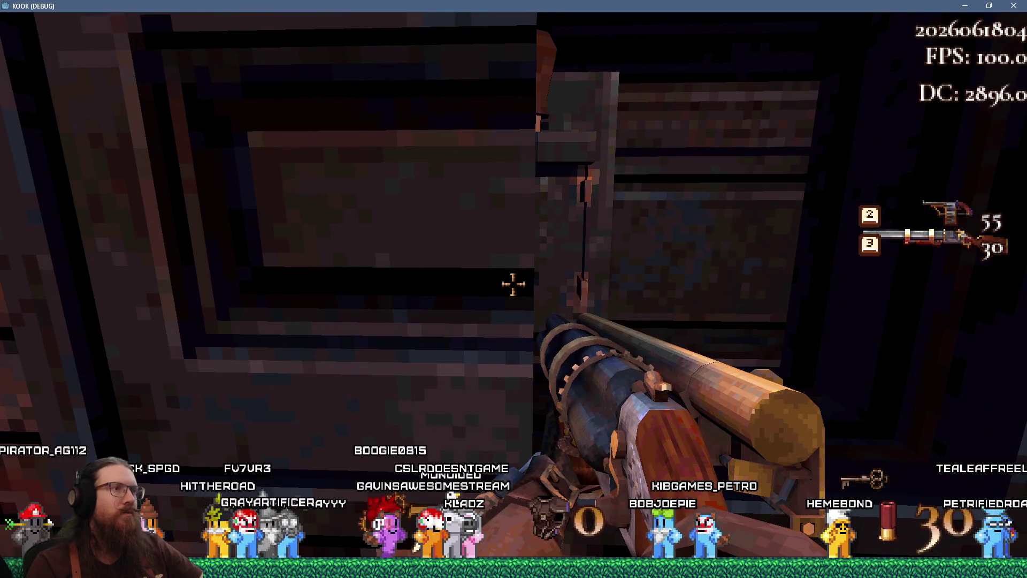
{"action": "key", "text": "s"}
Quit the game from the development console
{"action": "key", "text": "grave"}
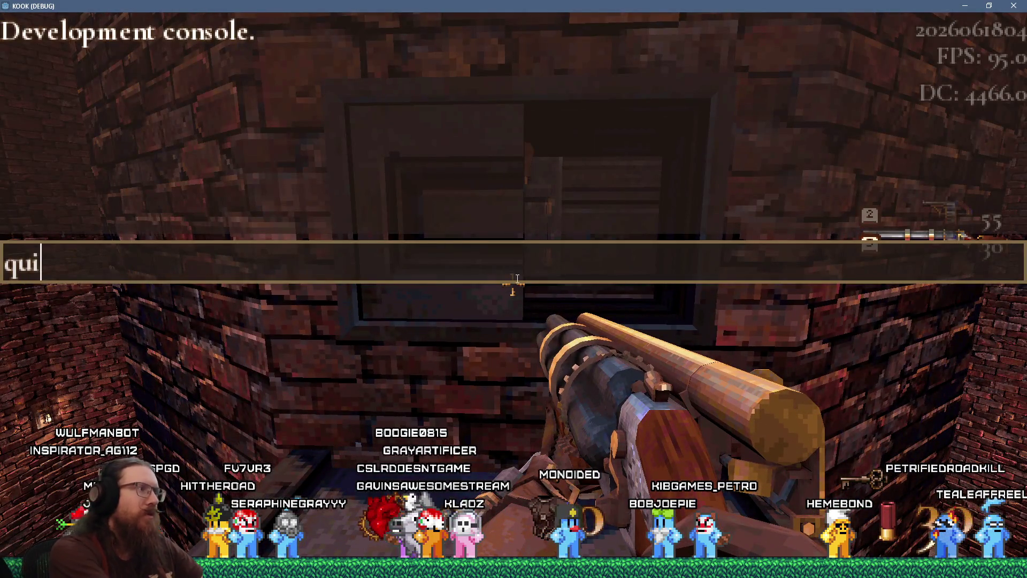
{"action": "type", "text": "t"}
{"action": "key", "text": "Return"}
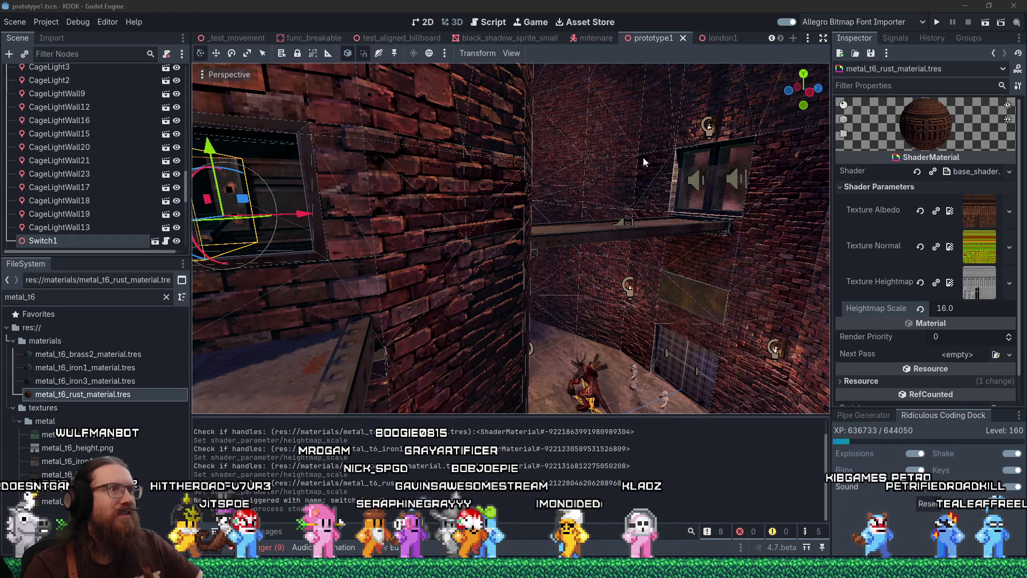
Frame the Switch1 node in the 3D view, then drag the Twitch achievements window over the editor
{"action": "key", "text": "f"}
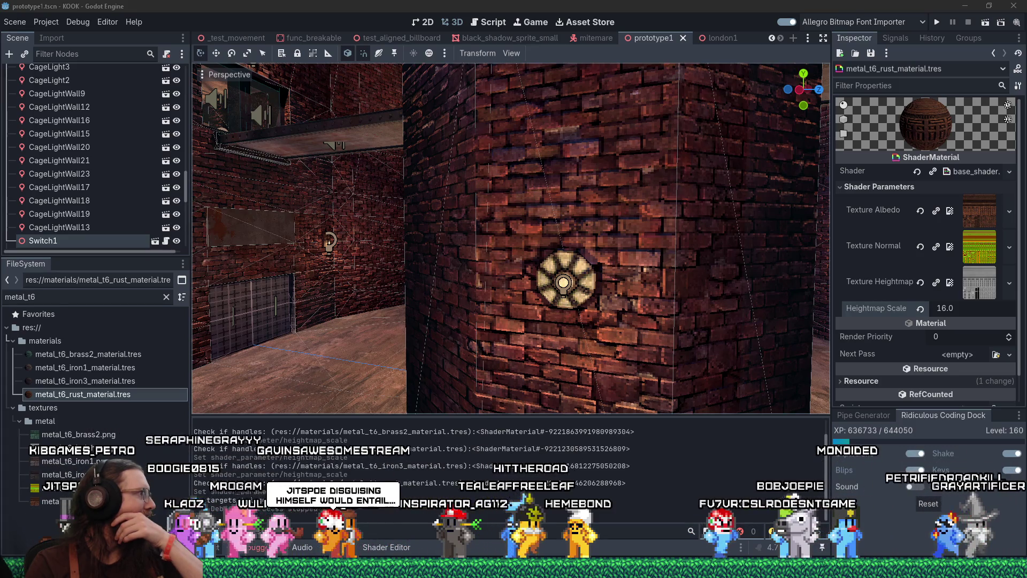
{"action": "left_click_drag", "start_coordinate": [0, 22], "coordinate": [259, 20]}
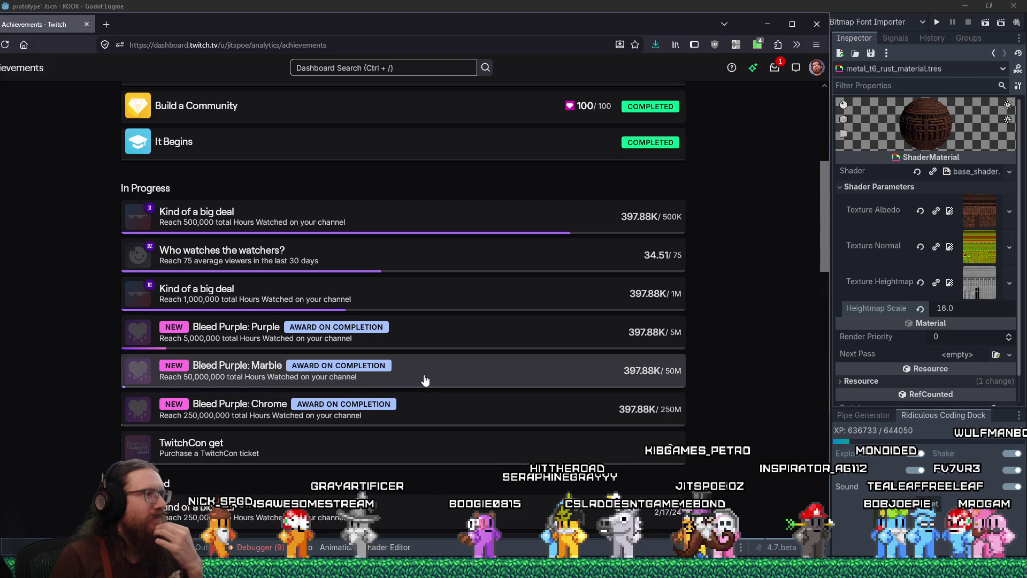
{"action": "scroll", "coordinate": [425, 378], "scroll_direction": "down", "scroll_amount": 2}
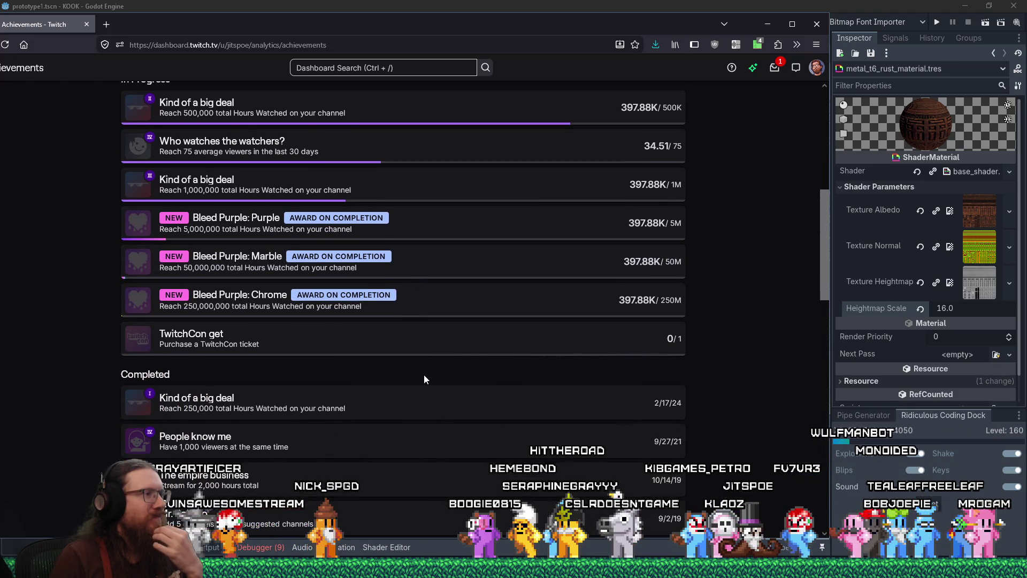
{"action": "scroll", "coordinate": [425, 379], "scroll_direction": "up", "scroll_amount": 4}
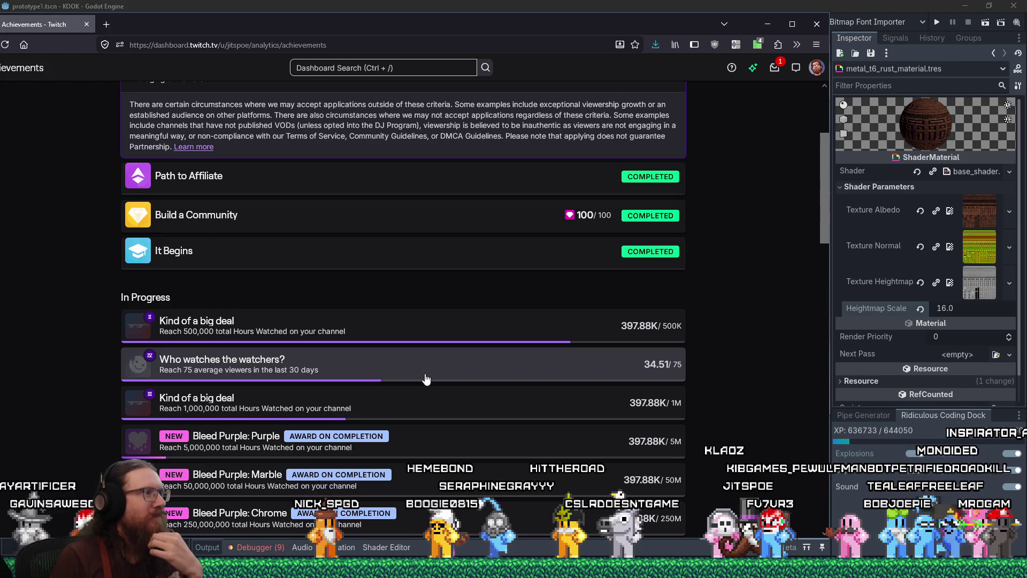
{"action": "scroll", "coordinate": [426, 379], "scroll_direction": "down", "scroll_amount": 6}
{"action": "scroll", "coordinate": [426, 379], "scroll_direction": "down", "scroll_amount": 10}
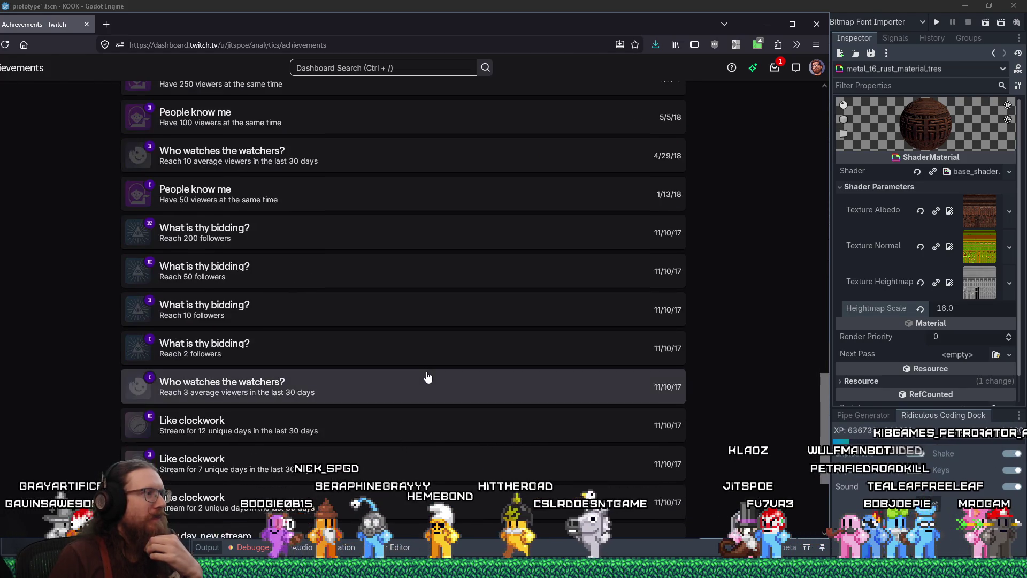
{"action": "scroll", "coordinate": [428, 377], "scroll_direction": "up", "scroll_amount": 15}
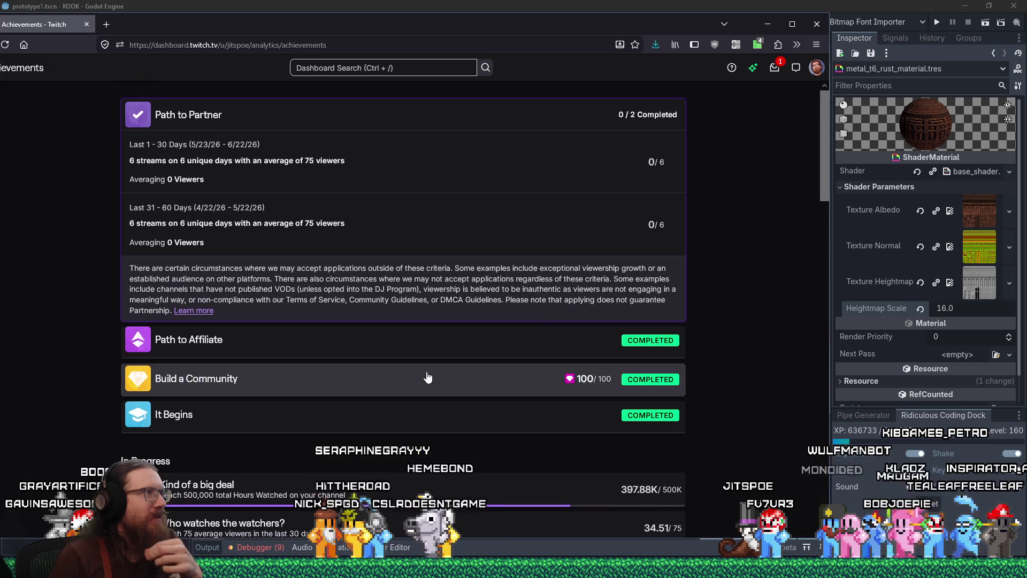
{"action": "scroll", "coordinate": [428, 378], "scroll_direction": "down", "scroll_amount": 5}
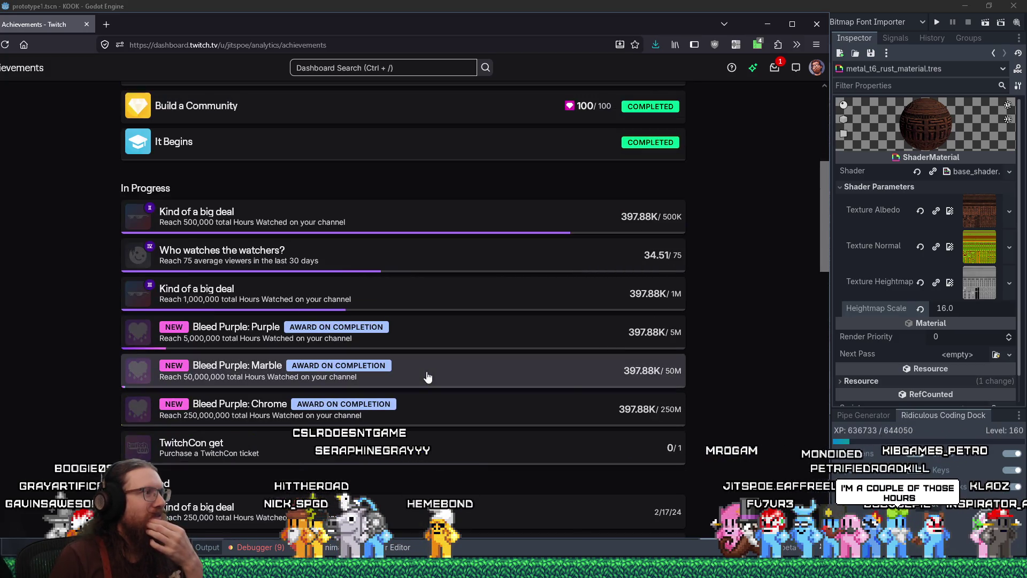
{"action": "scroll", "coordinate": [428, 378], "scroll_direction": "down", "scroll_amount": 1}
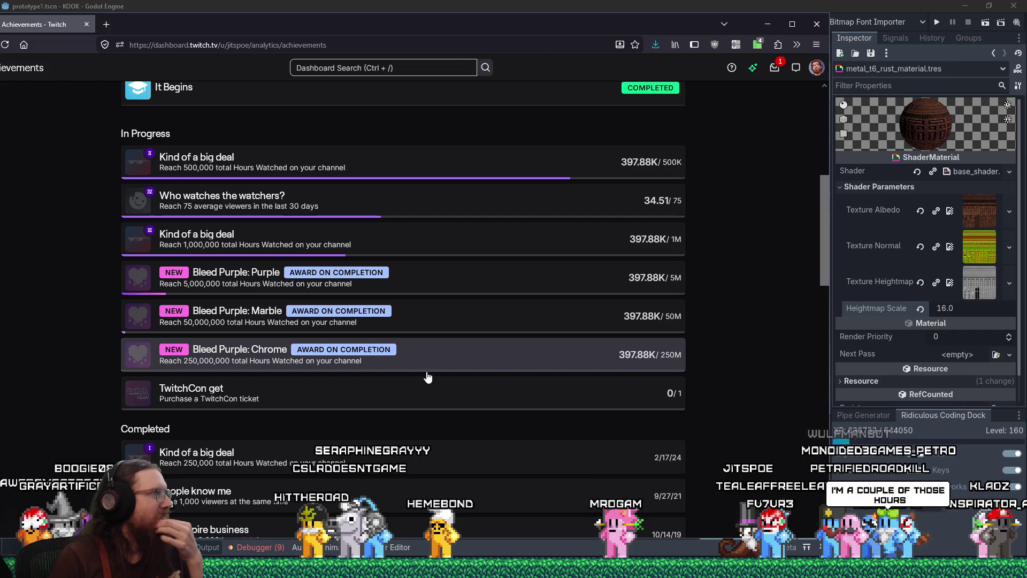